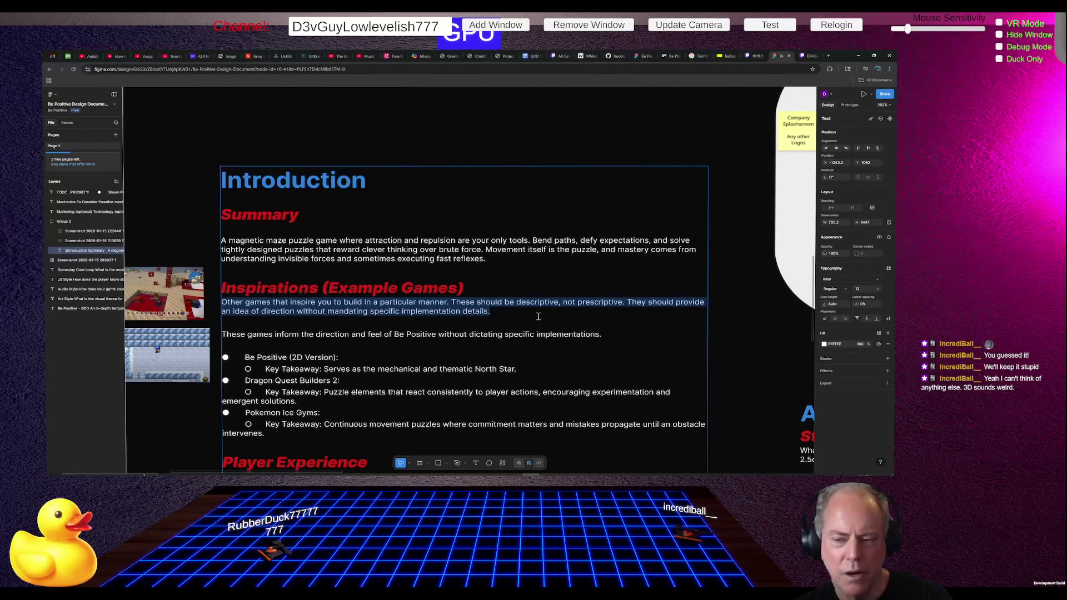
# Step: Delete the 'Other games that inspire you…' guidance and both blank lines under the Inspirations heading
pyautogui.press('BackSpace')
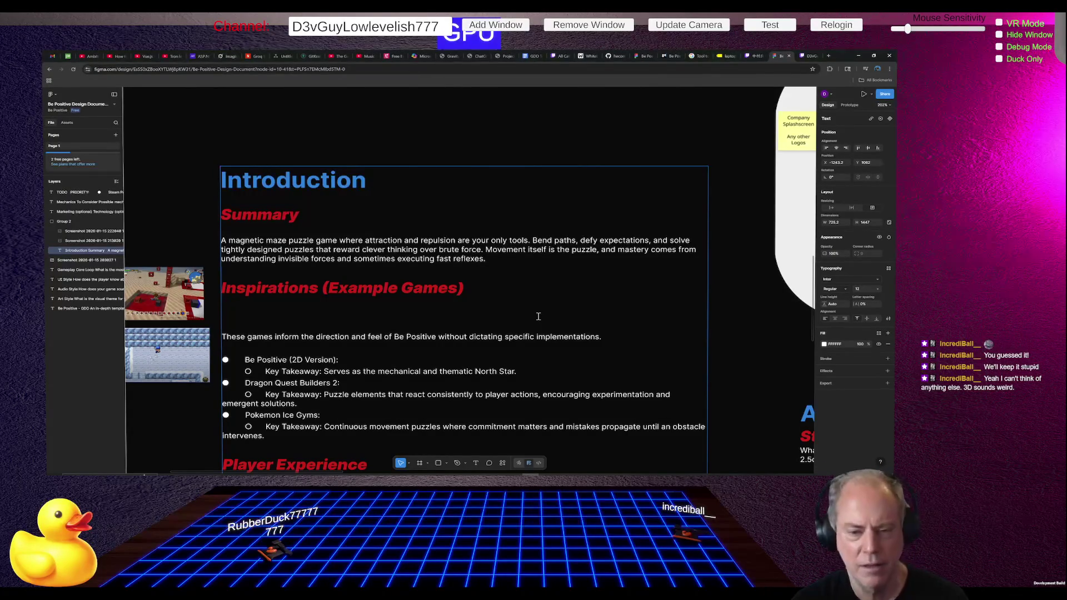
pyautogui.press('BackSpace')
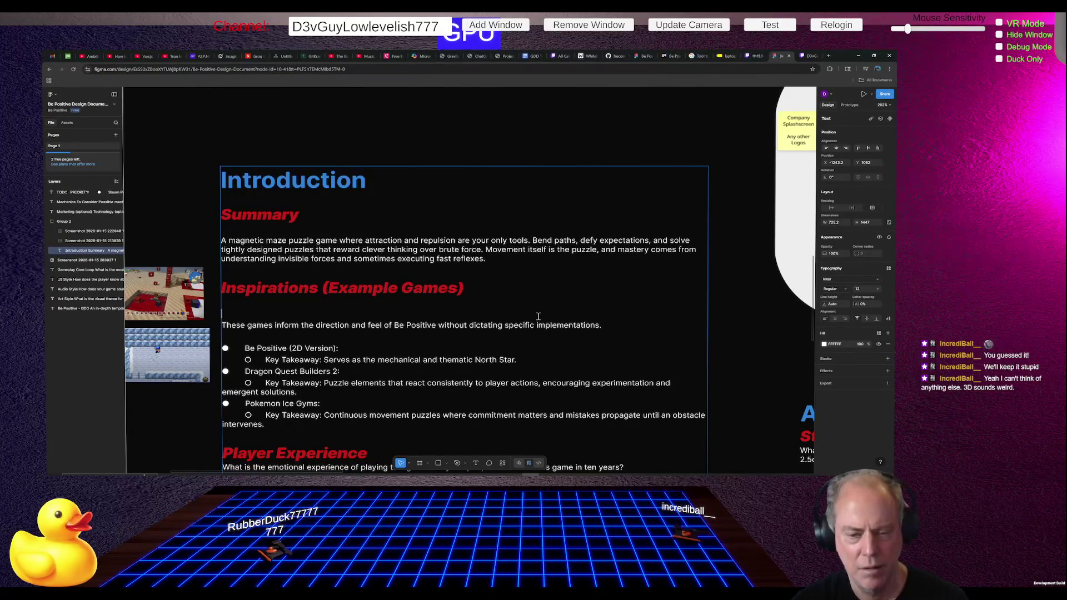
pyautogui.press('BackSpace')
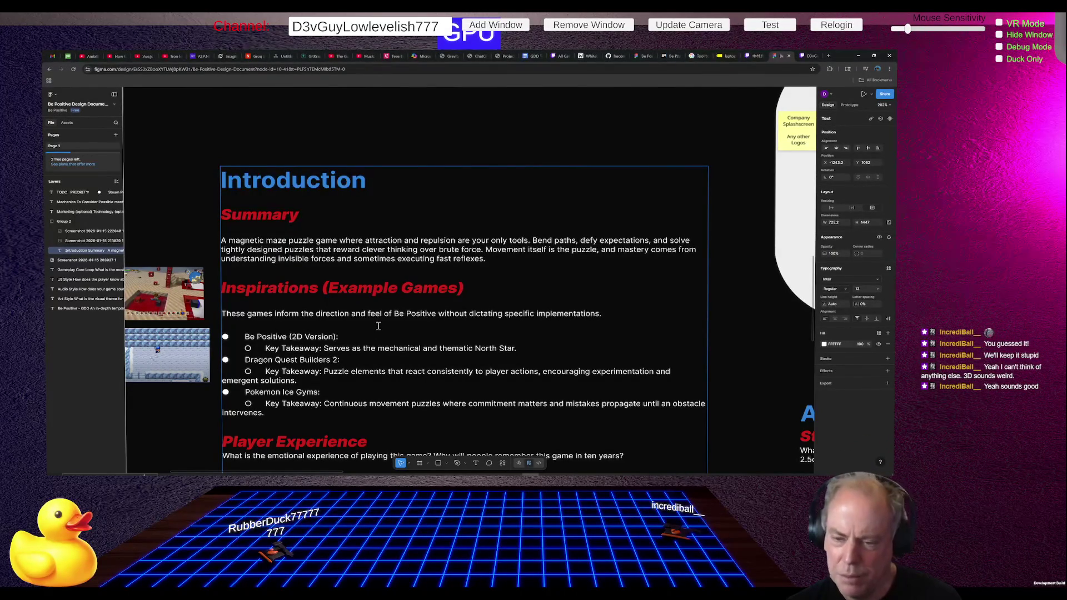
pyautogui.scroll(-1, 421, 310)
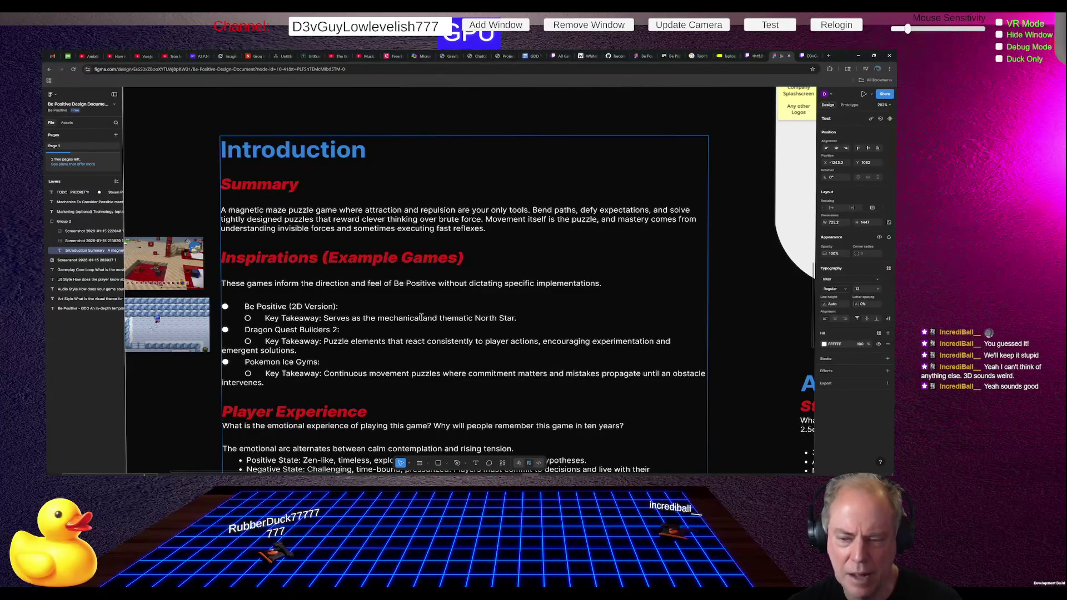
# Step: Add a comma after 'mechanical' in the Be Positive takeaway, then zoom out to review the GDD
pyautogui.write(',')
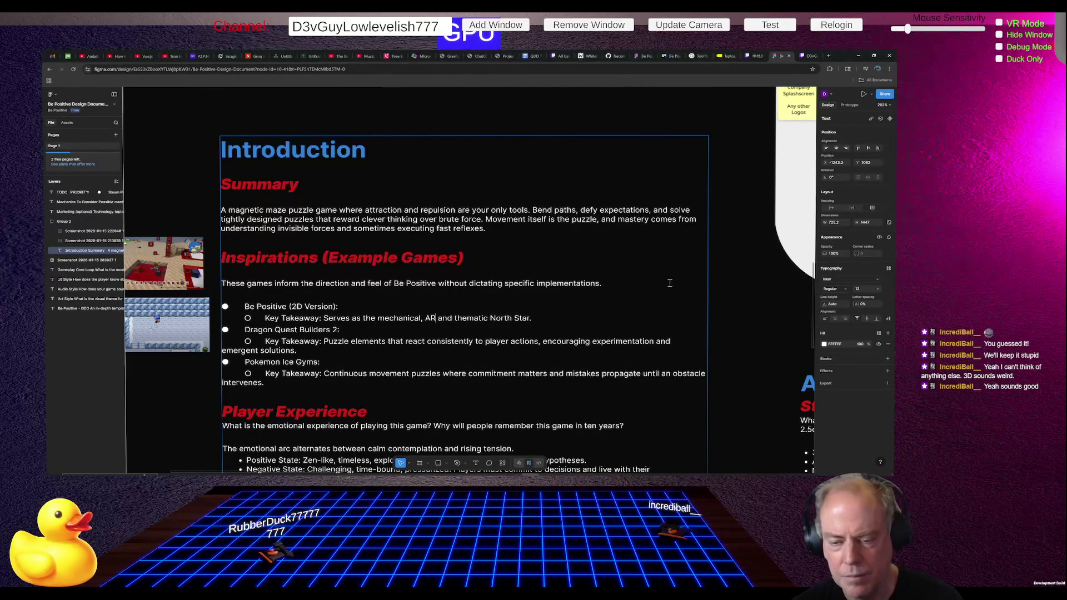
pyautogui.hotkey('shift', '1')
pyautogui.click(669, 284)
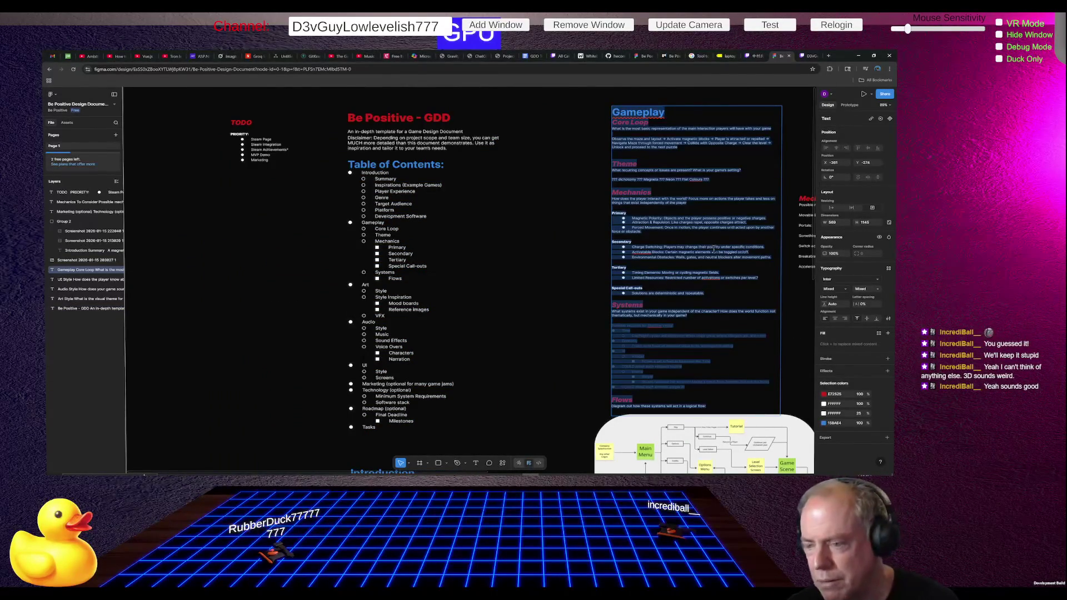
pyautogui.scroll(-2, 500, 255)
pyautogui.scroll(4, 419, 273)
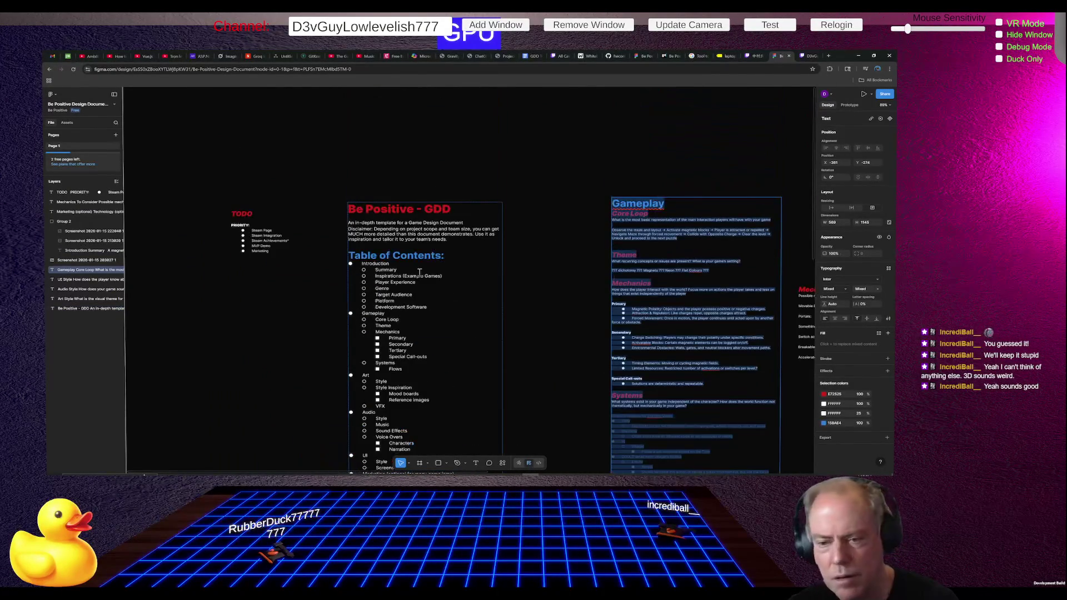
pyautogui.scroll(-5, 417, 306)
pyautogui.scroll(-1, 405, 303)
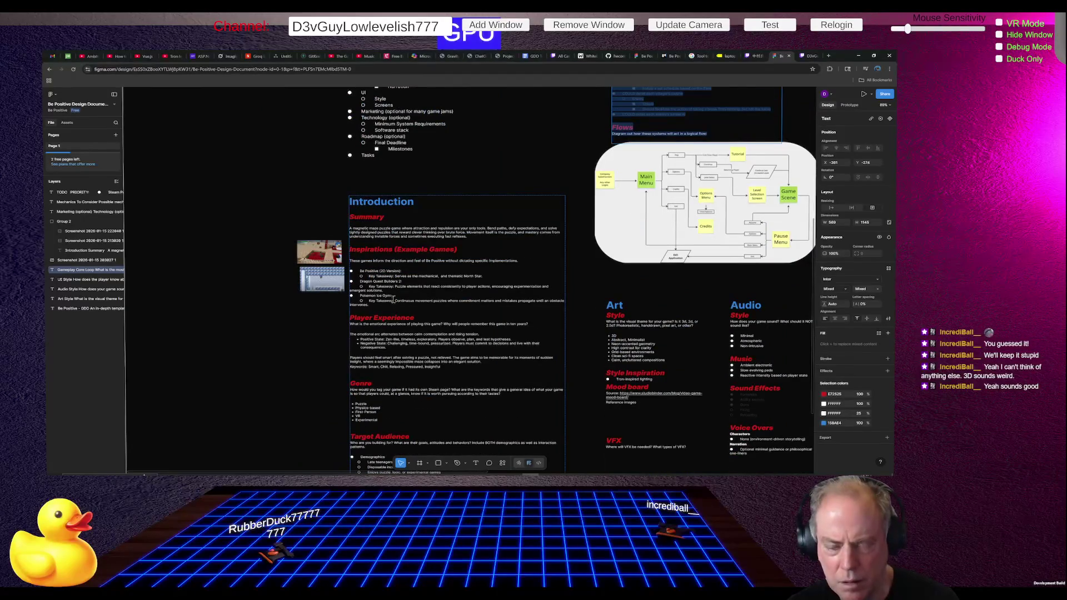
pyautogui.scroll(2, 393, 298)
pyautogui.scroll(4, 393, 299)
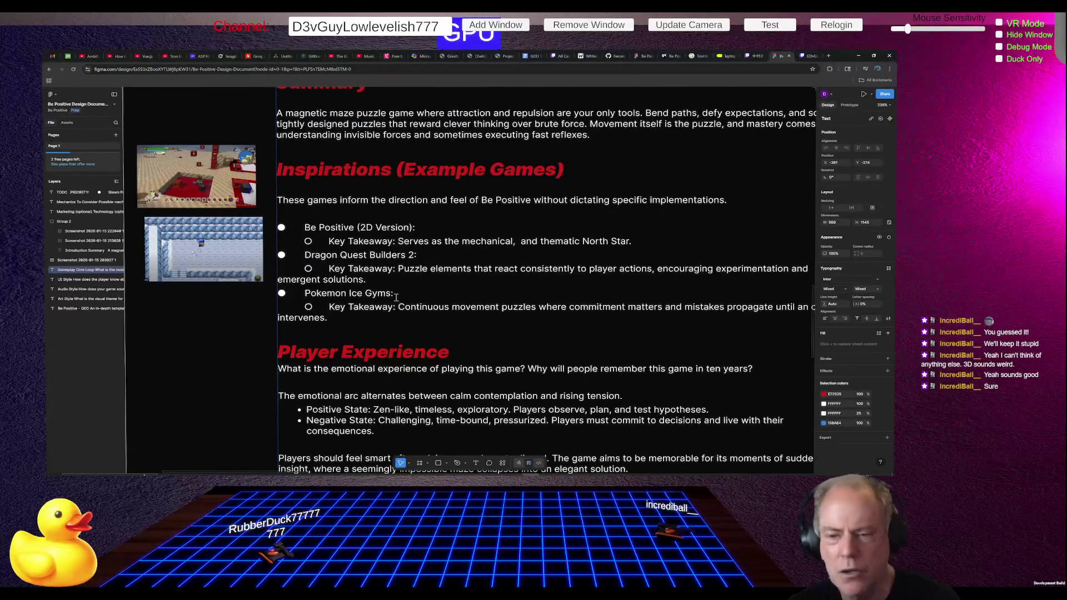
# Step: Return to the Be Positive takeaway text after 'mechanical,' and scroll around the Introduction
pyautogui.click(517, 243)
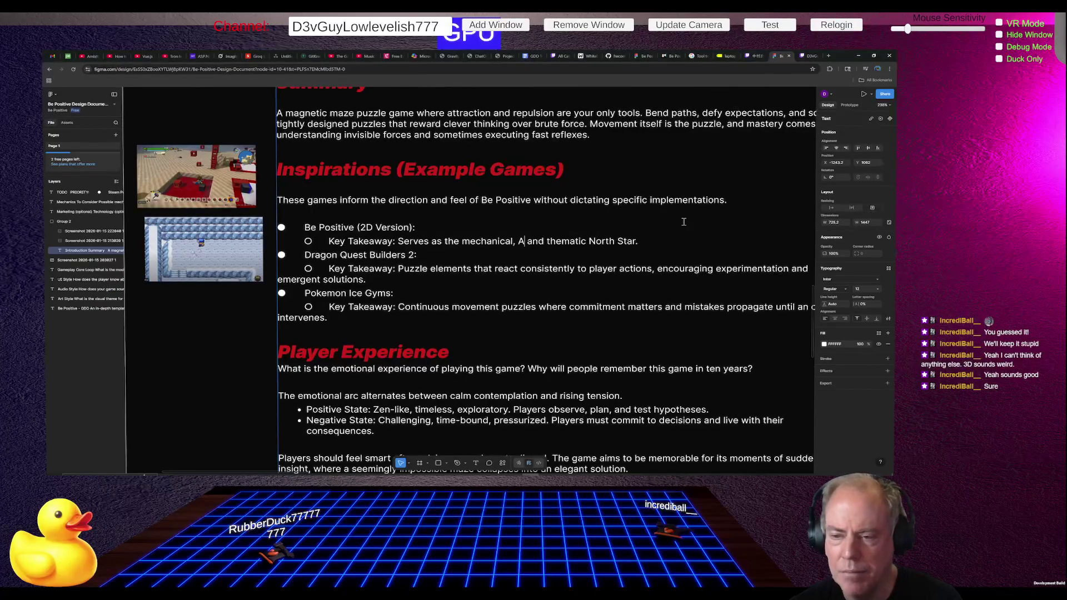
pyautogui.hotkey('ctrl', 'z')
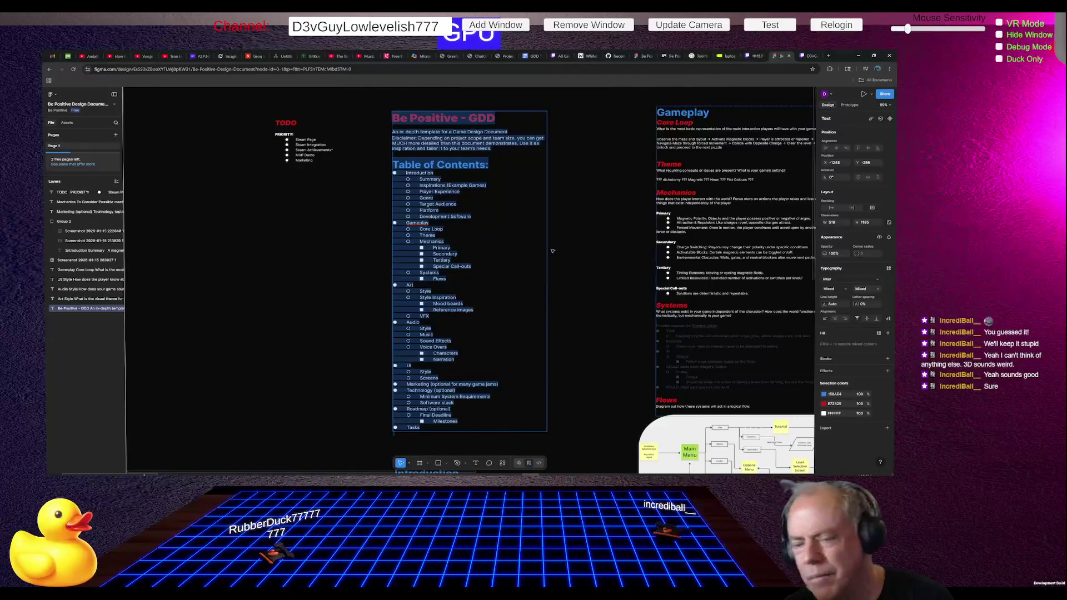
pyautogui.scroll(1, 459, 253)
pyautogui.scroll(-9, 459, 253)
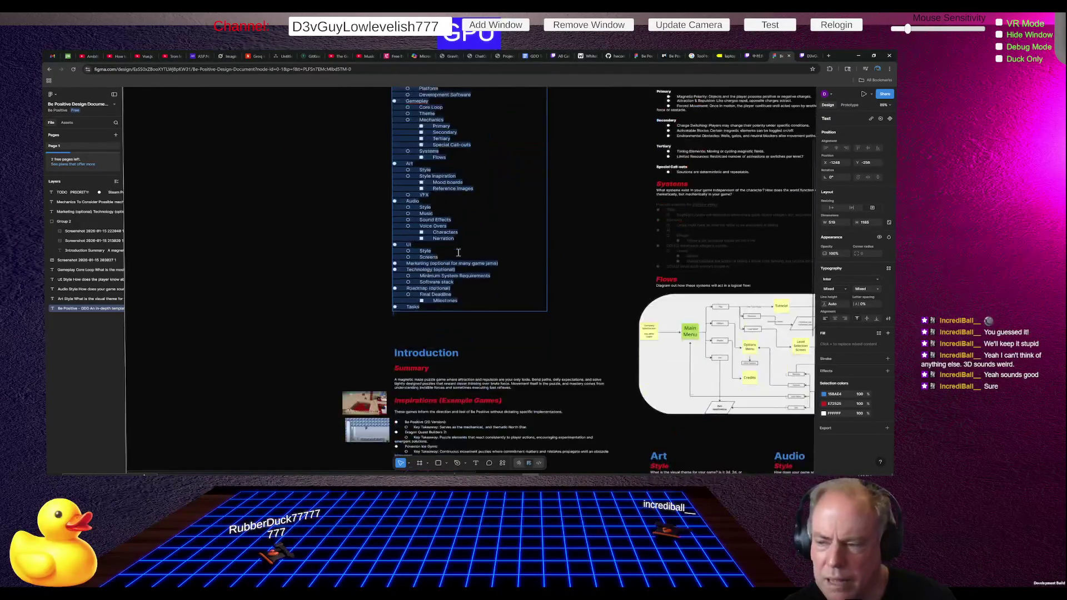
pyautogui.scroll(3, 485, 286)
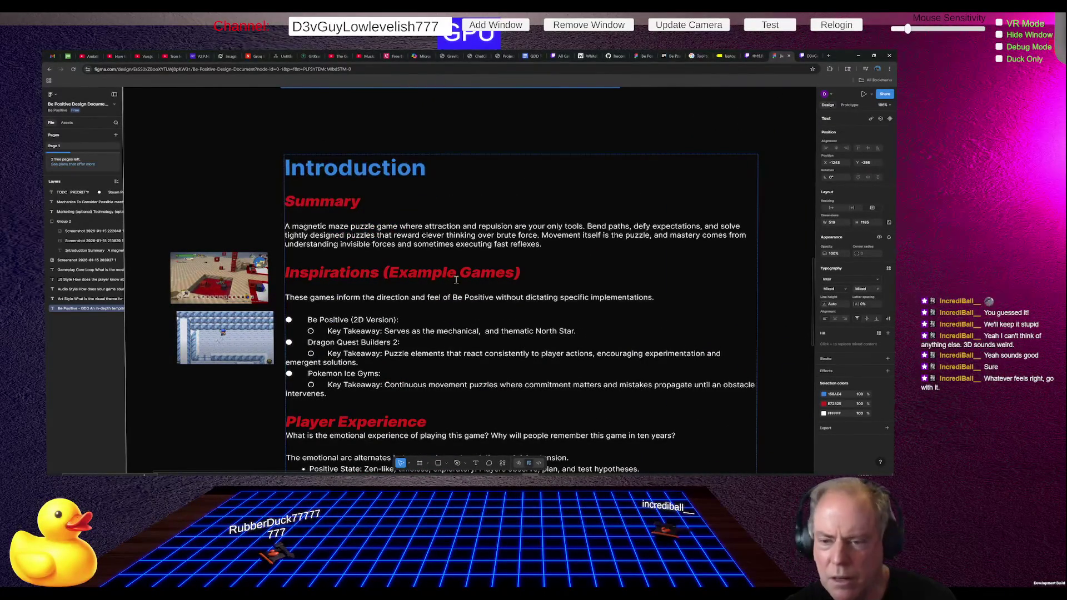
# Step: Insert 'artistic,' in lowercase after 'mechanical,' in the Be Positive key takeaway
pyautogui.scroll(3, 431, 311)
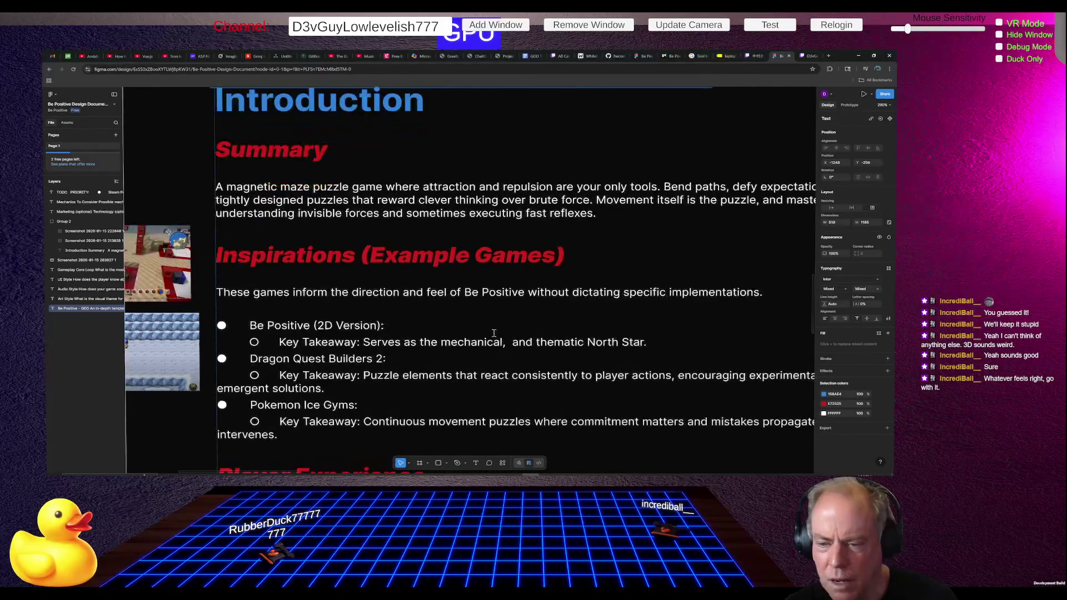
pyautogui.doubleClick(506, 343)
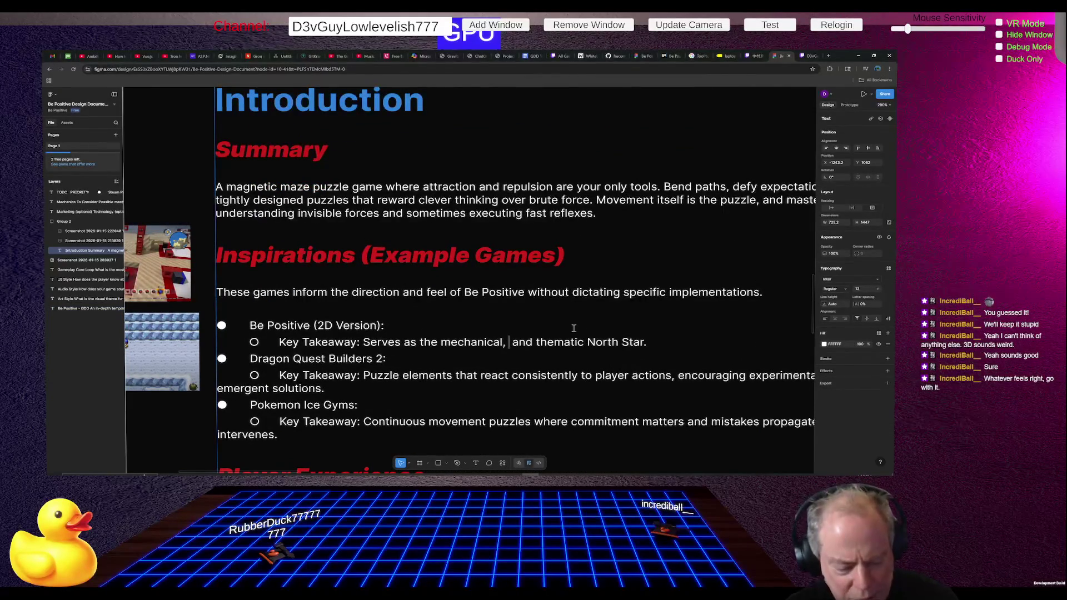
pyautogui.press('capslock')
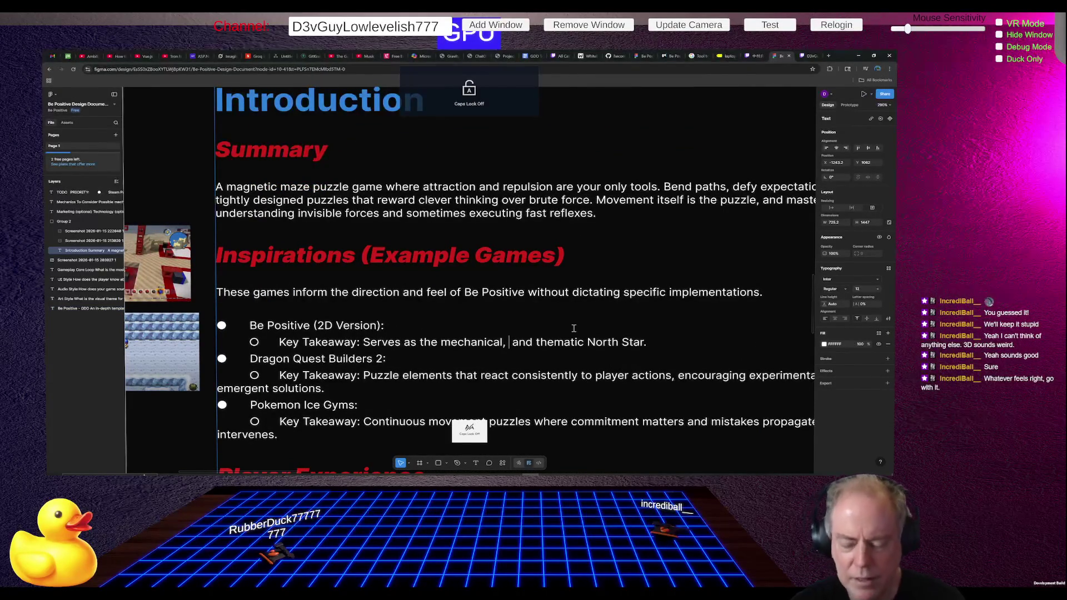
pyautogui.write('artis')
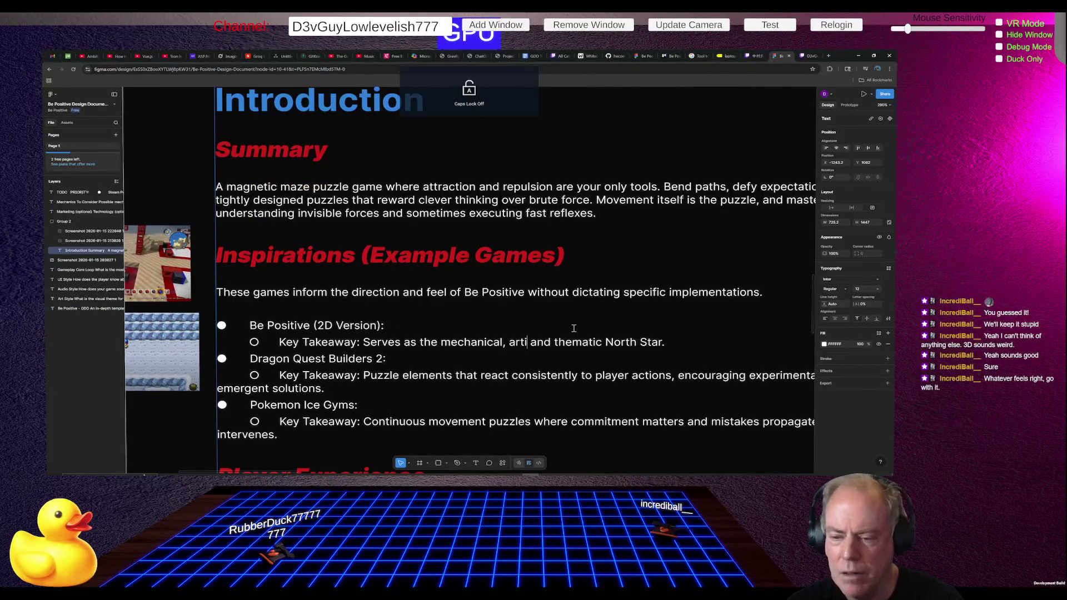
pyautogui.press('BackSpace')
pyautogui.press('BackSpace')
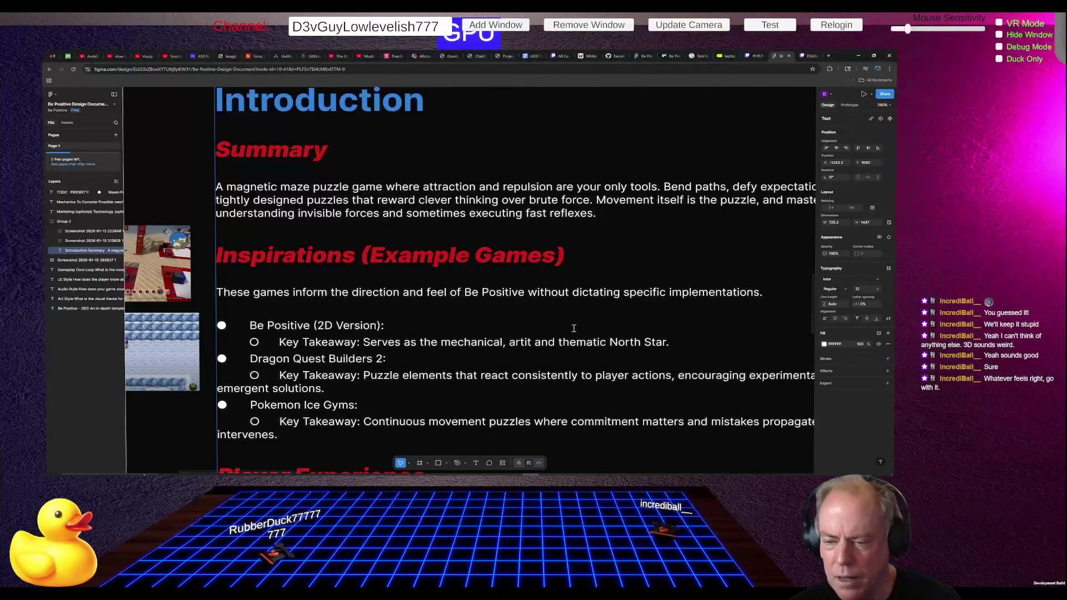
pyautogui.write('istic')
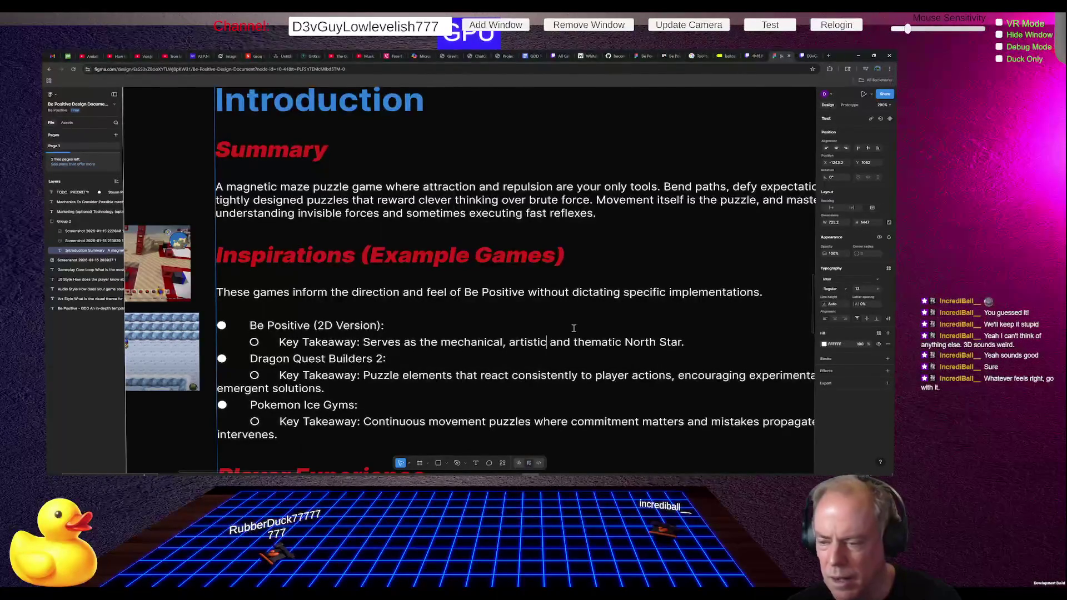
pyautogui.write(',')
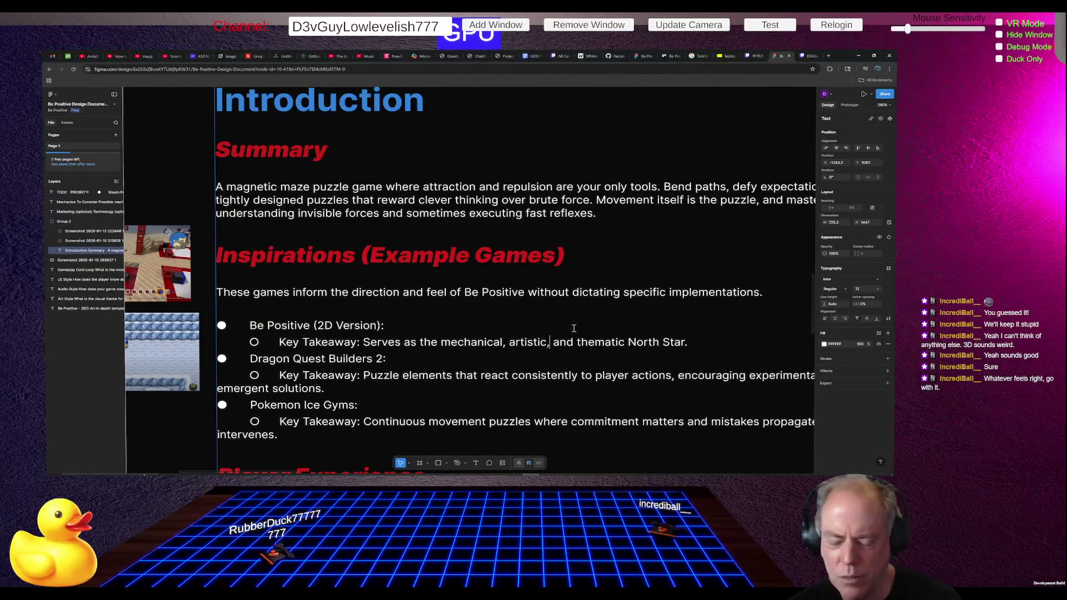
pyautogui.scroll(-3, 544, 289)
pyautogui.keyDown('ctrl'); pyautogui.scroll(-3, 464, 298); pyautogui.keyUp('ctrl')
pyautogui.keyDown('ctrl'); pyautogui.scroll(10, 272, 217); pyautogui.keyUp('ctrl')
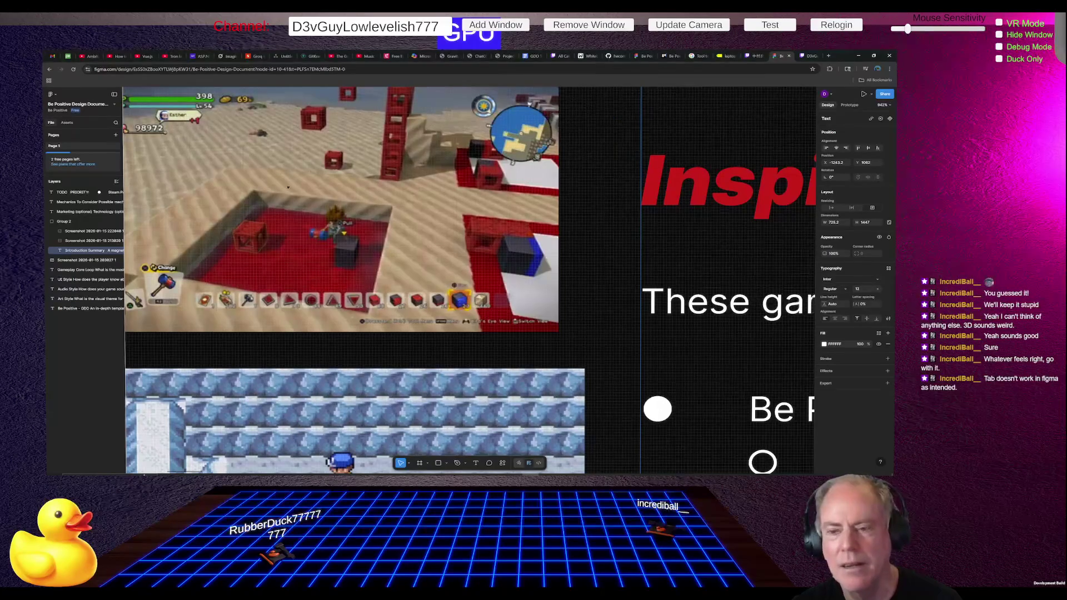
pyautogui.scroll(5, 293, 186)
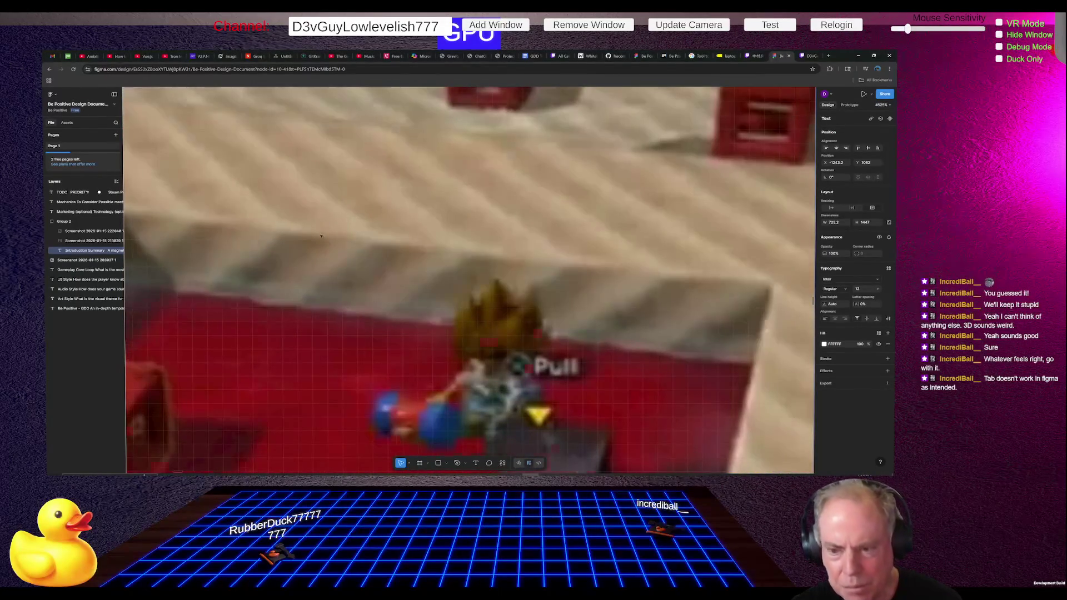
pyautogui.scroll(-10, 321, 236)
pyautogui.scroll(2, 254, 388)
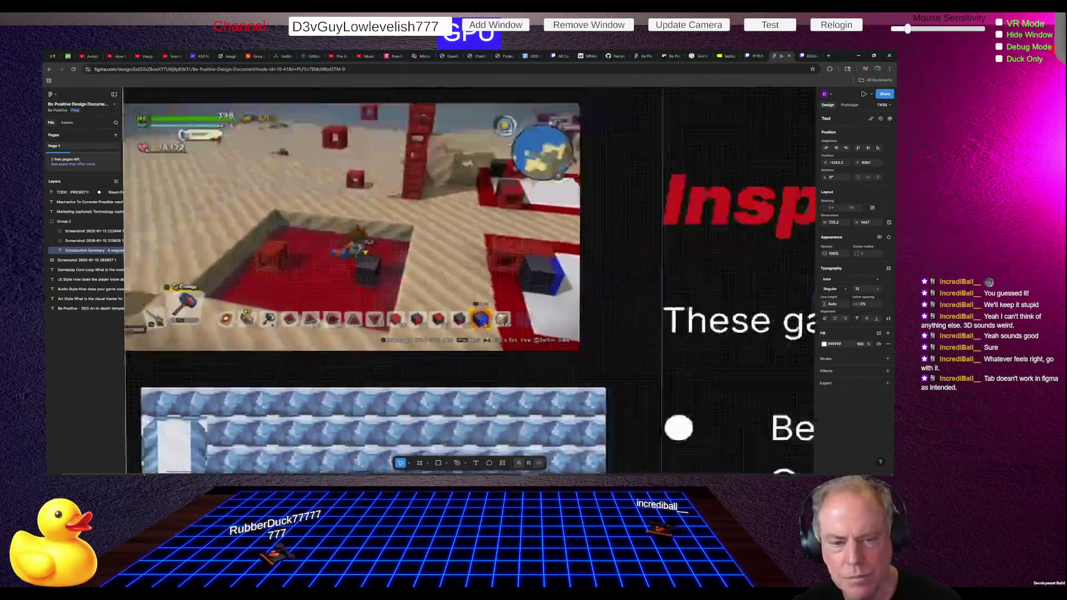
pyautogui.scroll(-5, 267, 341)
pyautogui.scroll(-3, 333, 277)
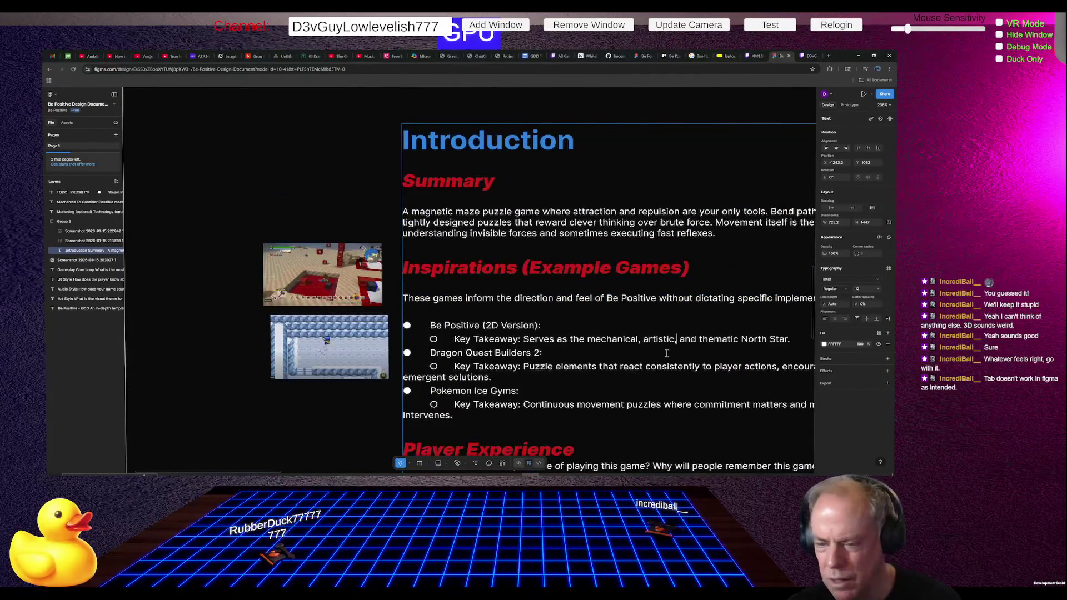
pyautogui.scroll(-2, 378, 338)
pyautogui.scroll(2, 510, 348)
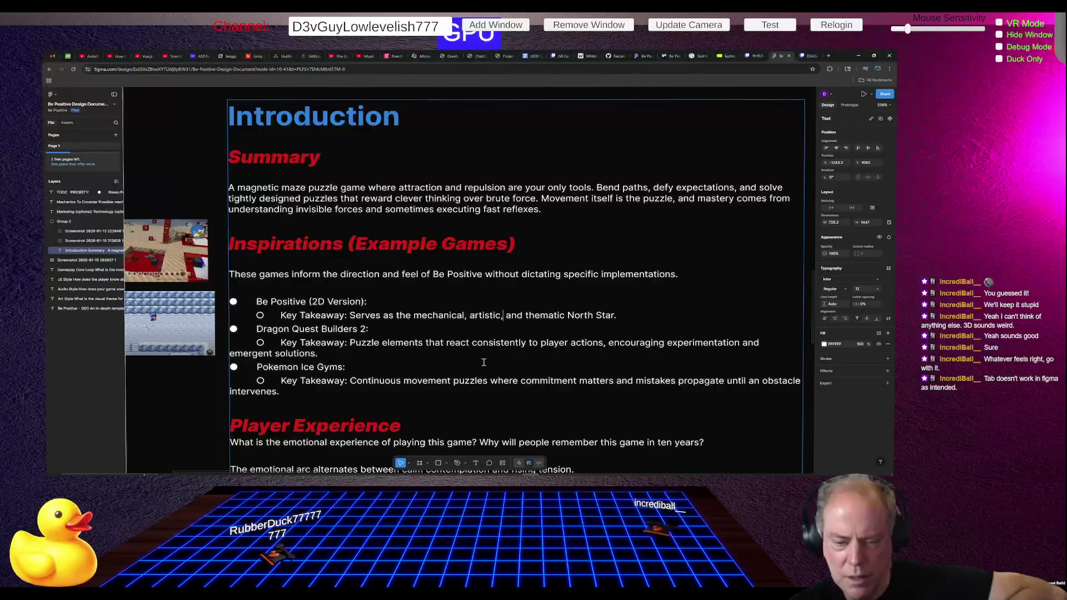
pyautogui.moveTo(336, 347); pyautogui.dragTo(228, 354)
pyautogui.click(322, 353)
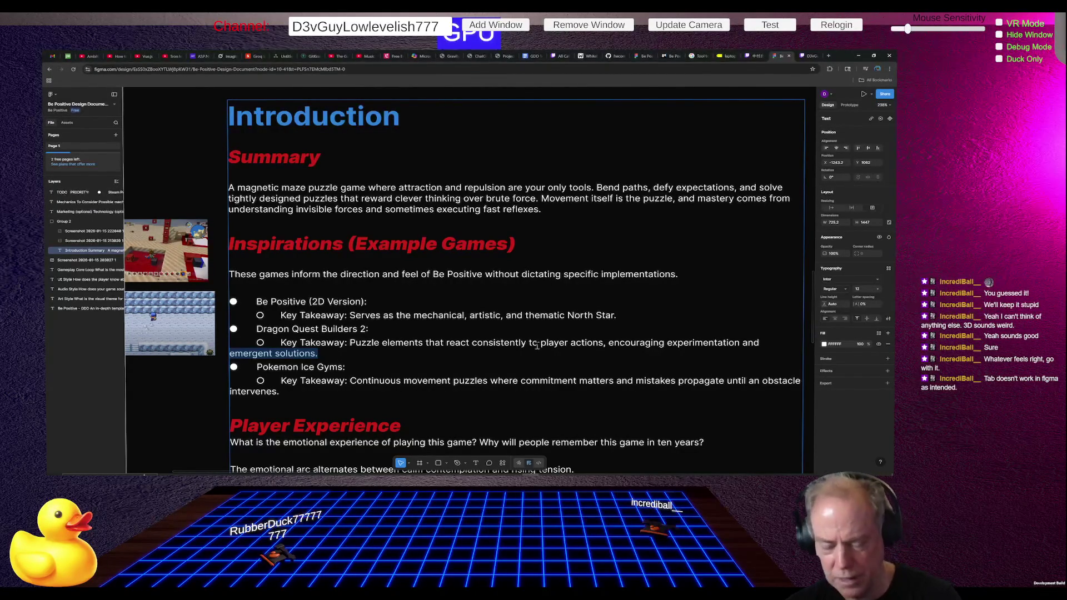
pyautogui.scroll(-4, 623, 360)
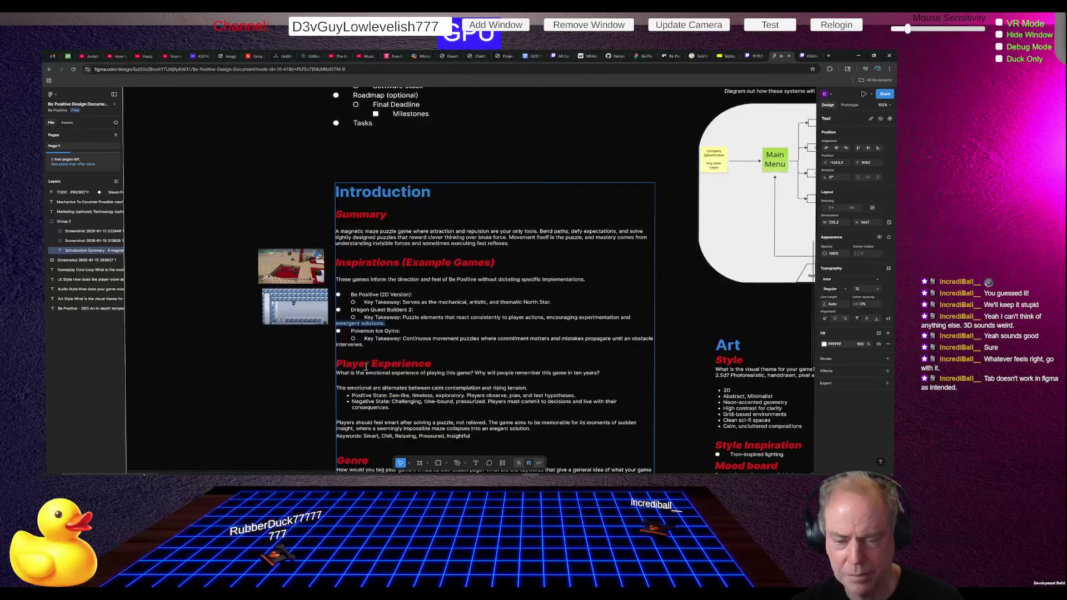
pyautogui.scroll(1, 391, 395)
pyautogui.scroll(5, 390, 395)
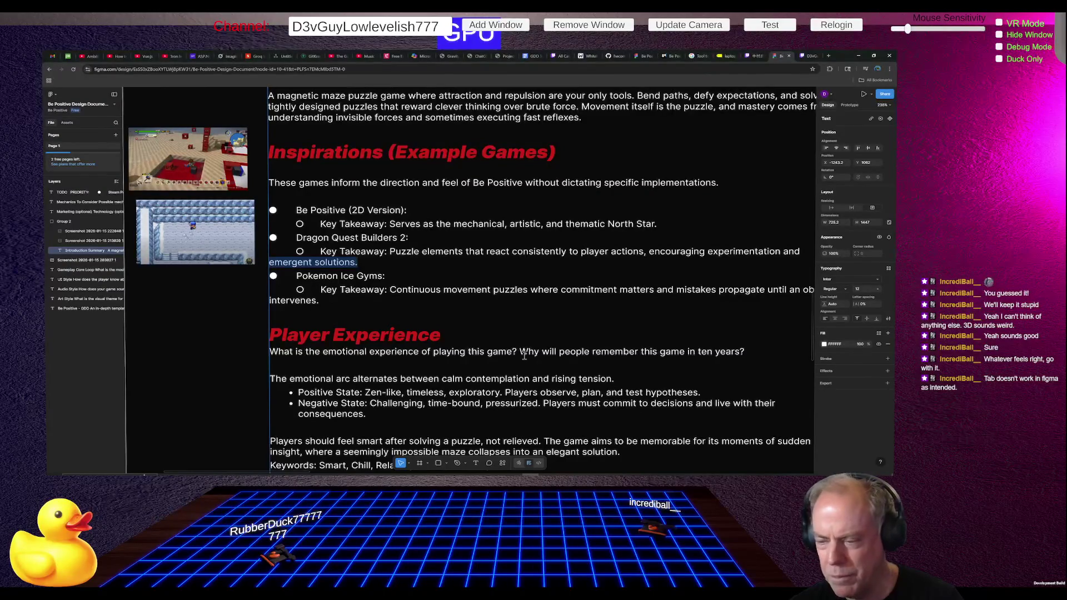
# Step: Delete the 'What is the emotional experience…' question and restore spacing under the Player Experience heading
pyautogui.moveTo(270, 354); pyautogui.dragTo(271, 363)
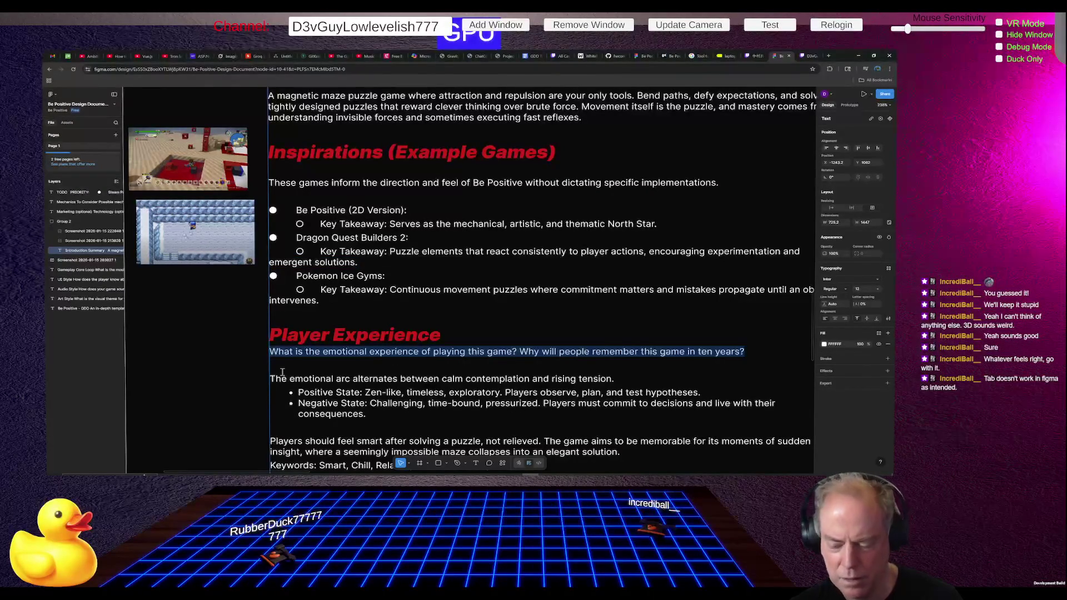
pyautogui.press('BackSpace')
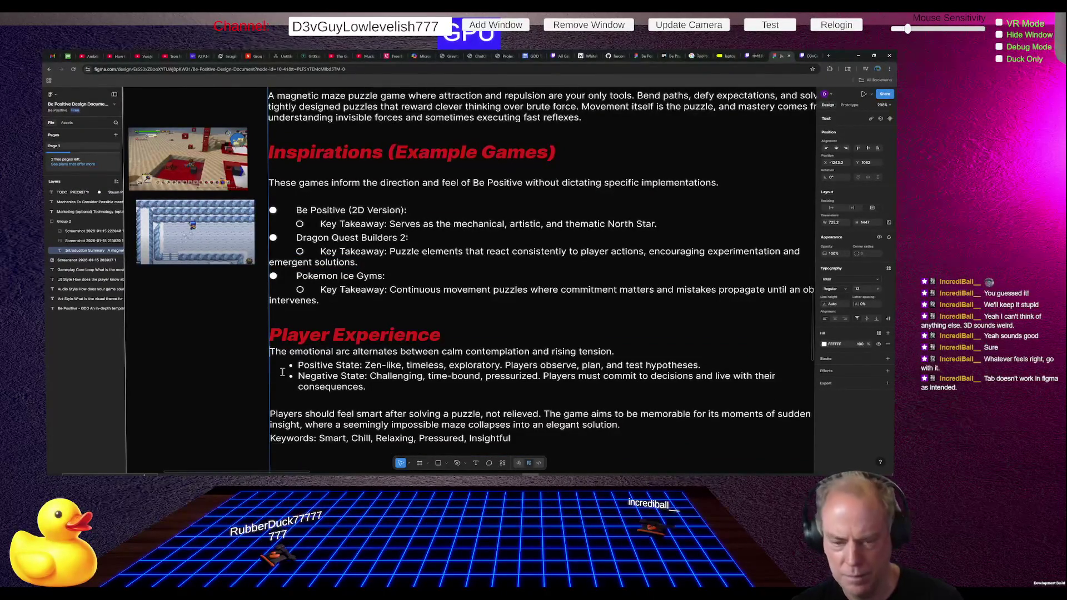
pyautogui.press('Return')
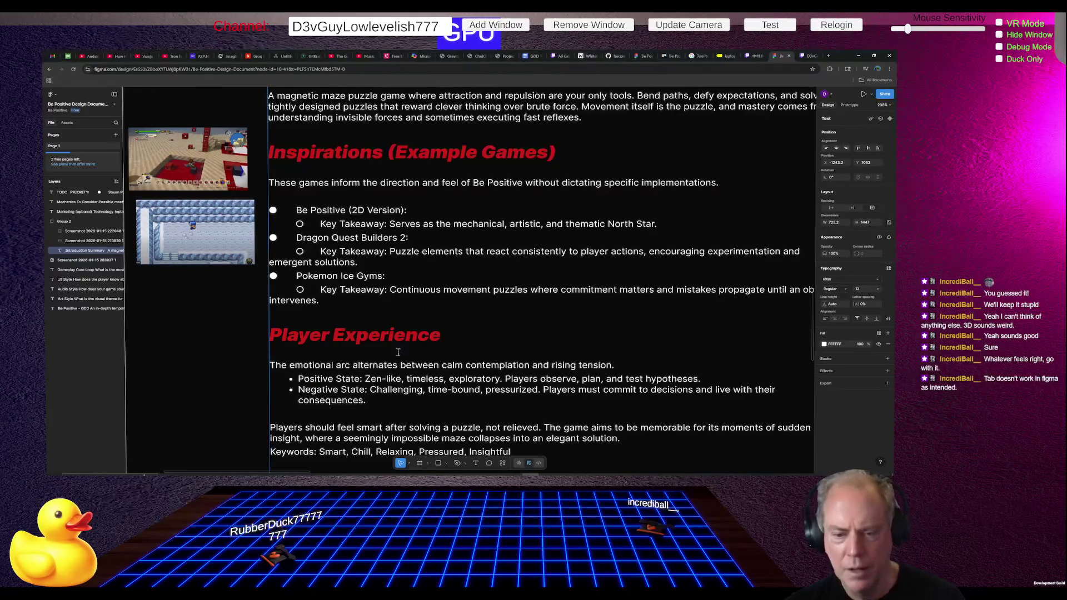
pyautogui.scroll(-1, 416, 347)
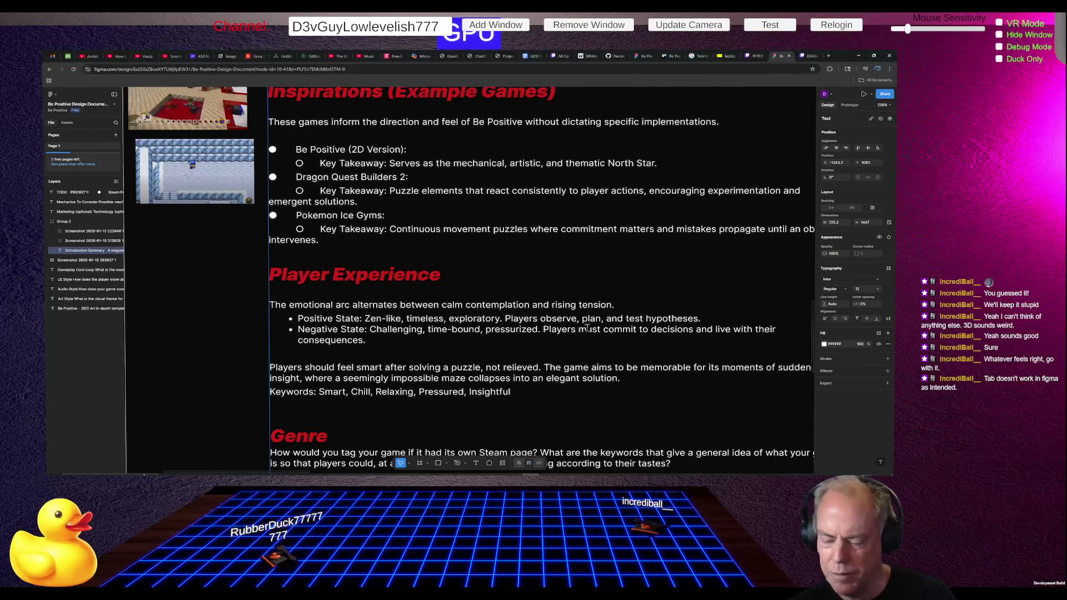
# Step: Shorten 'pressurized' to 'pressured' in the Negative State line and review the Player Experience section
pyautogui.press('BackSpace')
pyautogui.press('BackSpace')
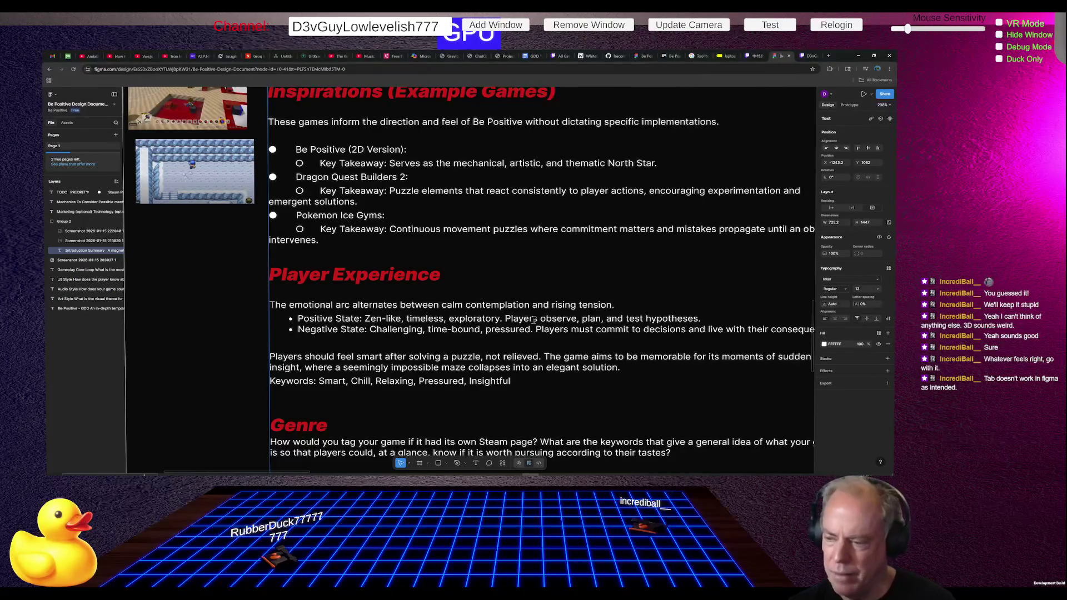
pyautogui.scroll(-2, 397, 322)
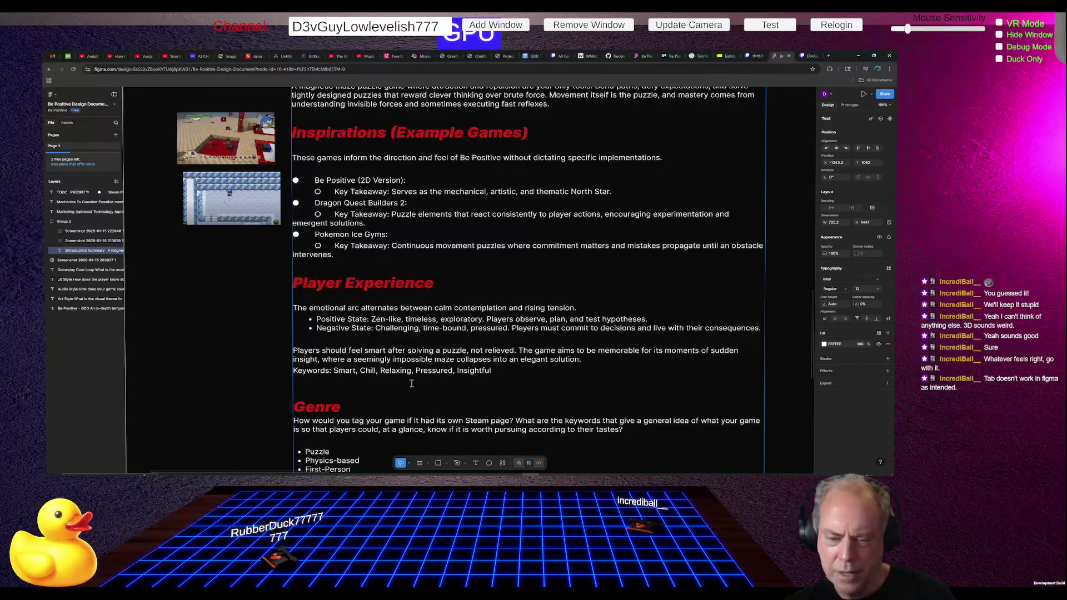
pyautogui.scroll(2, 412, 384)
pyautogui.scroll(2, 374, 366)
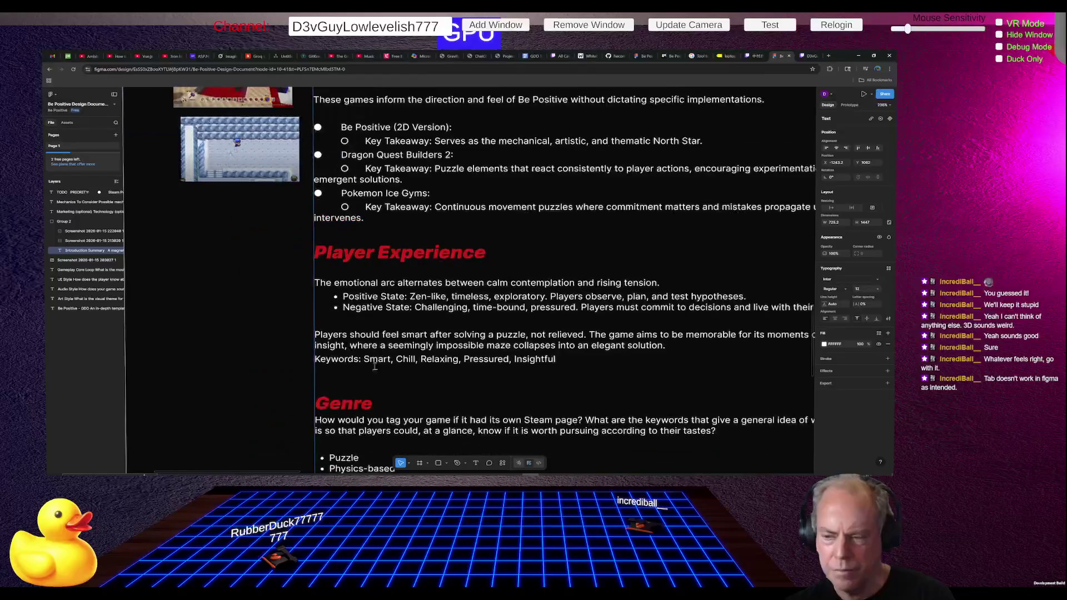
pyautogui.scroll(-5, 374, 366)
pyautogui.scroll(3, 344, 372)
pyautogui.scroll(4, 316, 372)
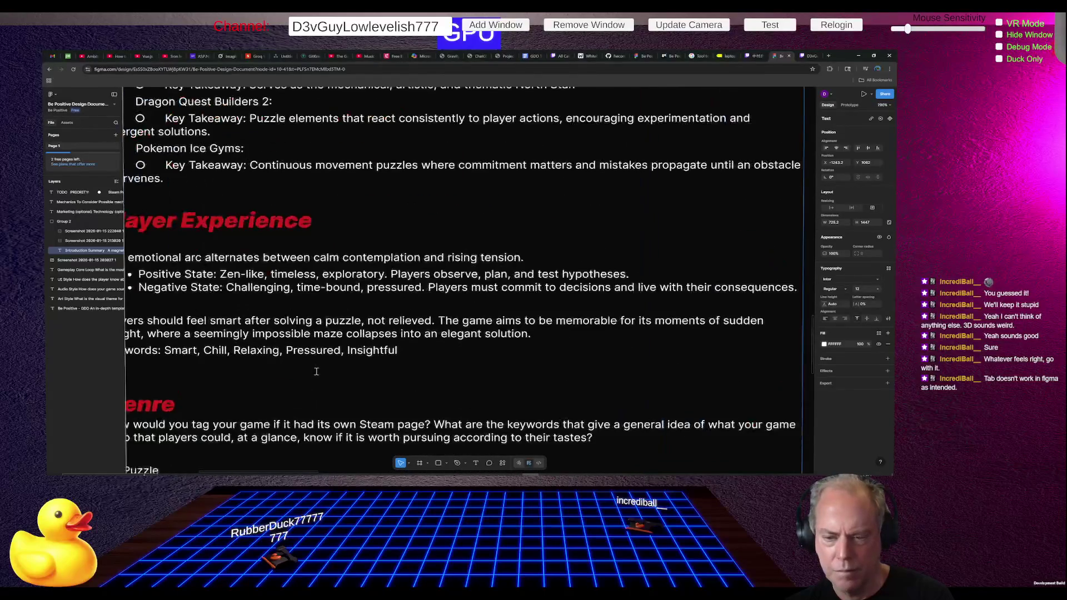
pyautogui.scroll(-2, 320, 370)
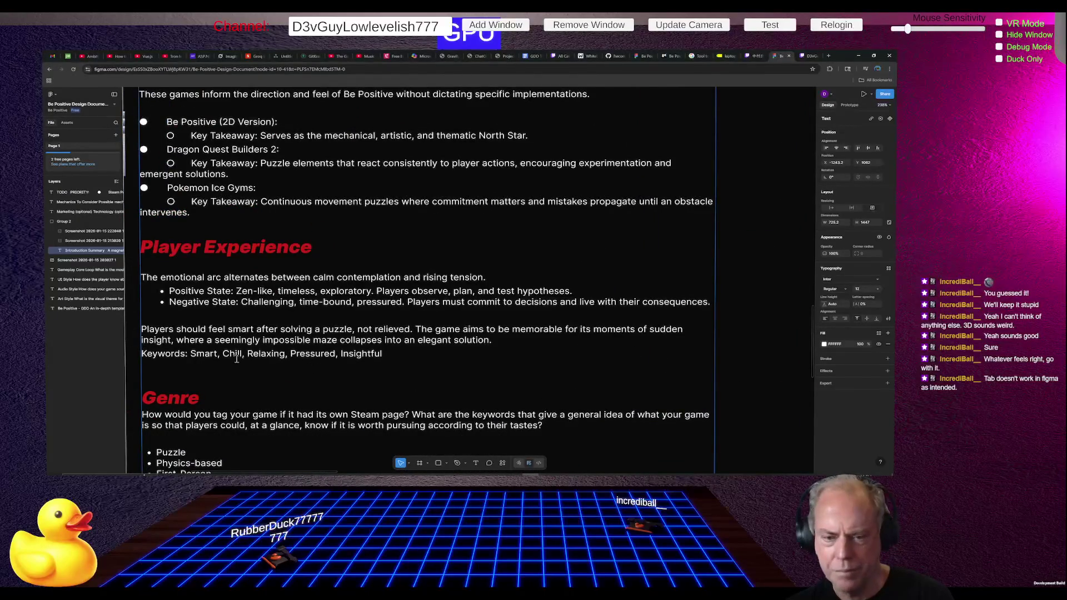
pyautogui.scroll(2, 236, 359)
pyautogui.scroll(-2, 236, 358)
pyautogui.scroll(2, 147, 332)
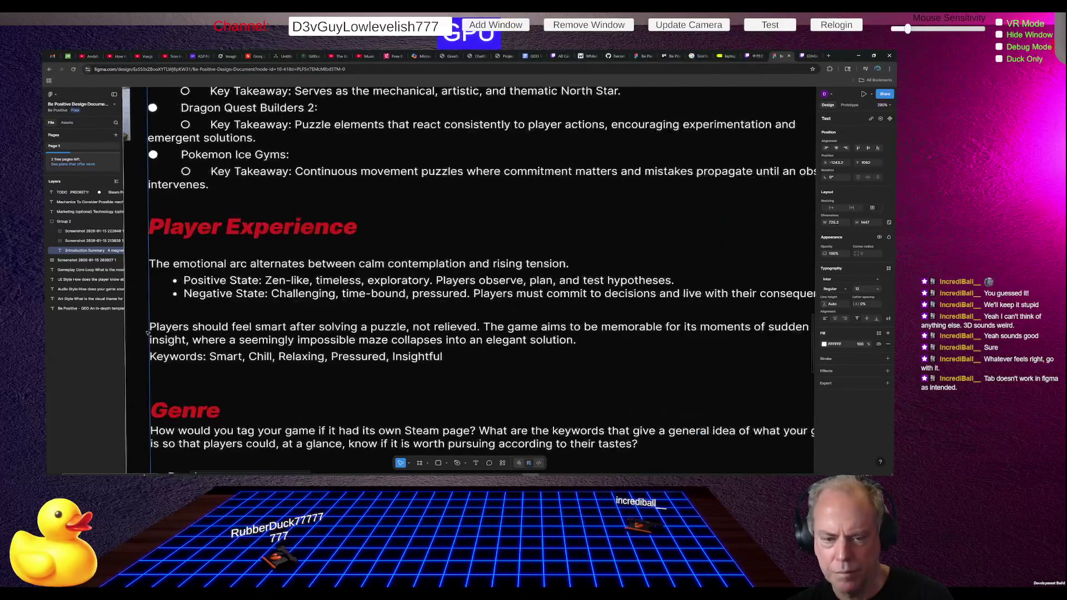
pyautogui.scroll(-2, 148, 334)
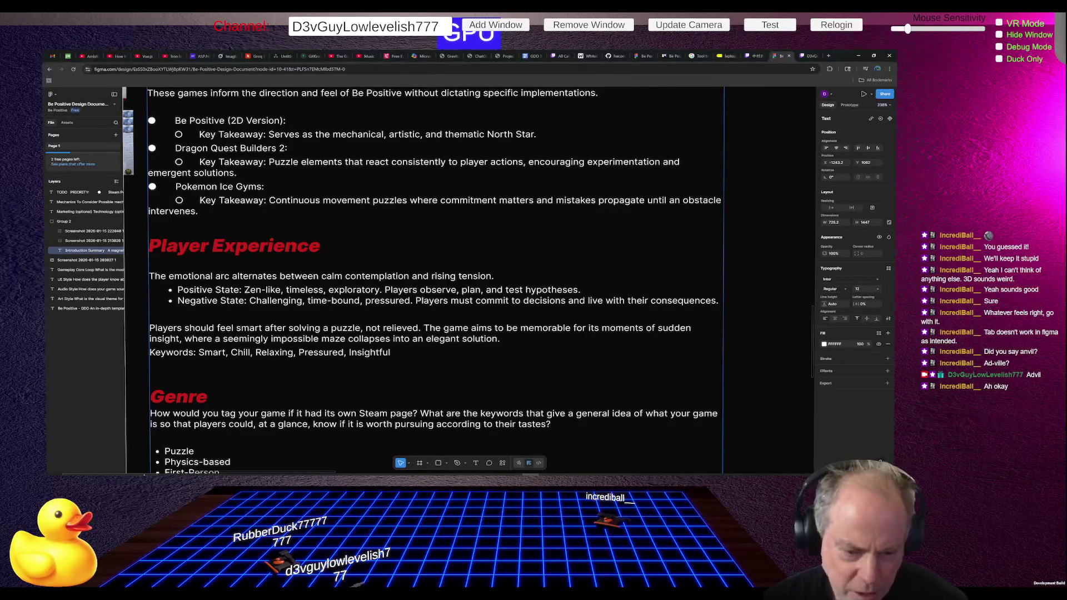
pyautogui.scroll(-3, 433, 278)
# Step: Select 'Experimental' in the Genre list, then select the document's full web address for copying
pyautogui.doubleClick(192, 344)
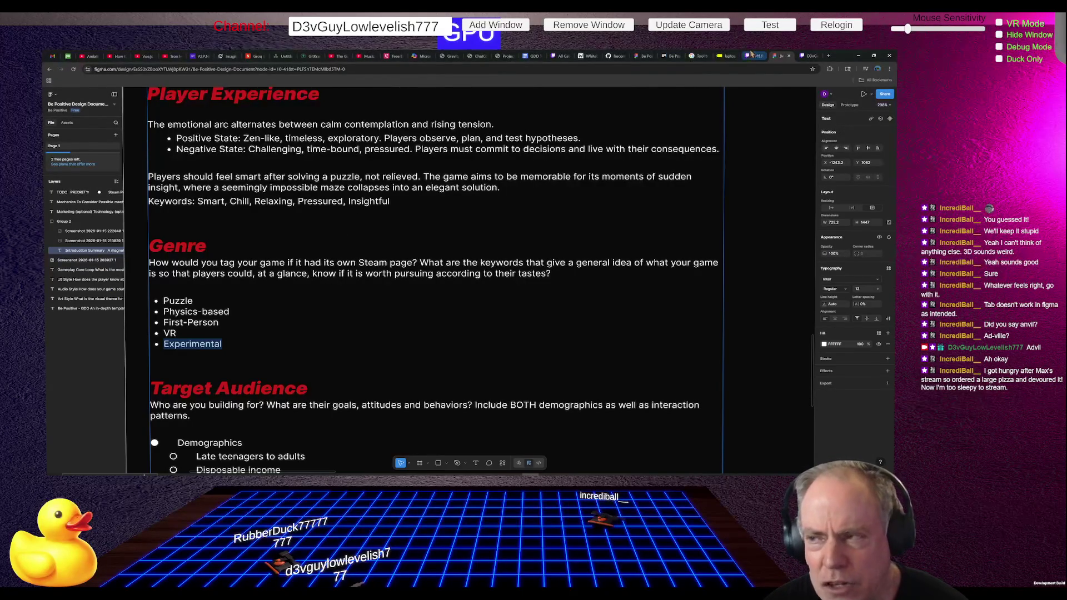
pyautogui.click(363, 69)
pyautogui.hotkey('ctrl', 'a')
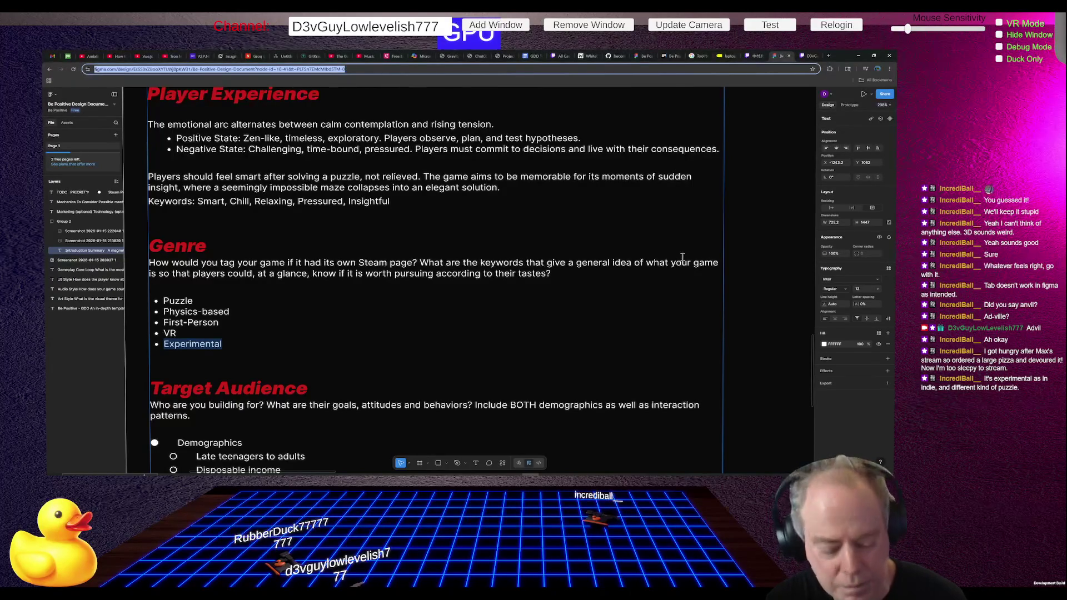
# Step: Send ChatGPT 'Can you read this:' followed by the pasted Figma link, then return to Figma
pyautogui.hotkey('alt', 'Tab')
pyautogui.write(':')
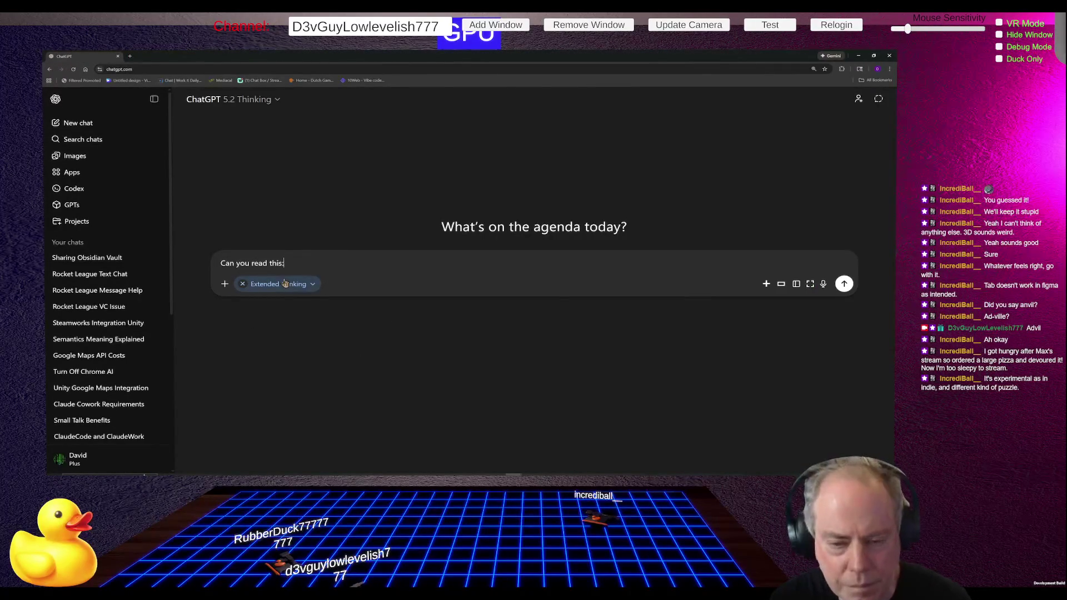
pyautogui.hotkey('shift', 'Return')
pyautogui.write('https://www.figma.com/design/EsSS0xZBooXYTLWj8pKW31/Be-Positive-Design-Document?node-id=10-41&t=PLFSn7EMcMIbd5TM-0')
pyautogui.press('Return')
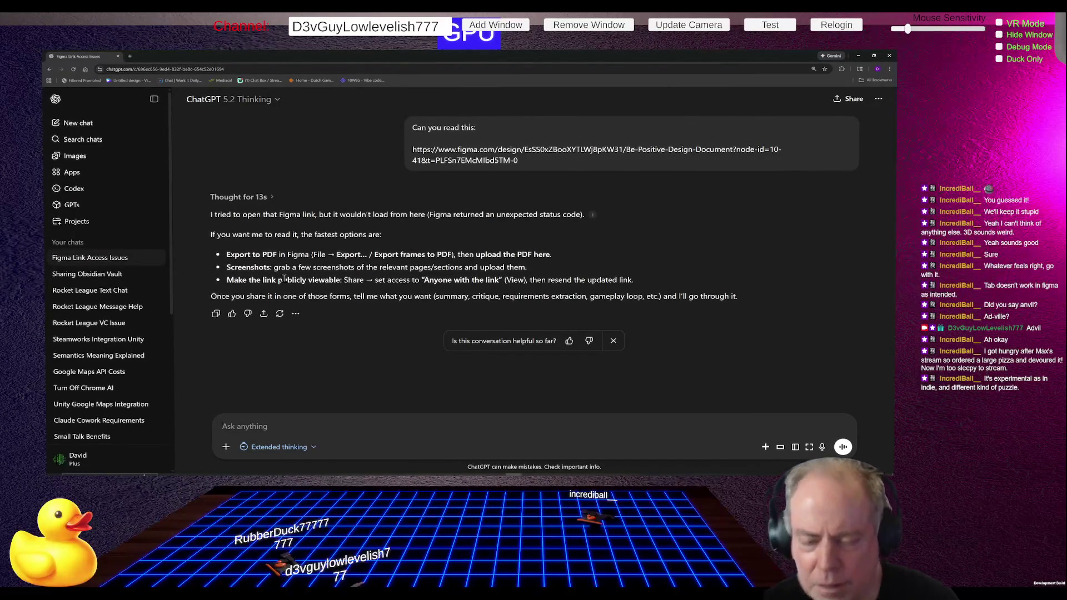
pyautogui.hotkey('alt', 'Tab')
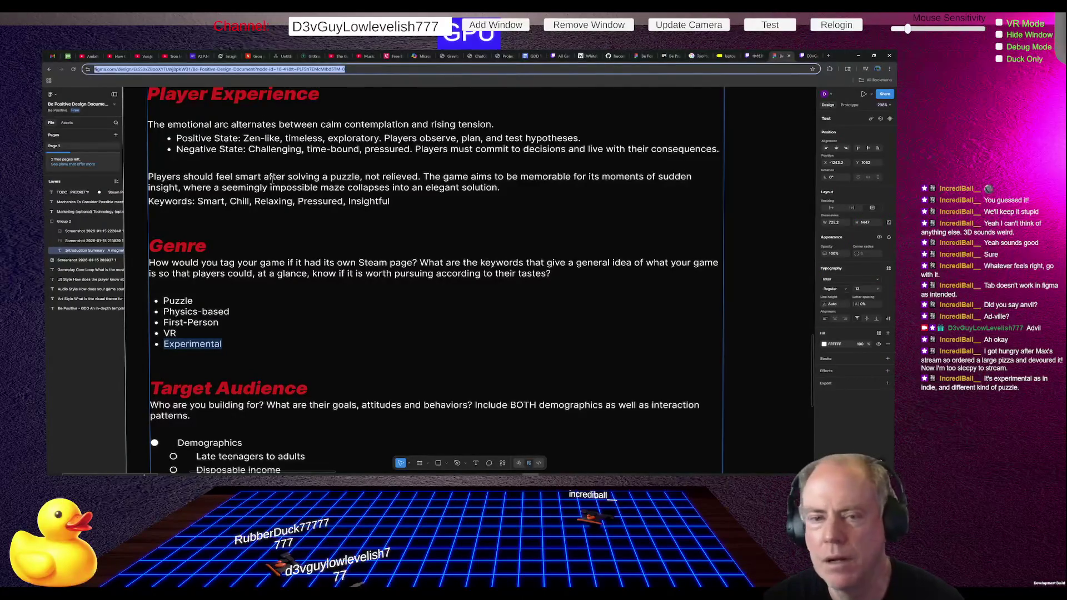
# Step: Scroll up to the Introduction, glance at the ChatGPT window, and come back to the Figma document
pyautogui.scroll(1, 598, 183)
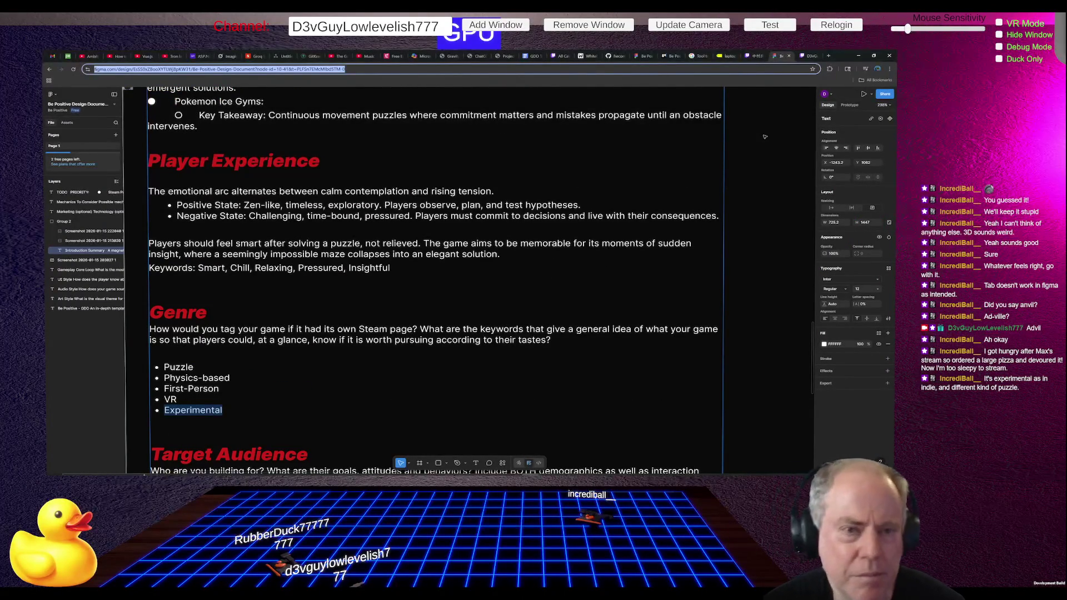
pyautogui.scroll(10, 772, 236)
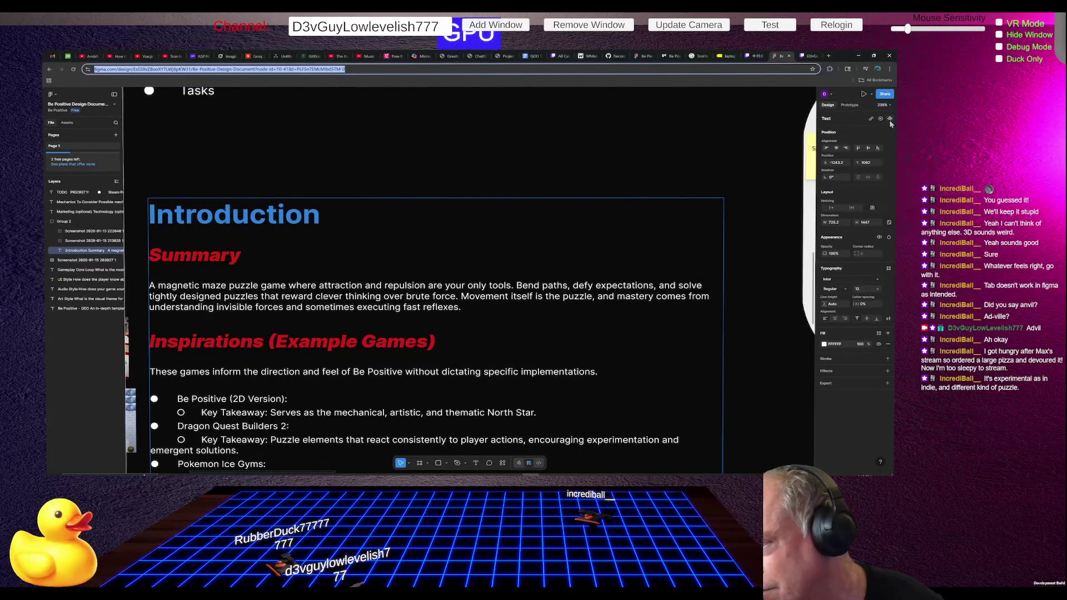
pyautogui.hotkey('alt', 'Tab')
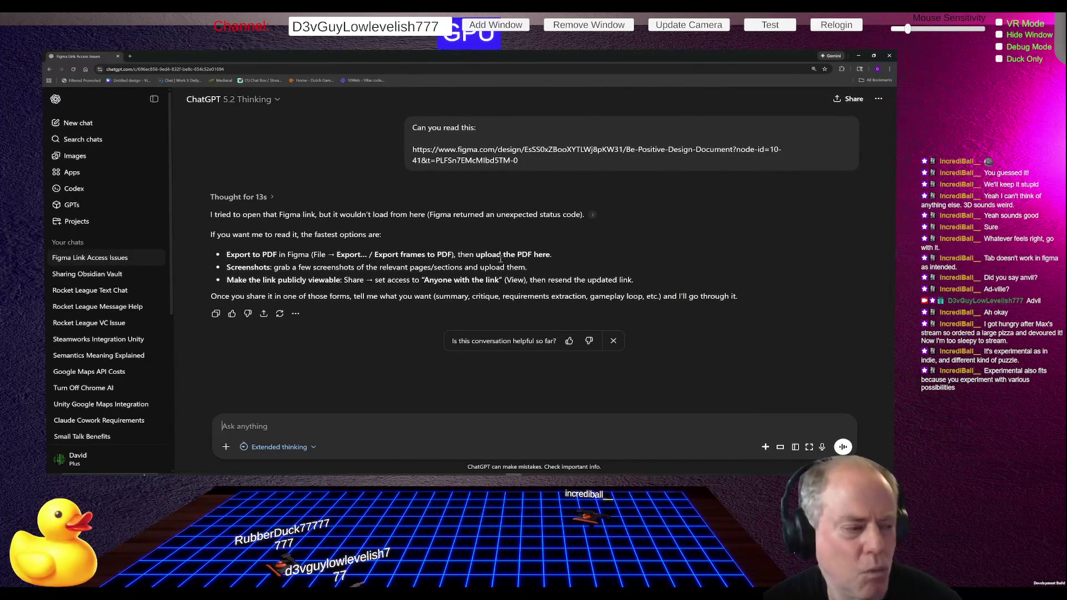
pyautogui.hotkey('alt', 'Tab')
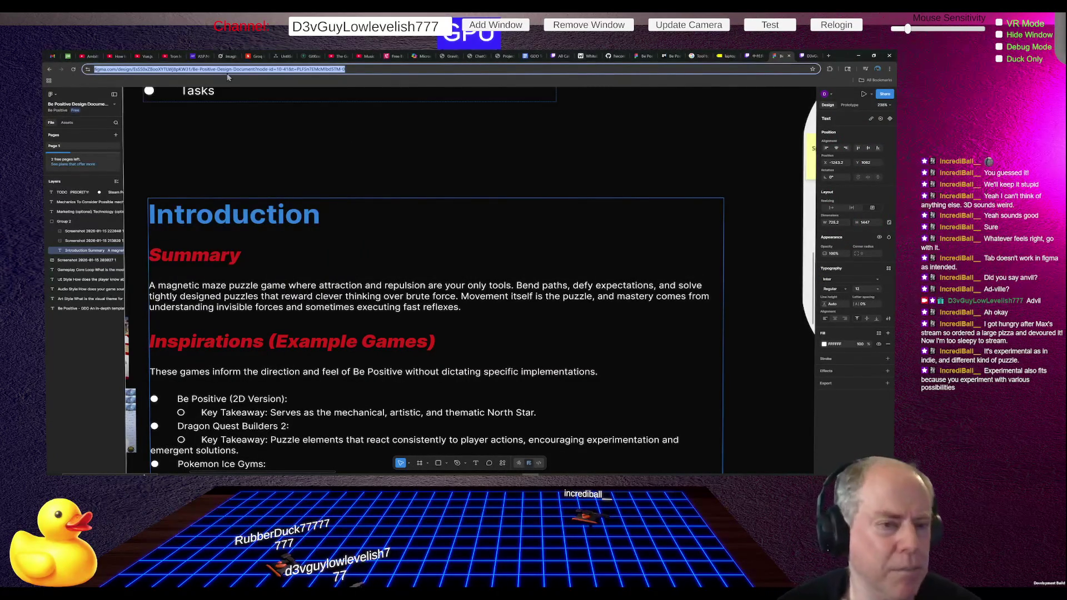
# Step: Switch the left panel between the asset libraries and the pages-and-layers list
pyautogui.click(52, 127)
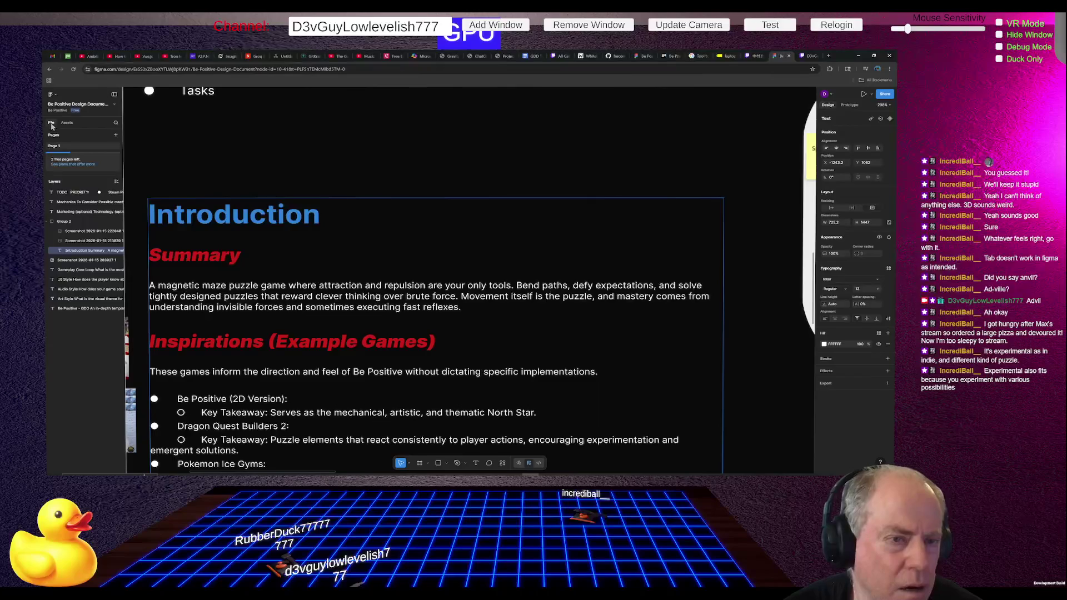
pyautogui.click(71, 123)
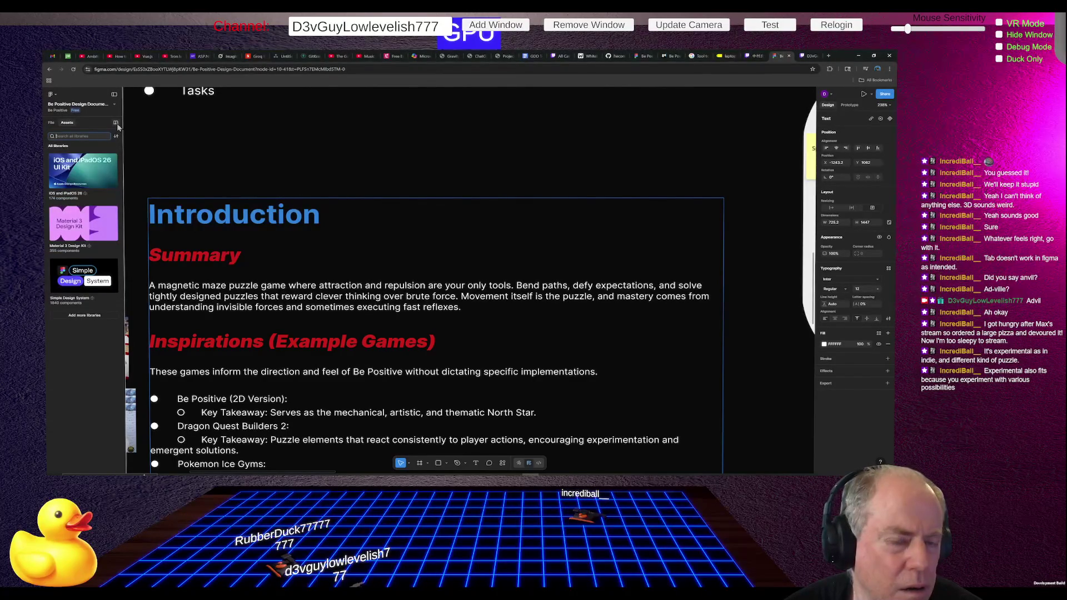
pyautogui.click(51, 124)
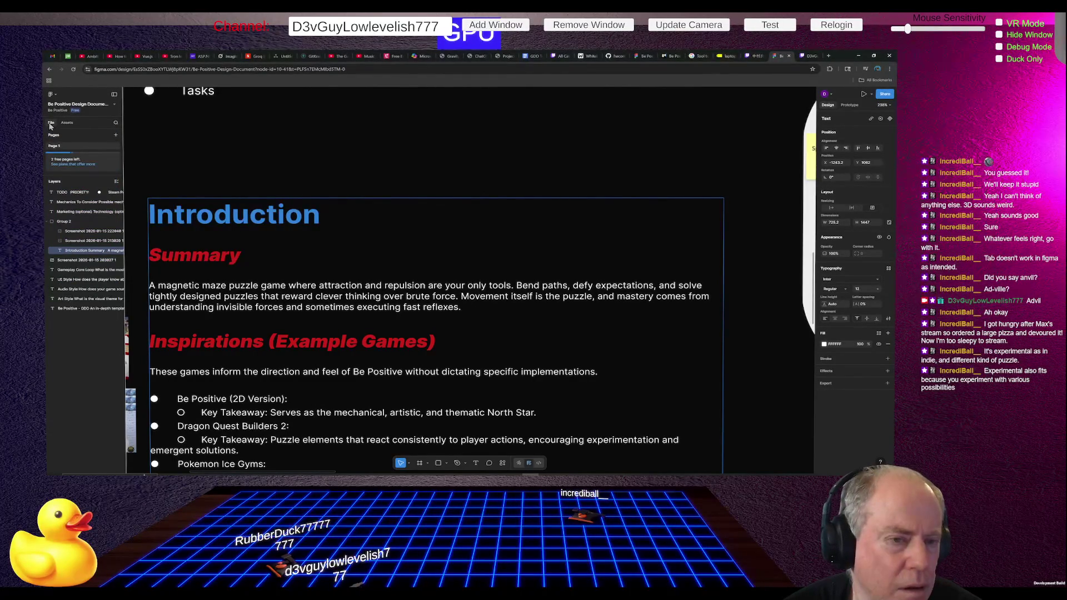
pyautogui.click(63, 124)
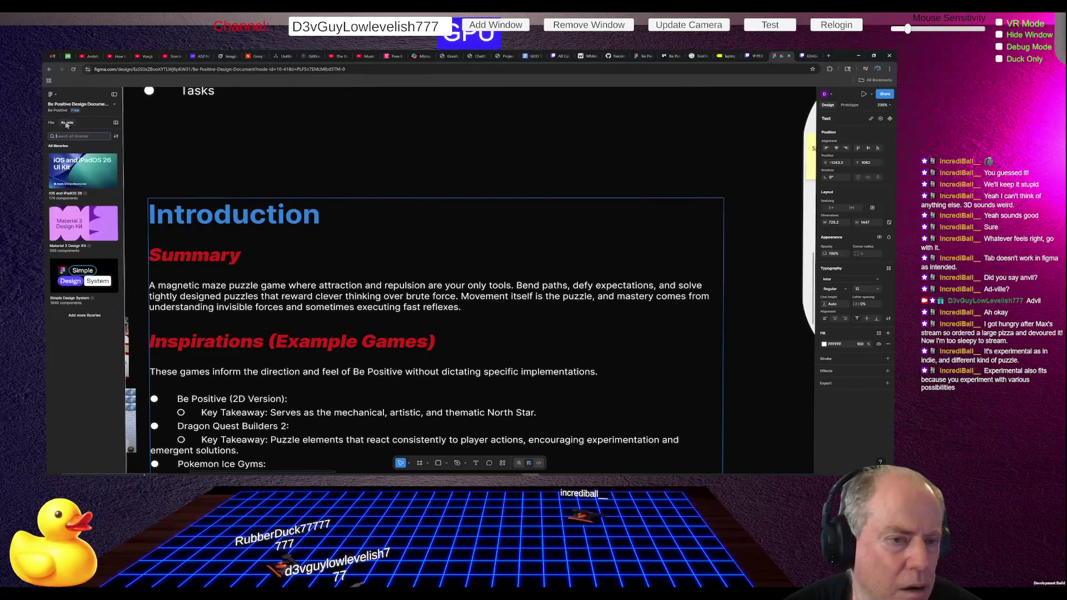
pyautogui.click(51, 124)
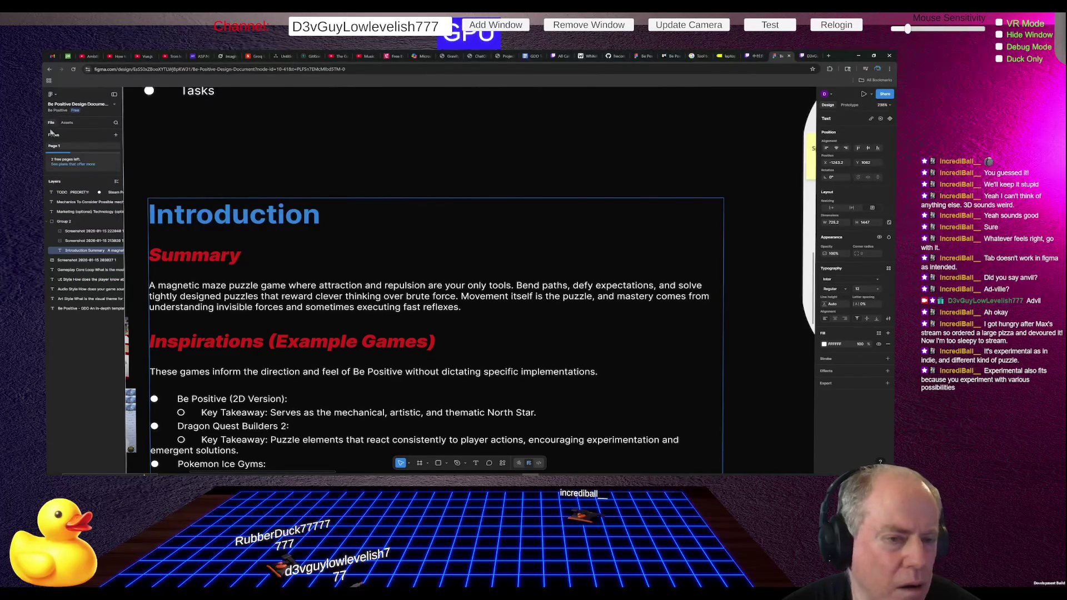
# Step: Browse Figma's main menu submenus, then dismiss it and zoom out to about 73%
pyautogui.click(56, 95)
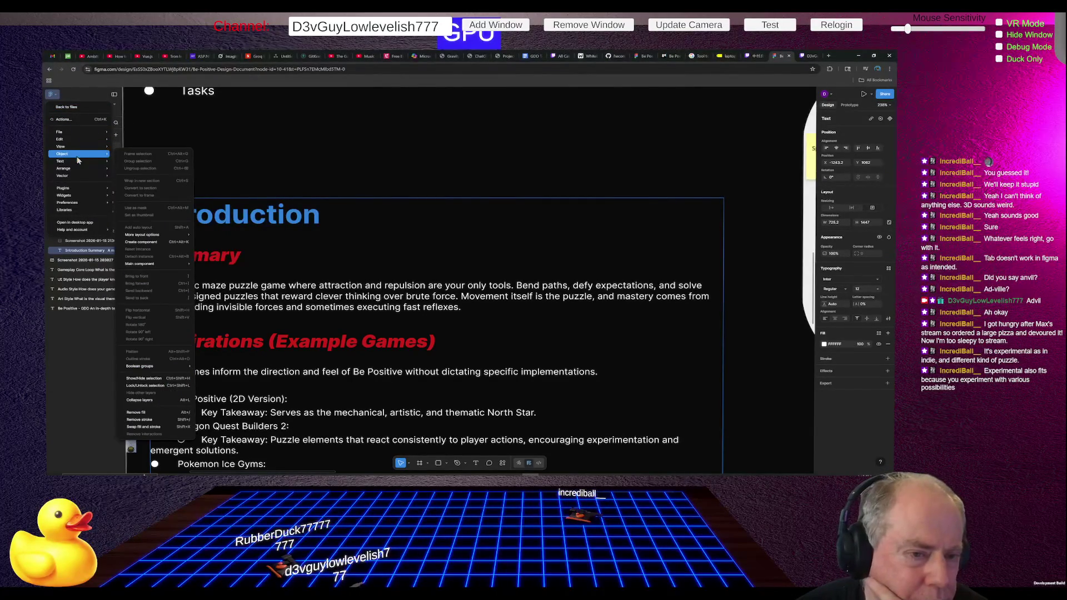
pyautogui.moveTo(74, 163)
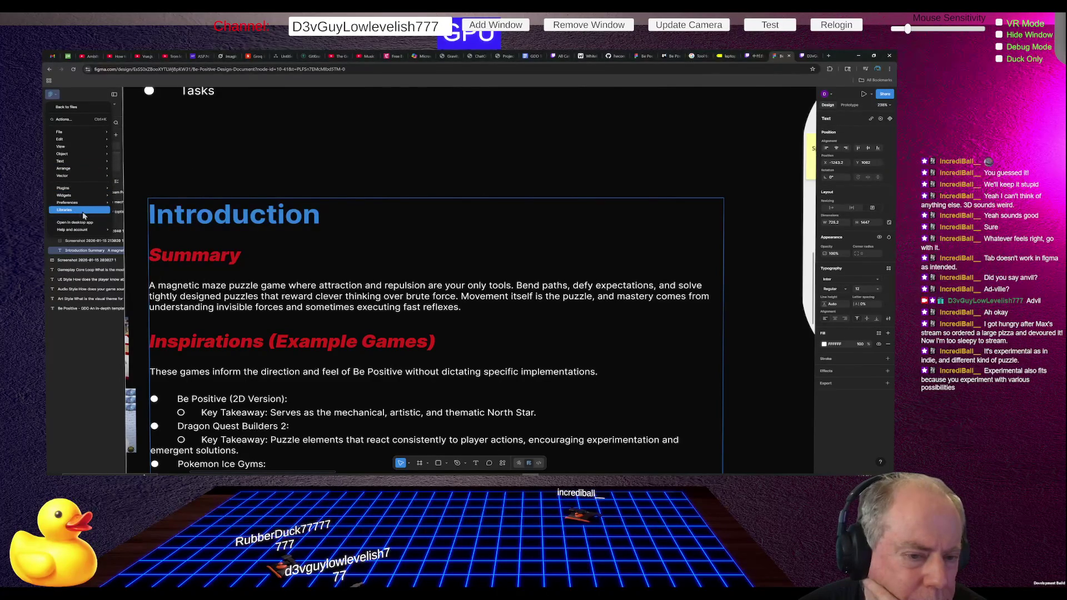
pyautogui.moveTo(84, 233)
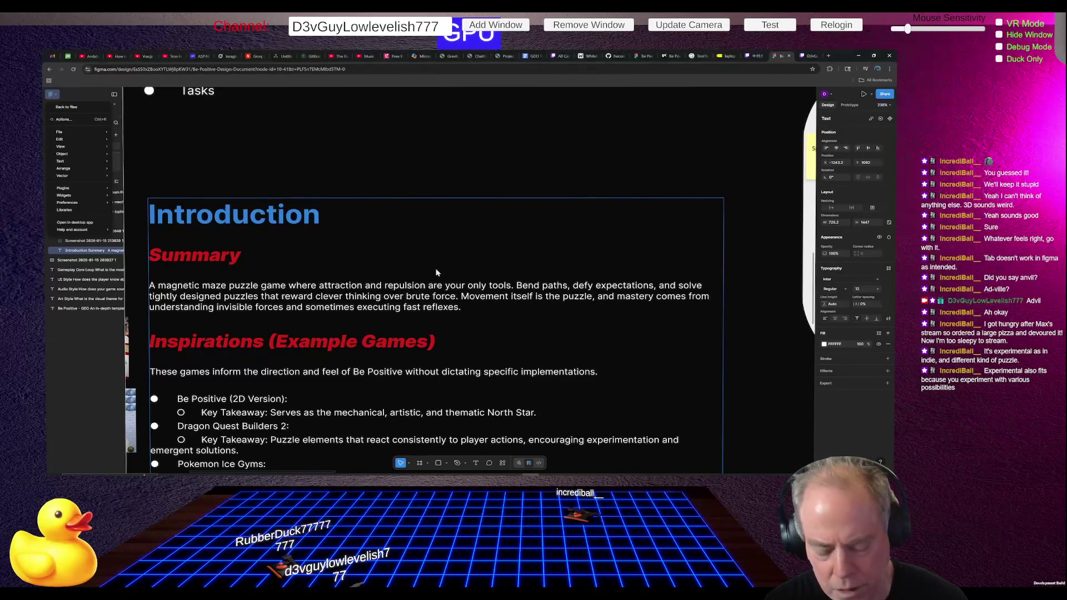
pyautogui.scroll(-10, 437, 266)
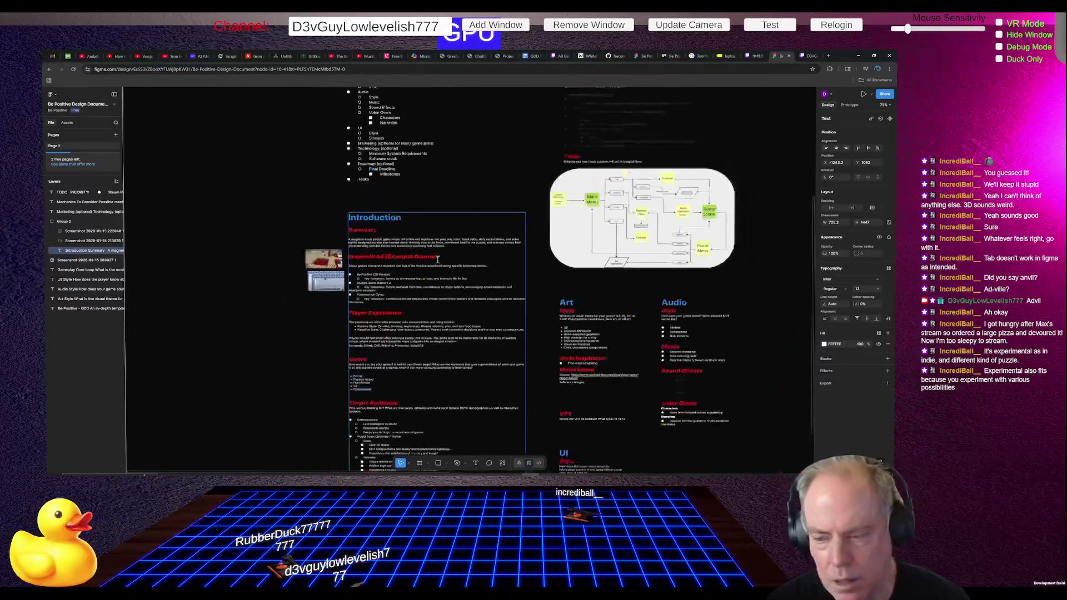
# Step: Select all the Introduction text and check its right-click menu for export options
pyautogui.press('Return')
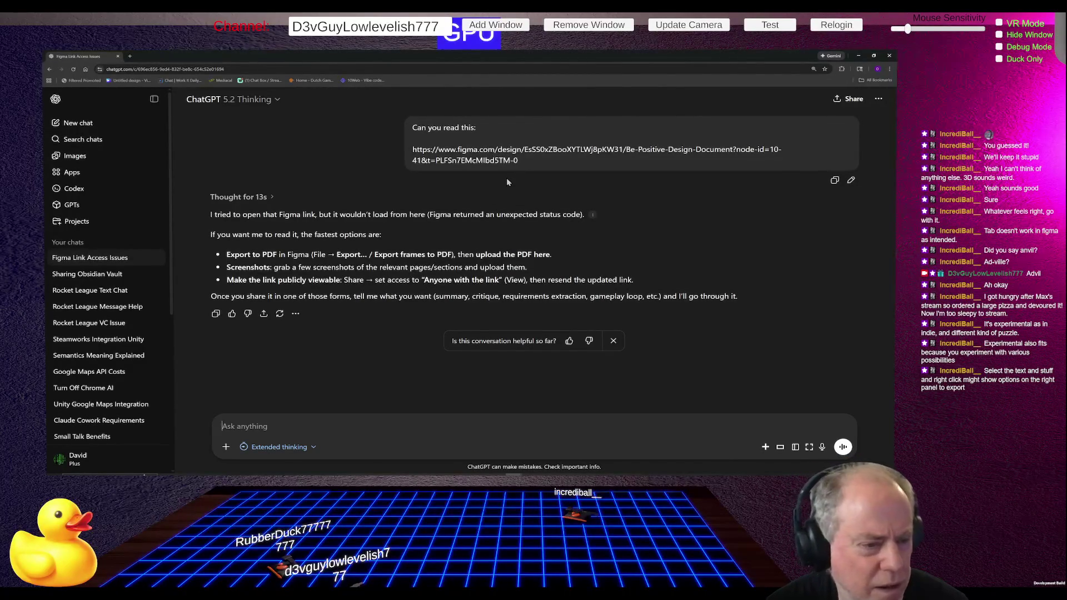
pyautogui.hotkey('alt', 'Tab')
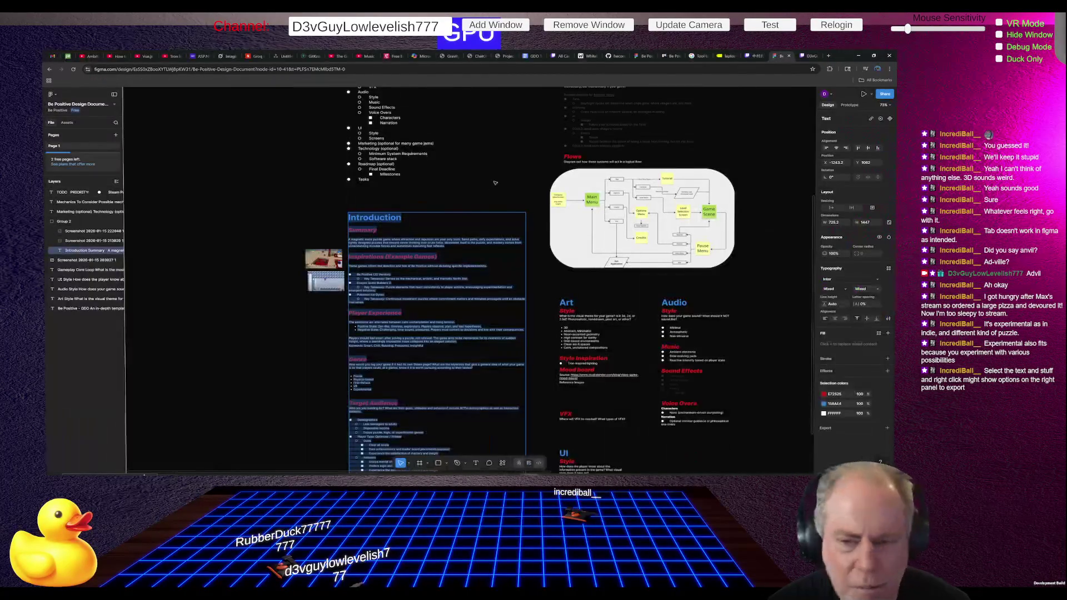
pyautogui.rightClick(401, 271)
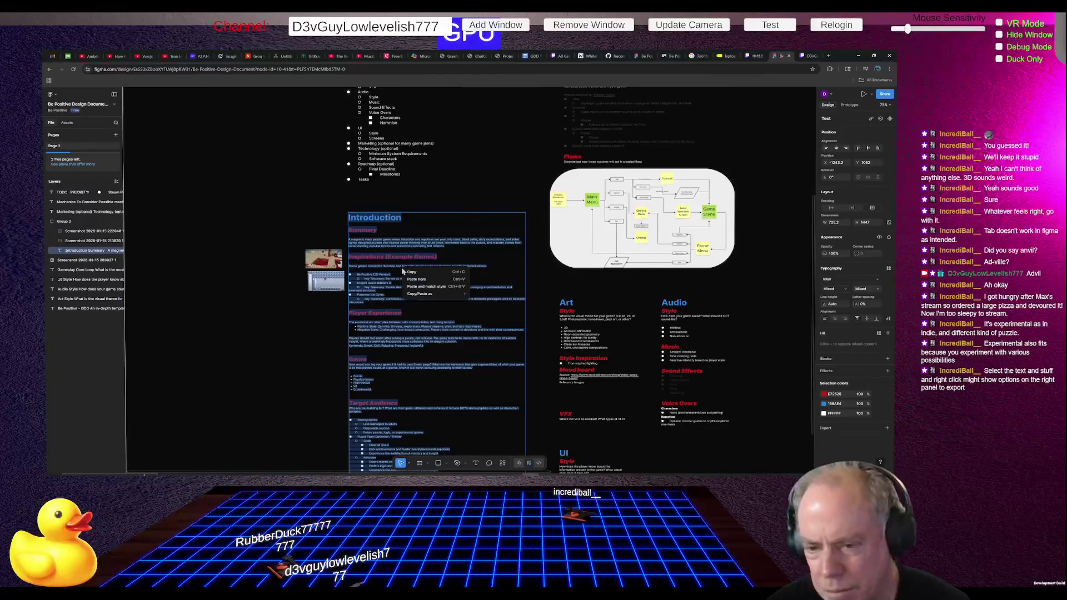
pyautogui.rightClick(390, 248)
pyautogui.rightClick(391, 248)
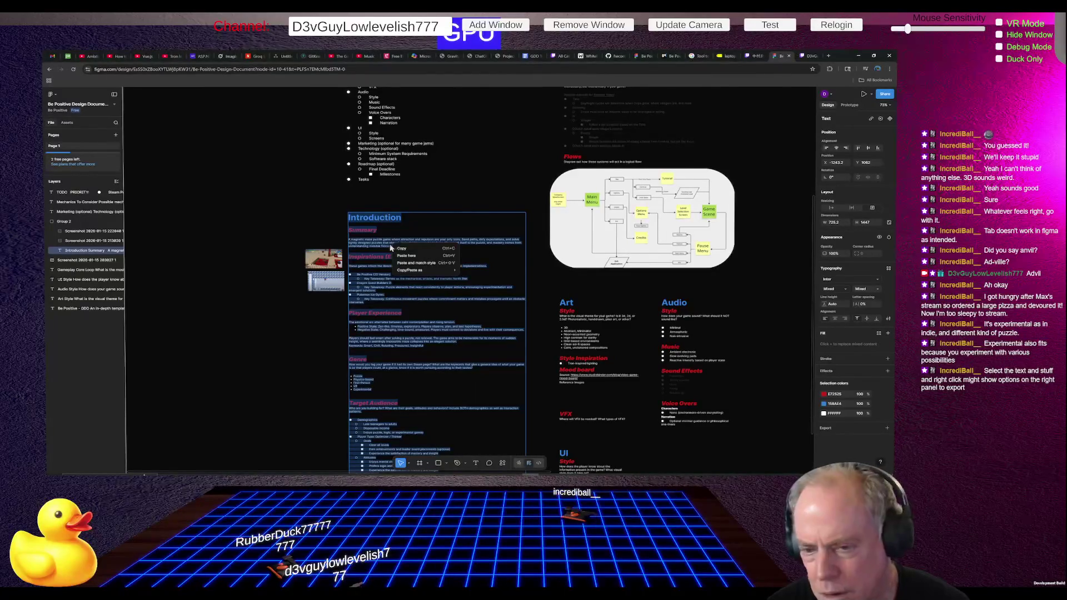
pyautogui.press('Escape')
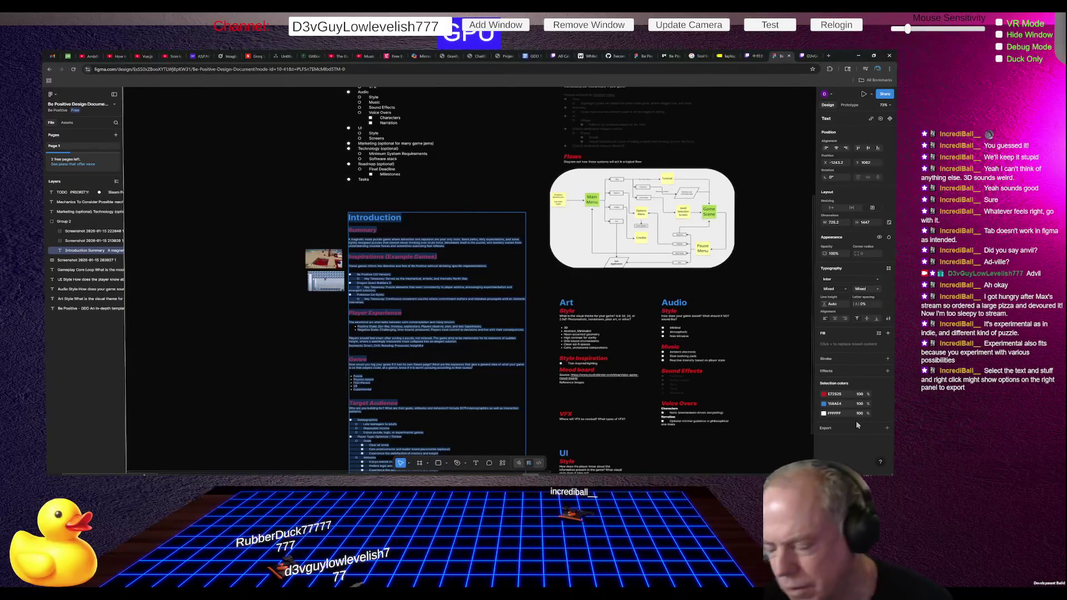
# Step: Select the Group 2 frame holding the Introduction and add a 1x PNG export setting
pyautogui.press('Escape')
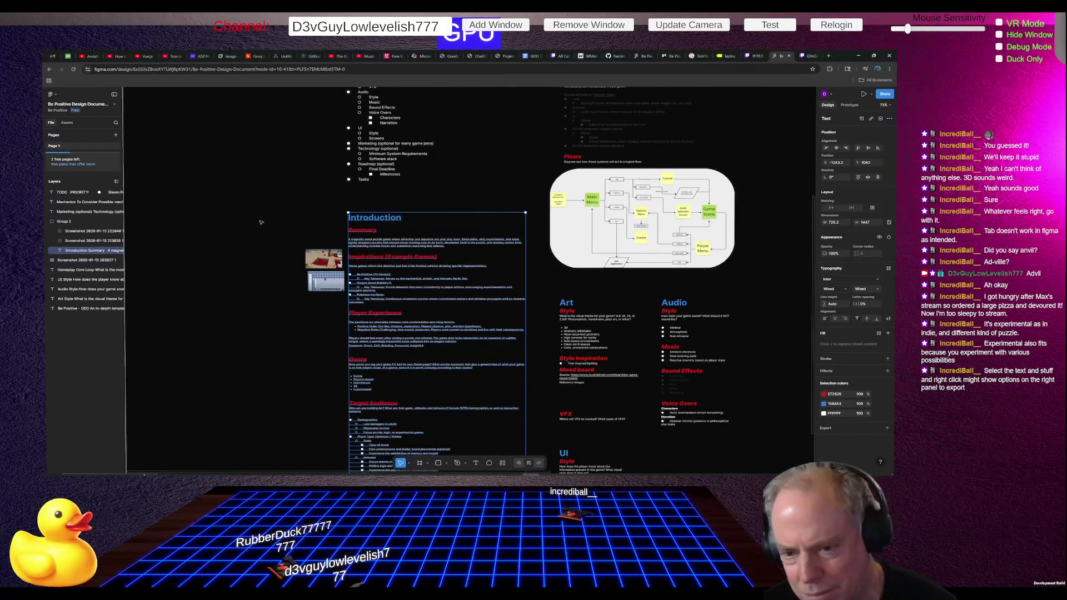
pyautogui.click(219, 208)
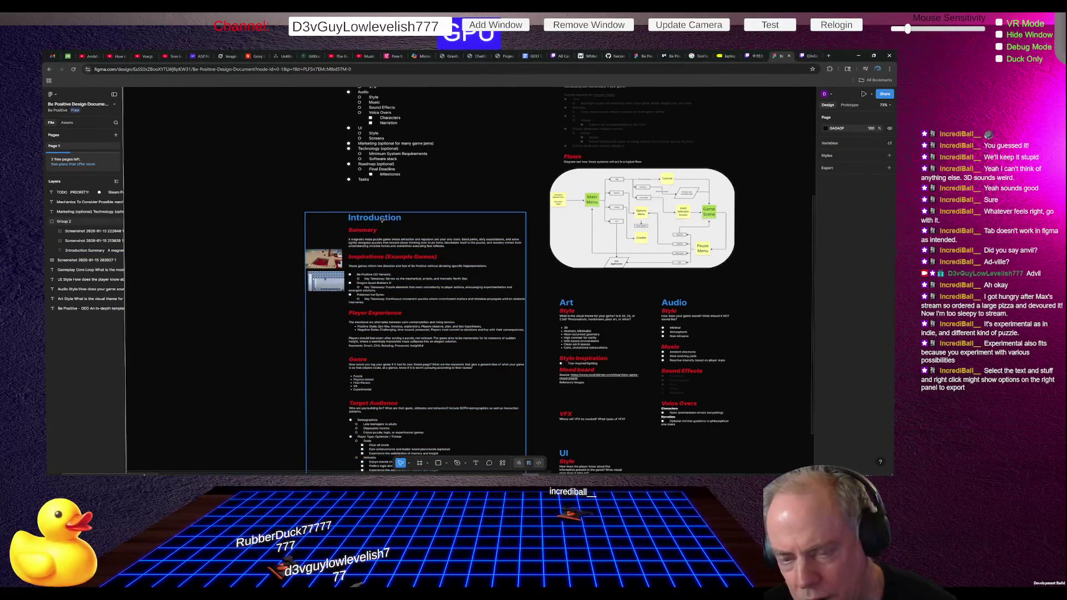
pyautogui.rightClick(387, 233)
pyautogui.press('Escape')
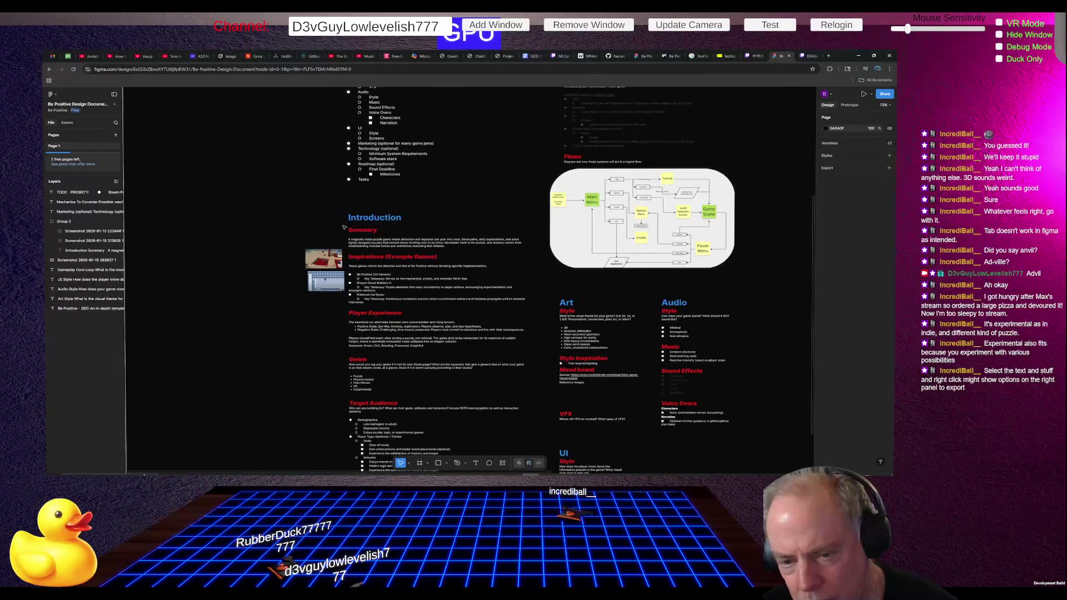
pyautogui.click(363, 232)
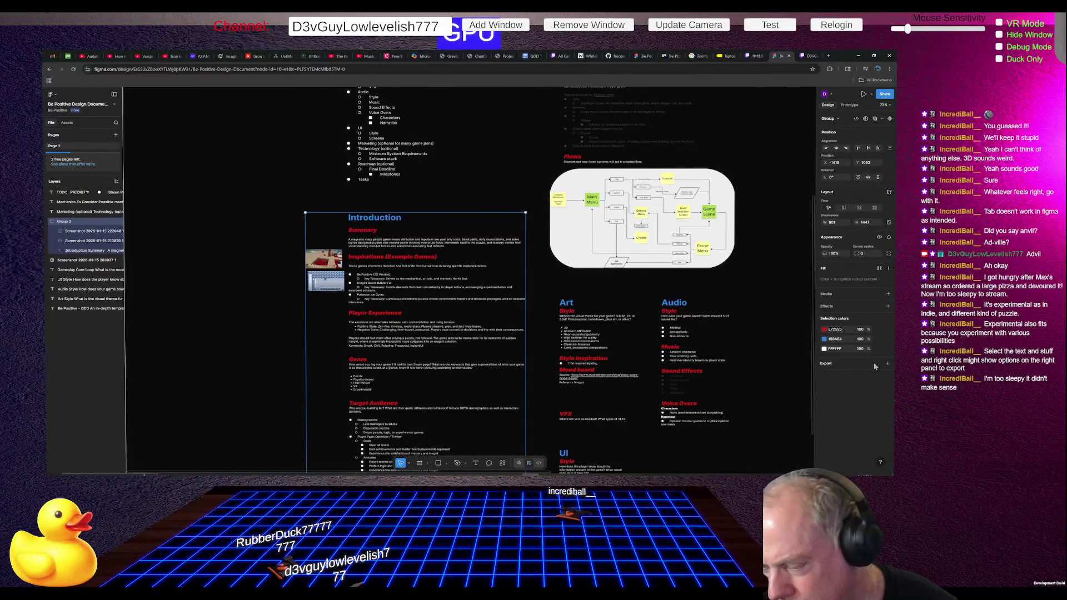
pyautogui.click(888, 364)
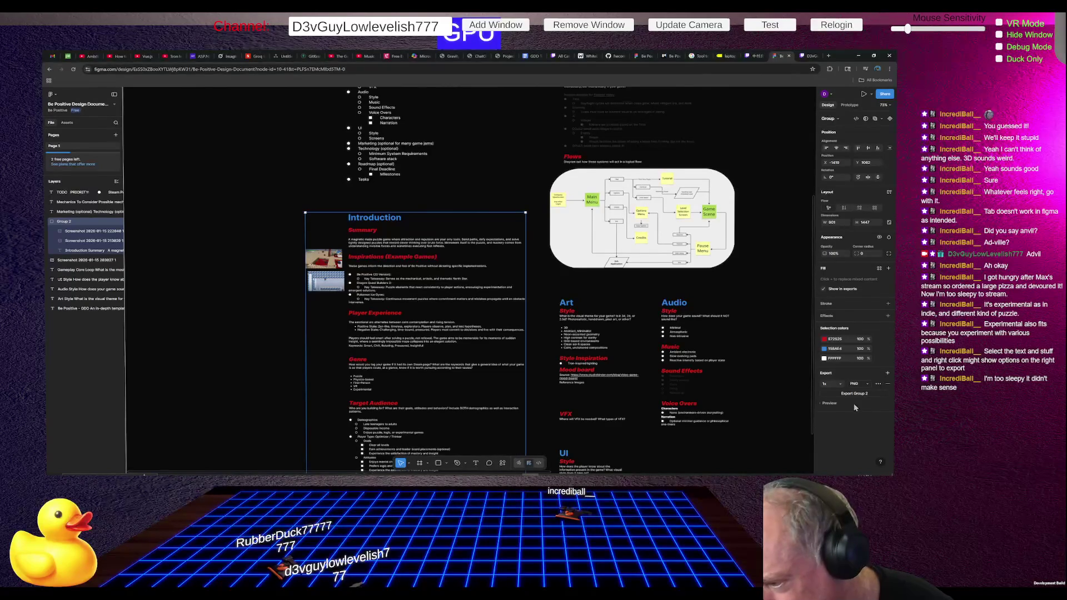
# Step: Export Group 2 as a PDF, Group 2.pdf, and open the downloaded file
pyautogui.click(828, 404)
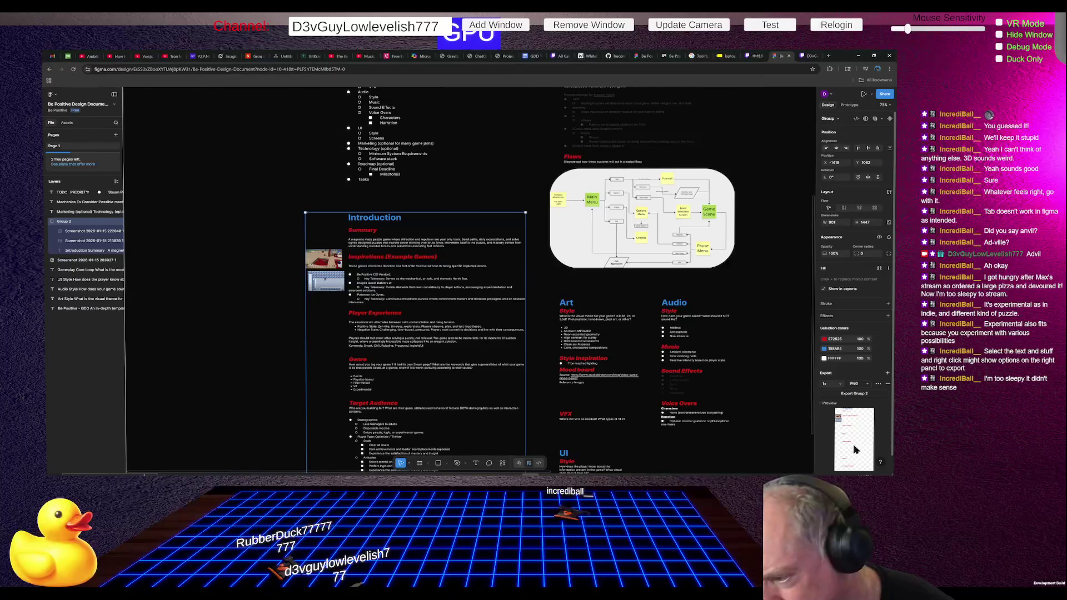
pyautogui.scroll(-1, 854, 449)
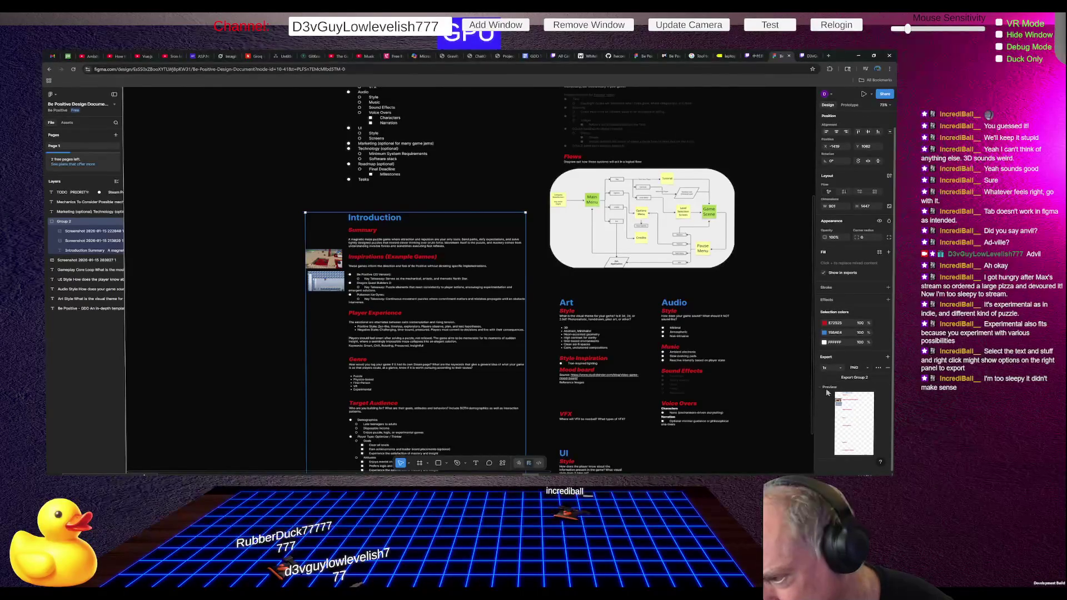
pyautogui.click(859, 369)
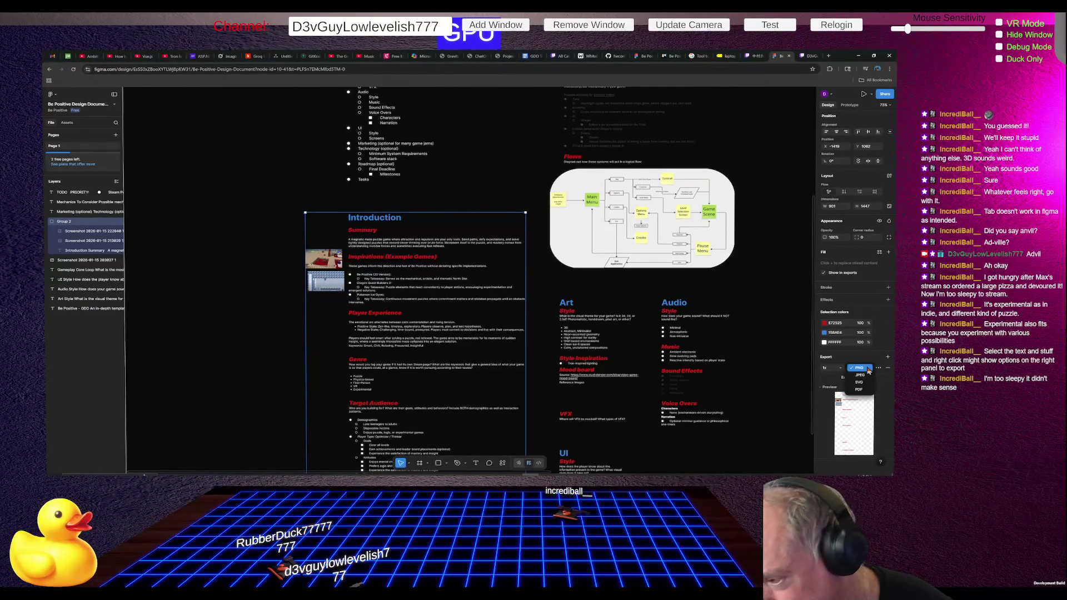
pyautogui.click(858, 389)
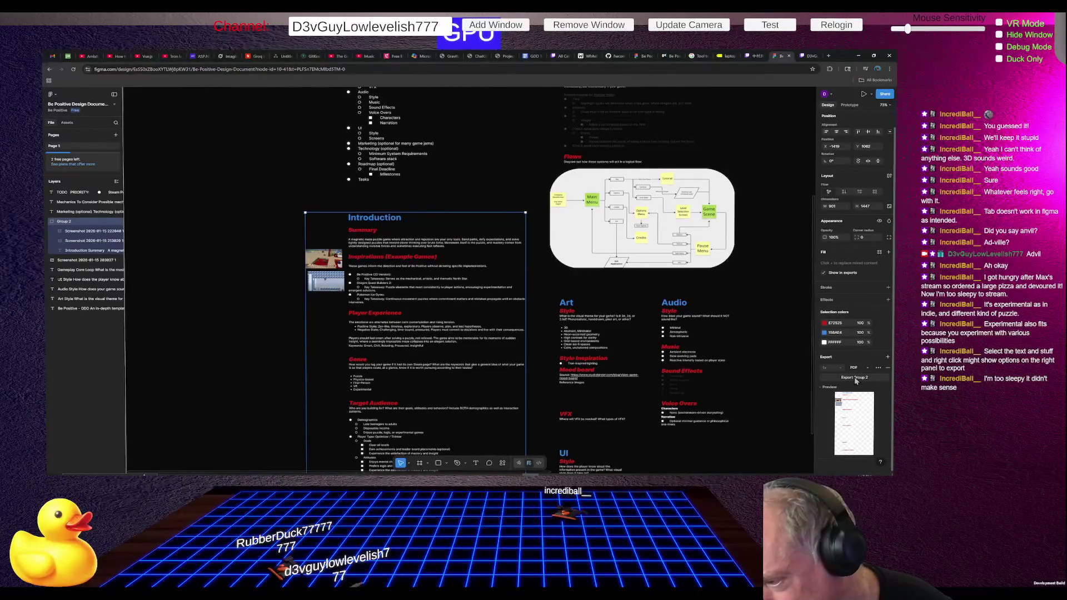
pyautogui.click(855, 377)
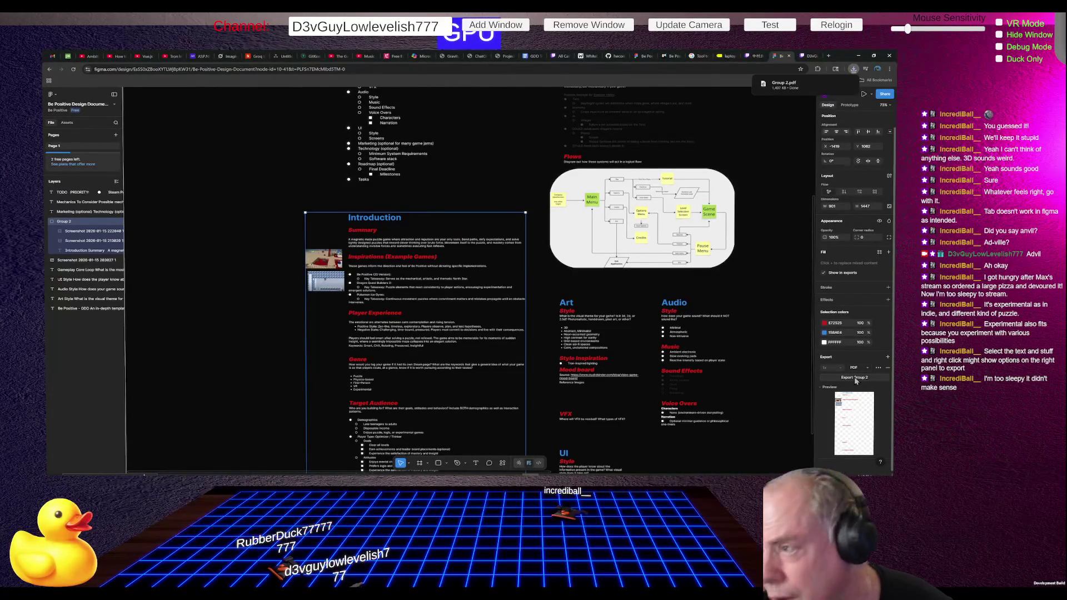
pyautogui.click(854, 69)
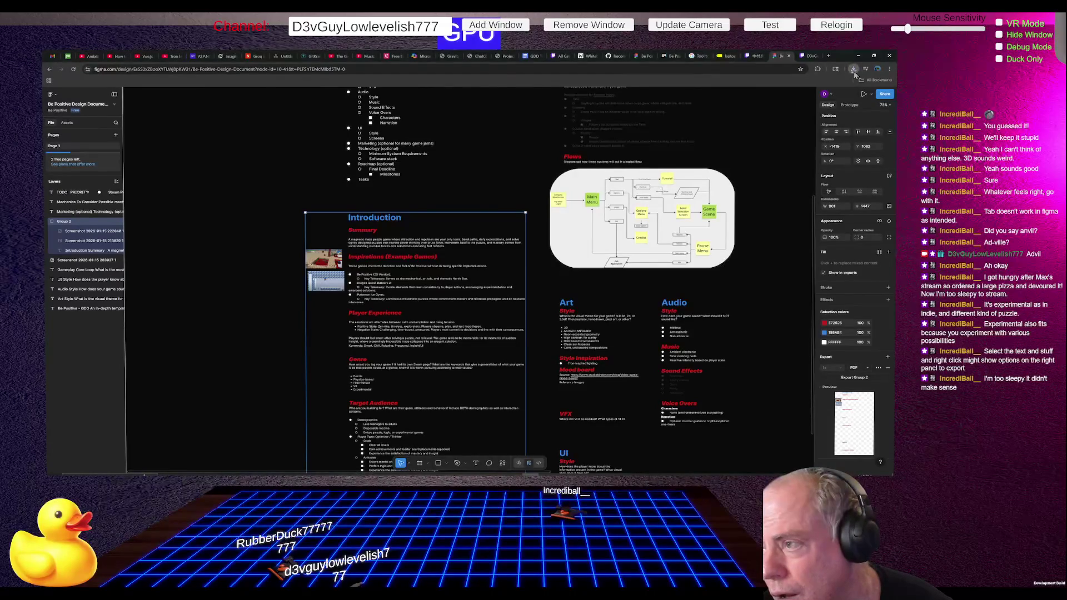
pyautogui.click(782, 101)
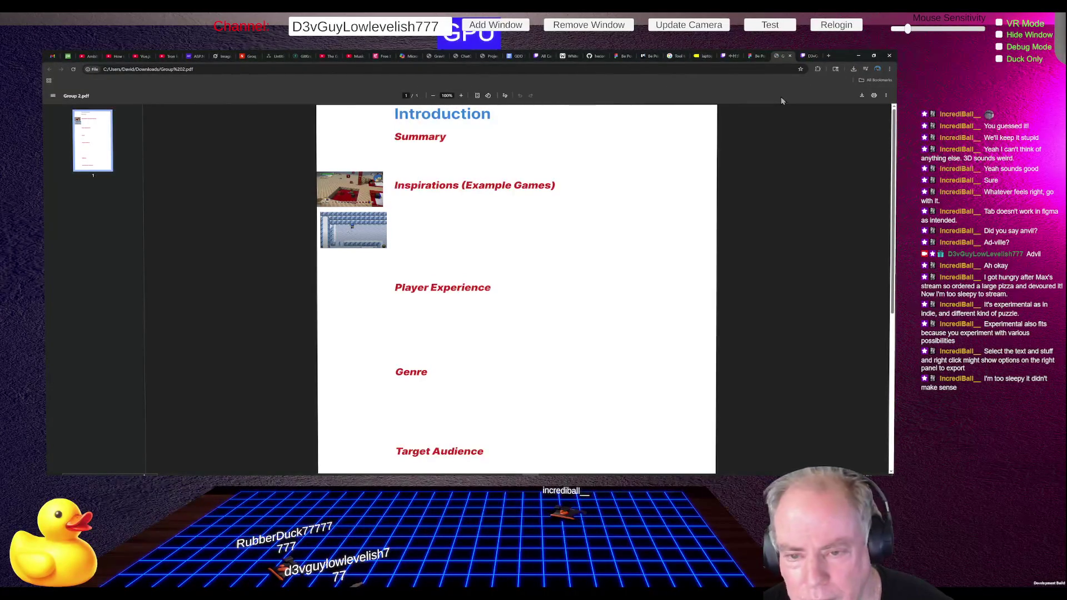
pyautogui.hotkey('alt', 'Tab')
pyautogui.hotkey('alt', 'Tab')
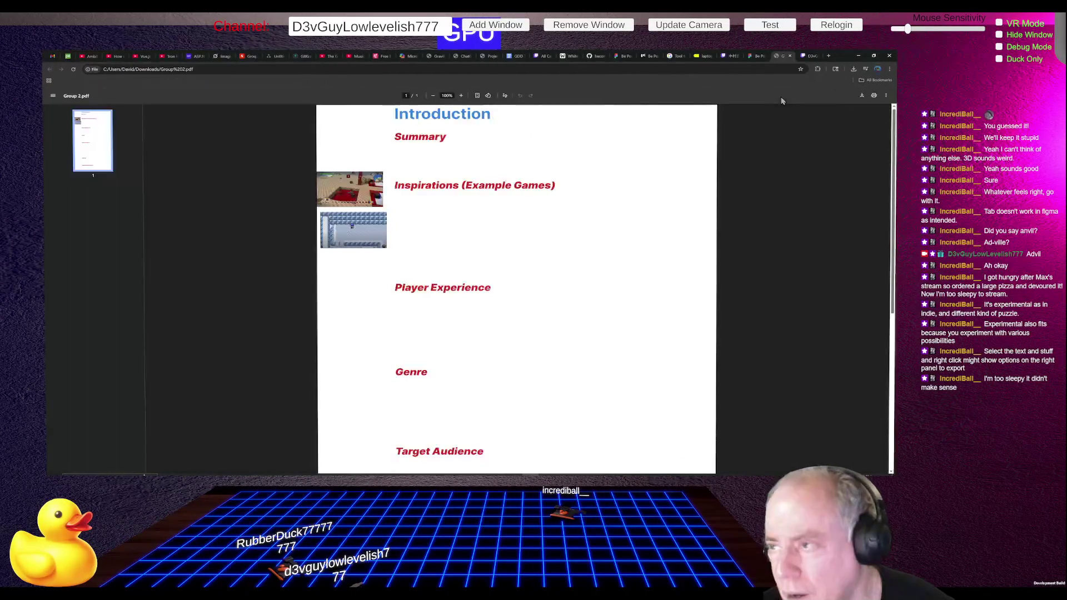
pyautogui.click(789, 56)
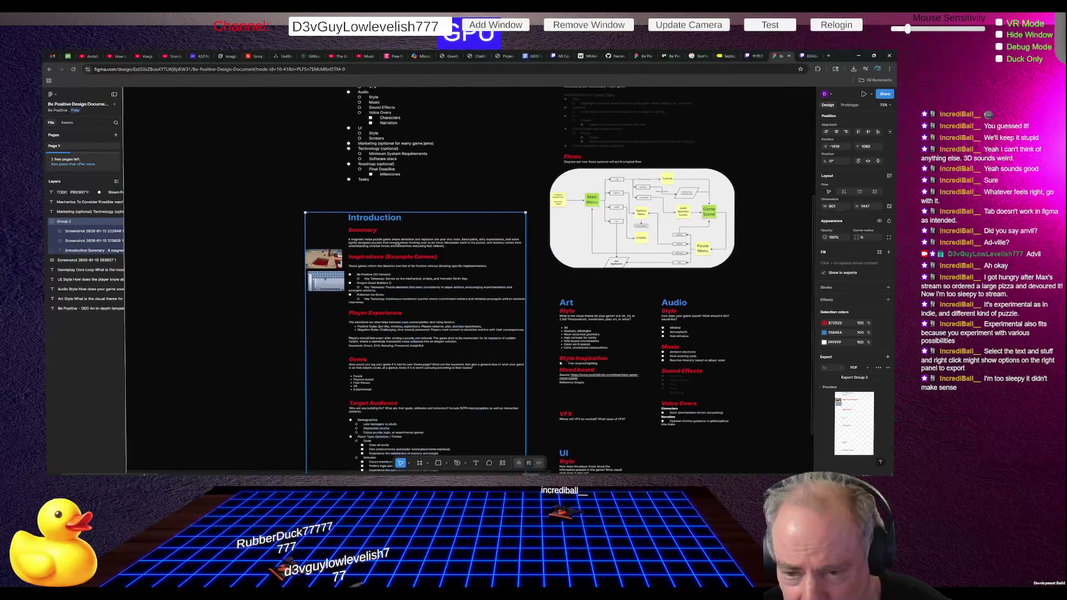
# Step: Select the Introduction Summary text layer, add a PNG export setting and export it
pyautogui.doubleClick(399, 244)
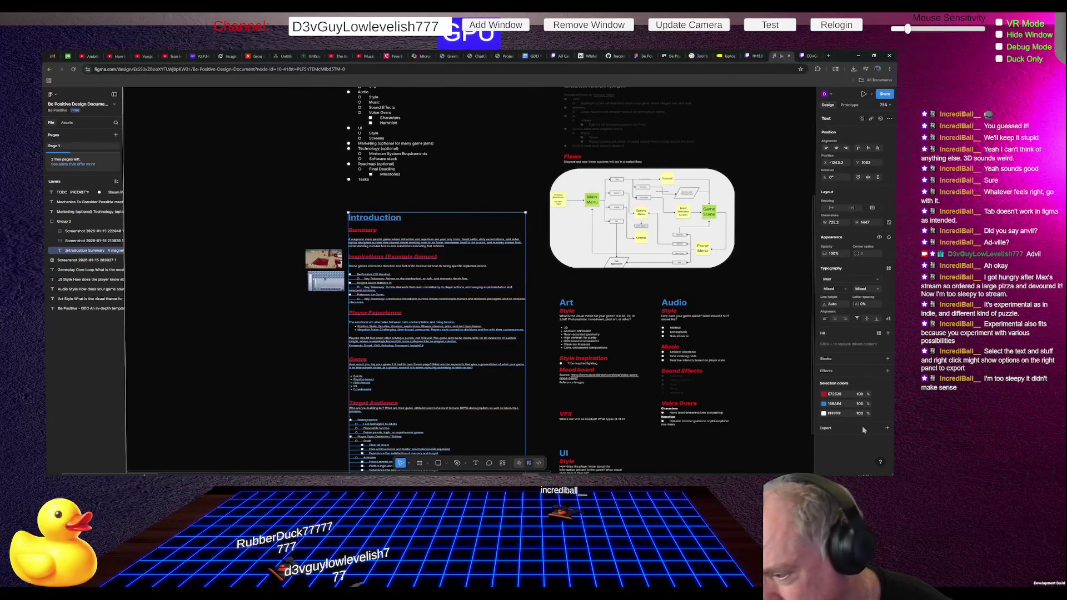
pyautogui.click(887, 431)
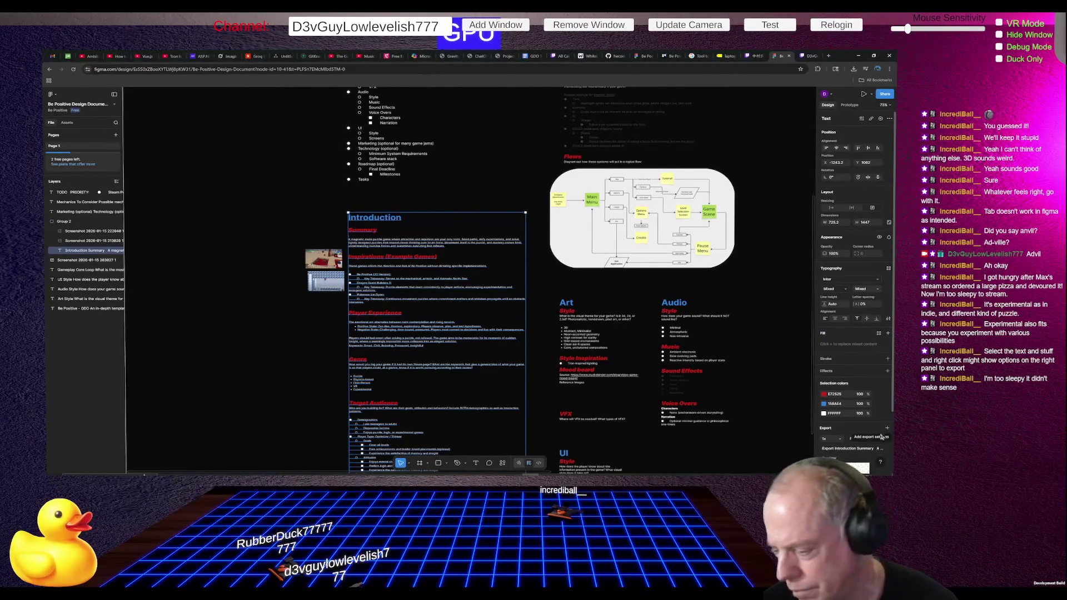
pyautogui.click(845, 451)
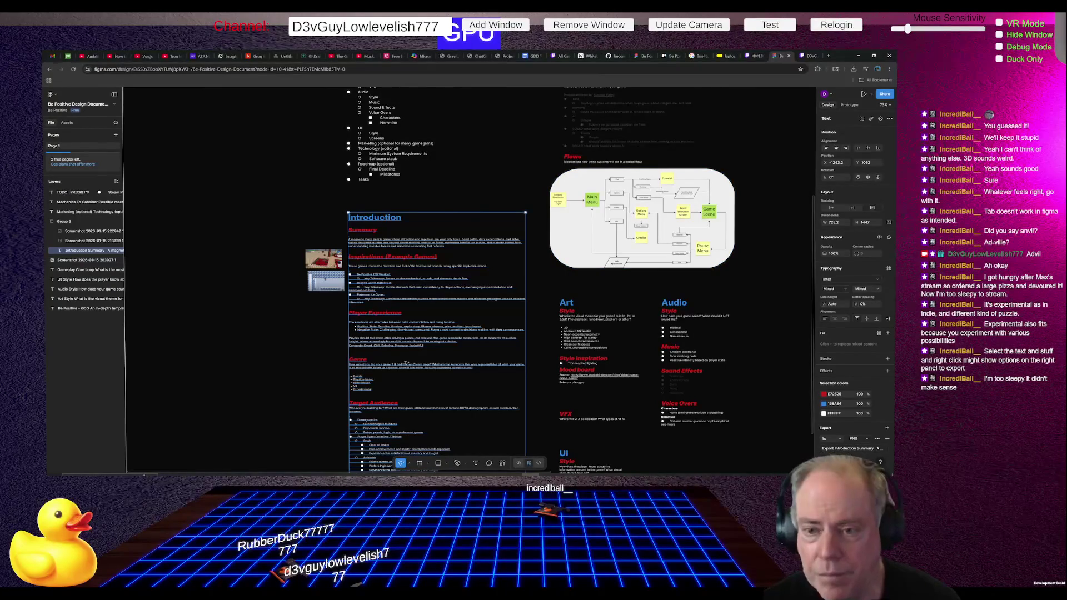
pyautogui.hotkey('alt', 'Tab')
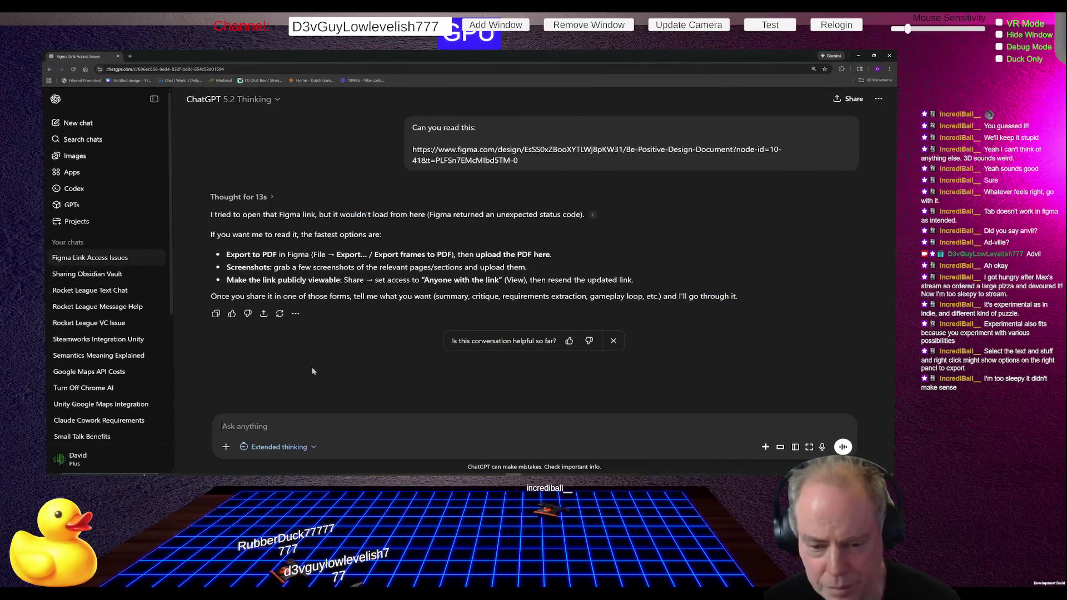
# Step: Read the genre tag suggestions in the GDD Game Refinement chat, then return to Figma
pyautogui.hotkey('alt', 'Tab')
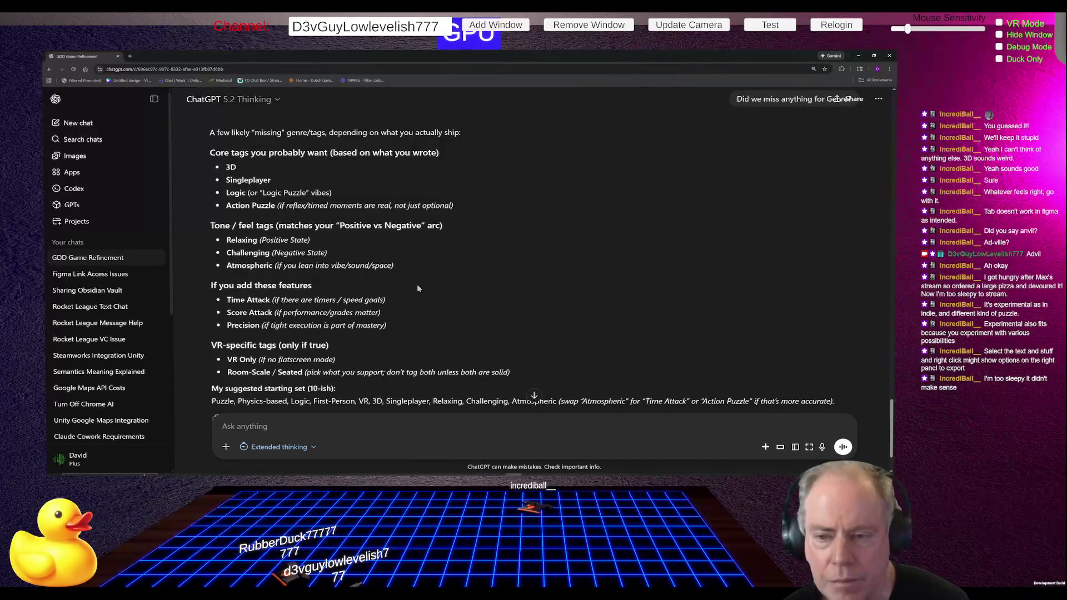
pyautogui.hotkey('alt', 'Tab')
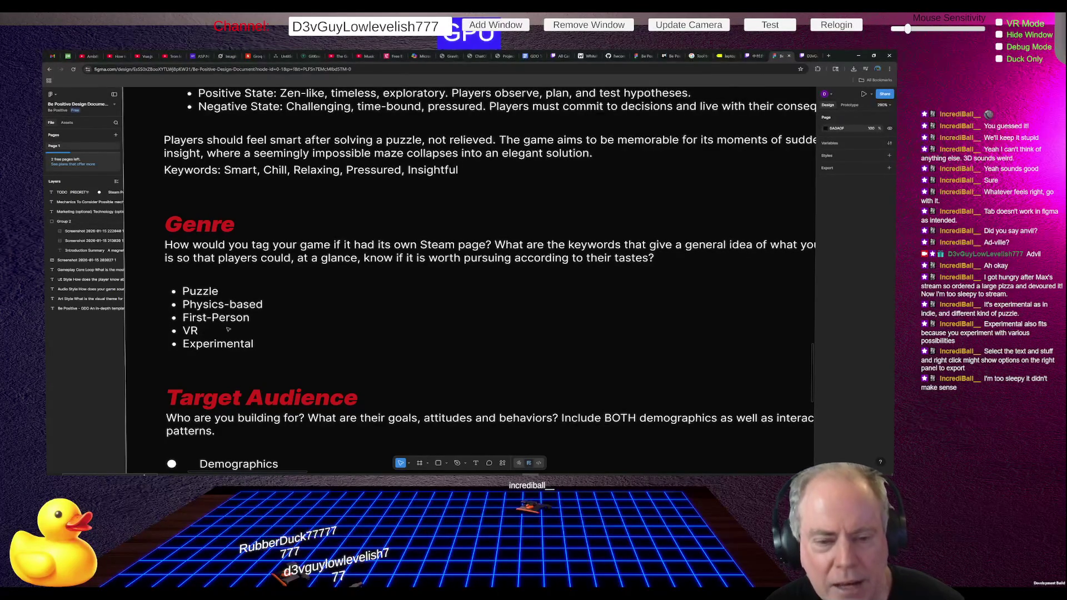
# Step: Scroll down to the Genre list and select the Introduction Summary text in the document group
pyautogui.keyDown('ctrl'); pyautogui.scroll(-2, 383, 318); pyautogui.keyUp('ctrl')
pyautogui.keyDown('ctrl'); pyautogui.scroll(-2, 383, 319); pyautogui.keyUp('ctrl')
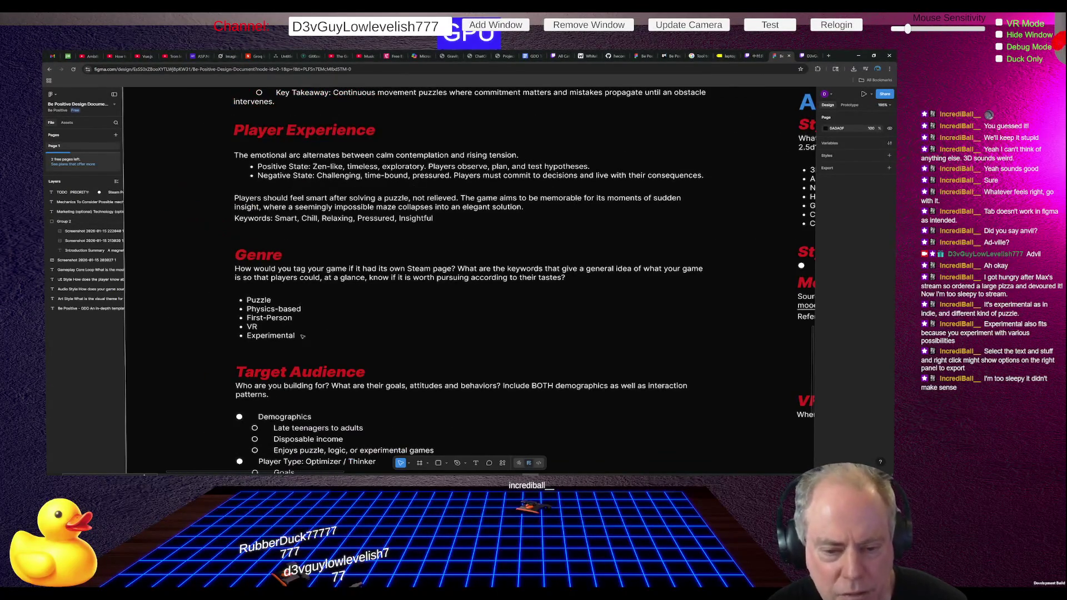
pyautogui.rightClick(263, 331)
pyautogui.click(259, 327)
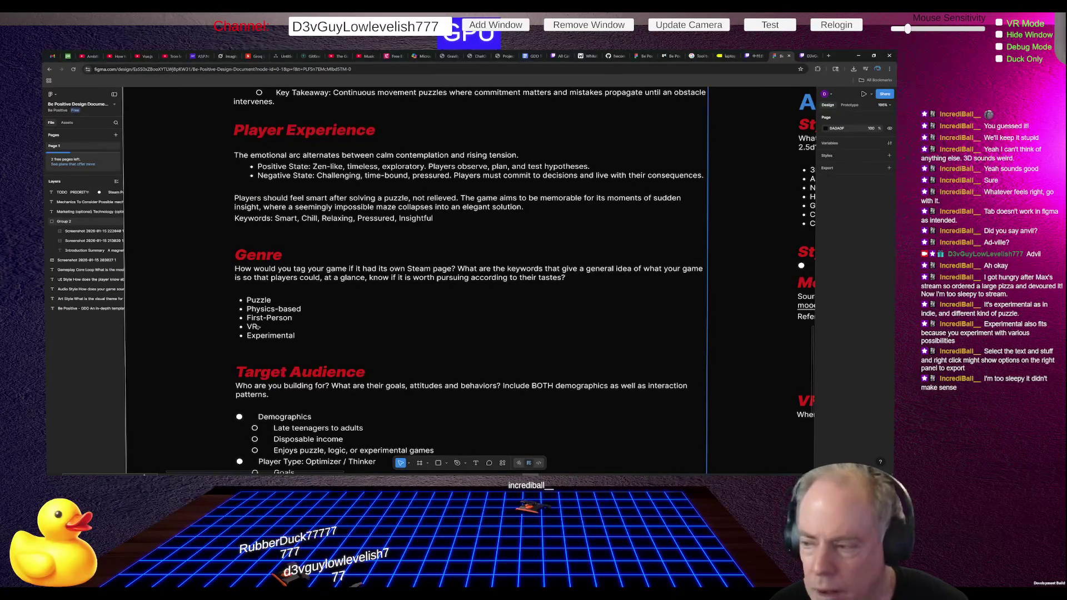
pyautogui.doubleClick(259, 328)
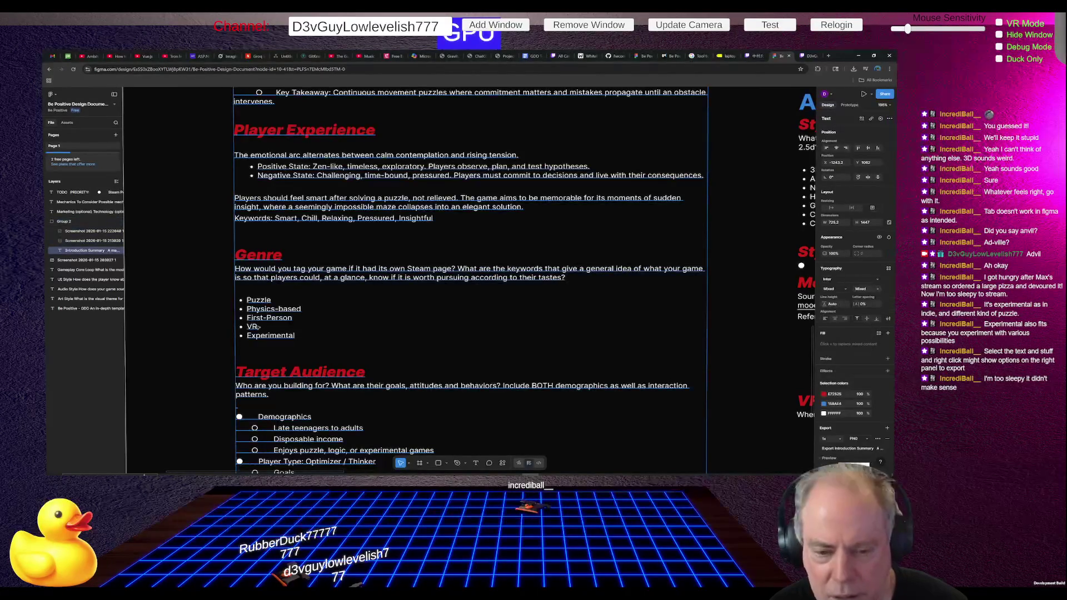
pyautogui.press('Escape')
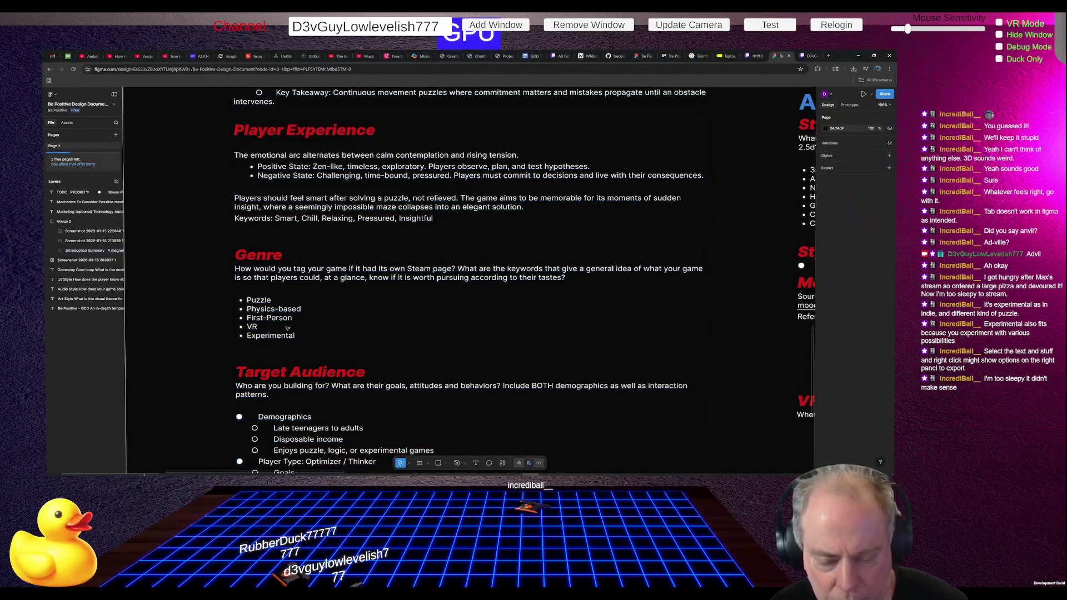
# Step: Create Slice 1 over the Genre bullet list and drag its top edge up to cover it fully
pyautogui.press('f')
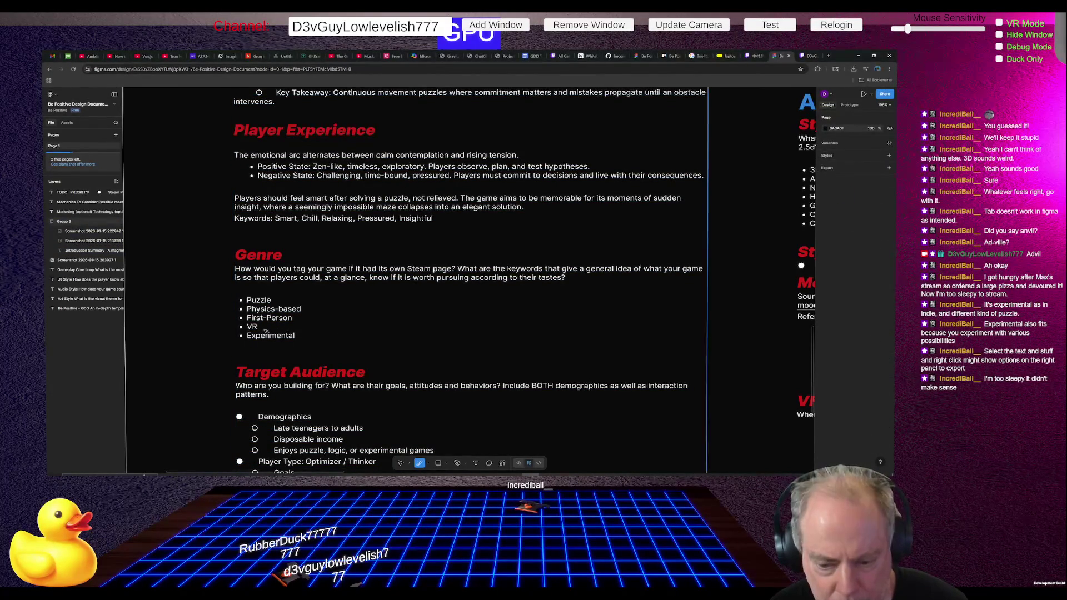
pyautogui.click(232, 300)
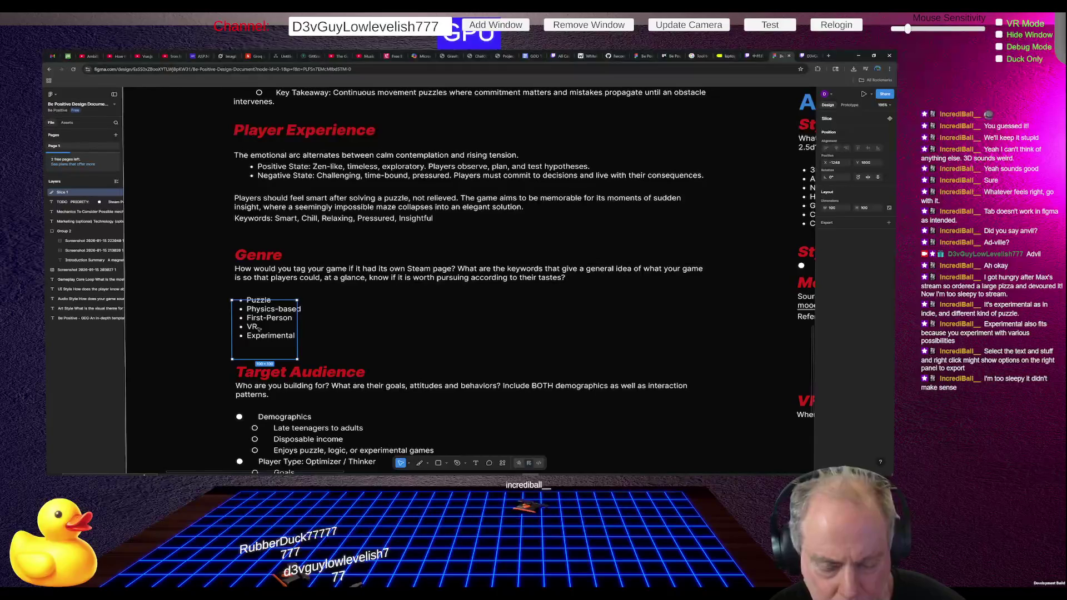
pyautogui.rightClick(259, 330)
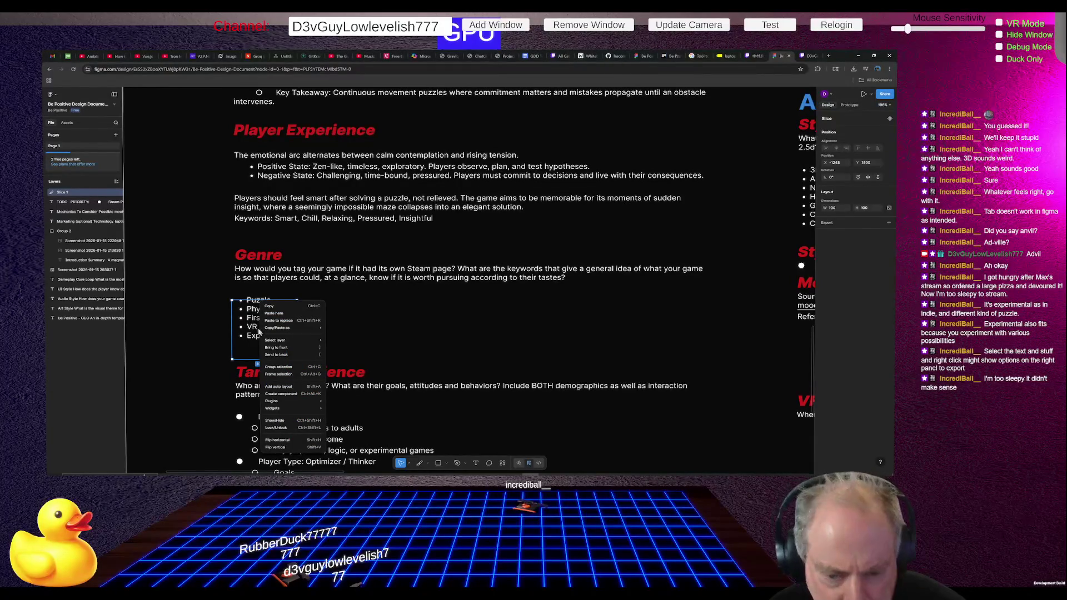
pyautogui.moveTo(289, 327)
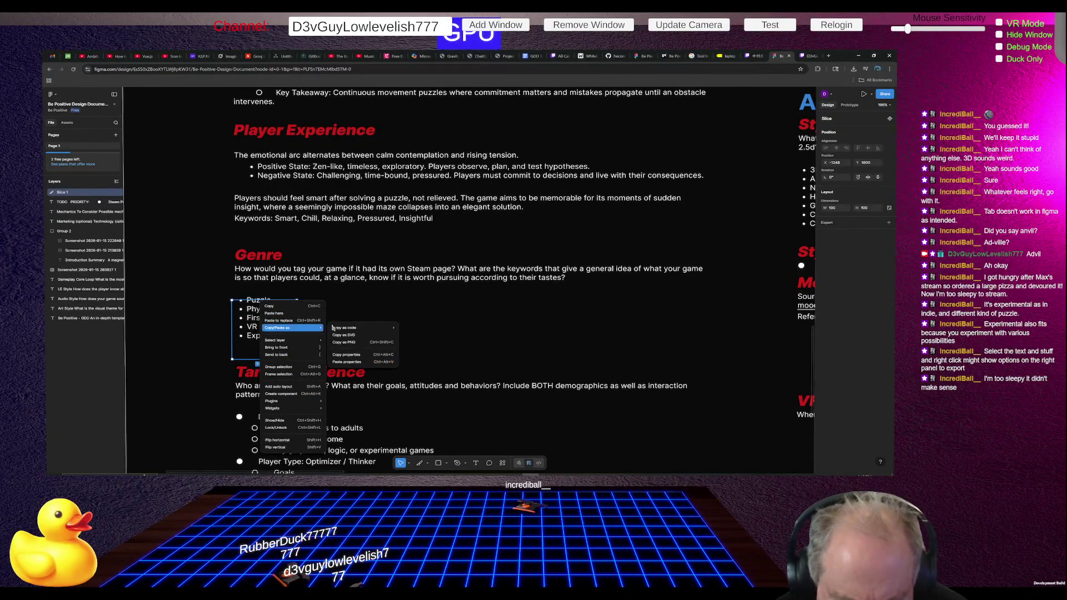
pyautogui.click(438, 306)
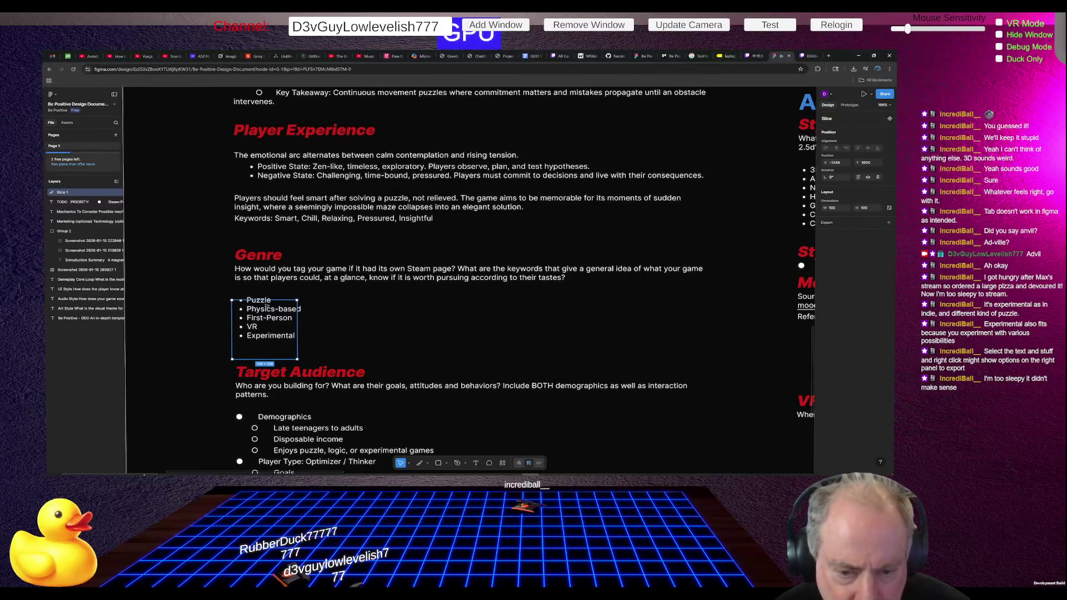
pyautogui.moveTo(261, 299); pyautogui.dragTo(265, 292)
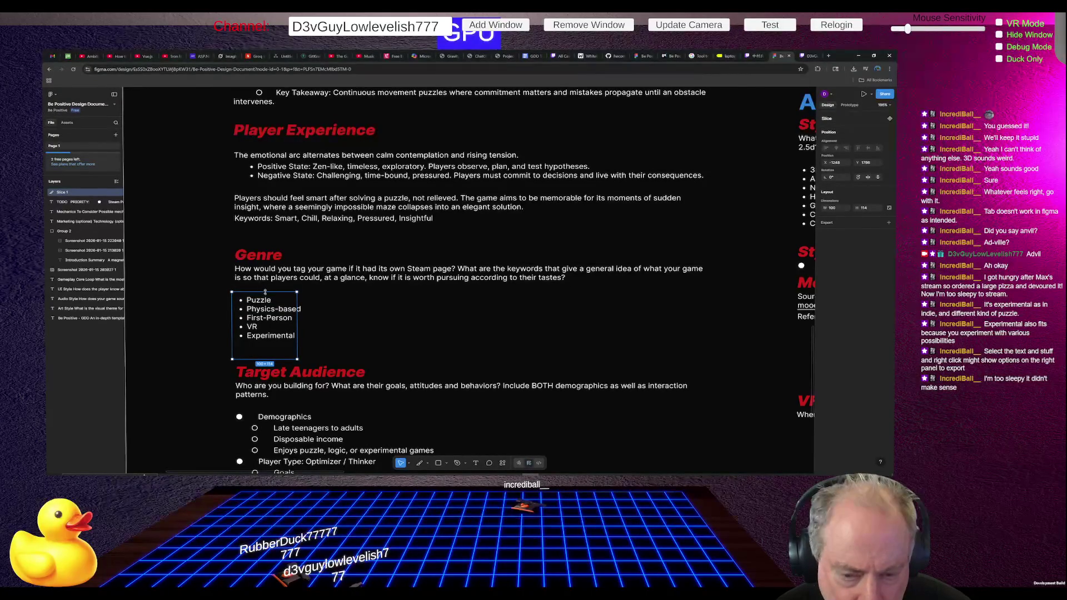
pyautogui.click(319, 324)
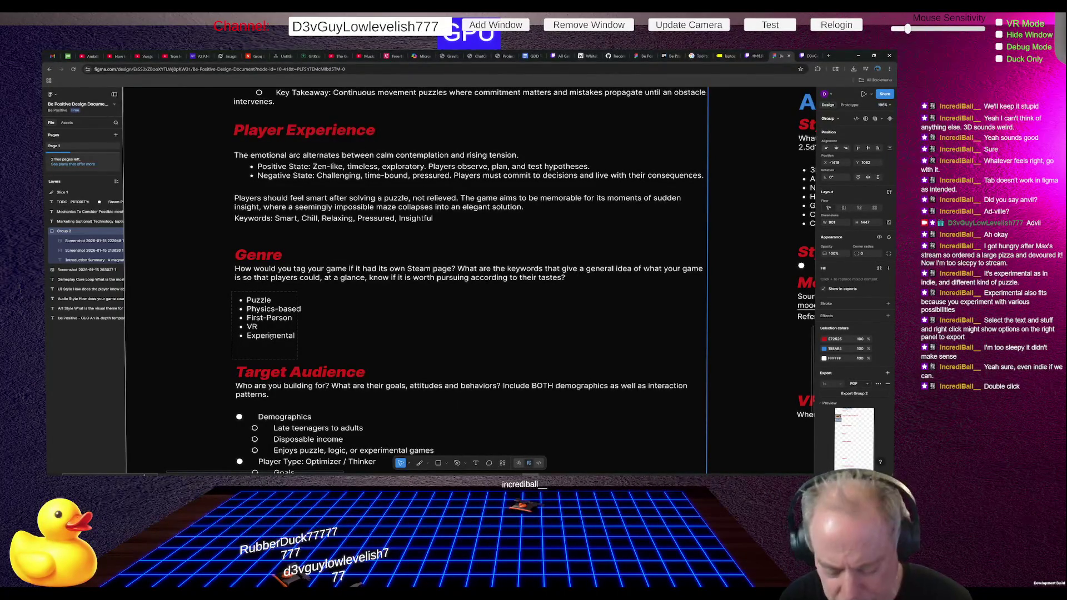
pyautogui.doubleClick(262, 312)
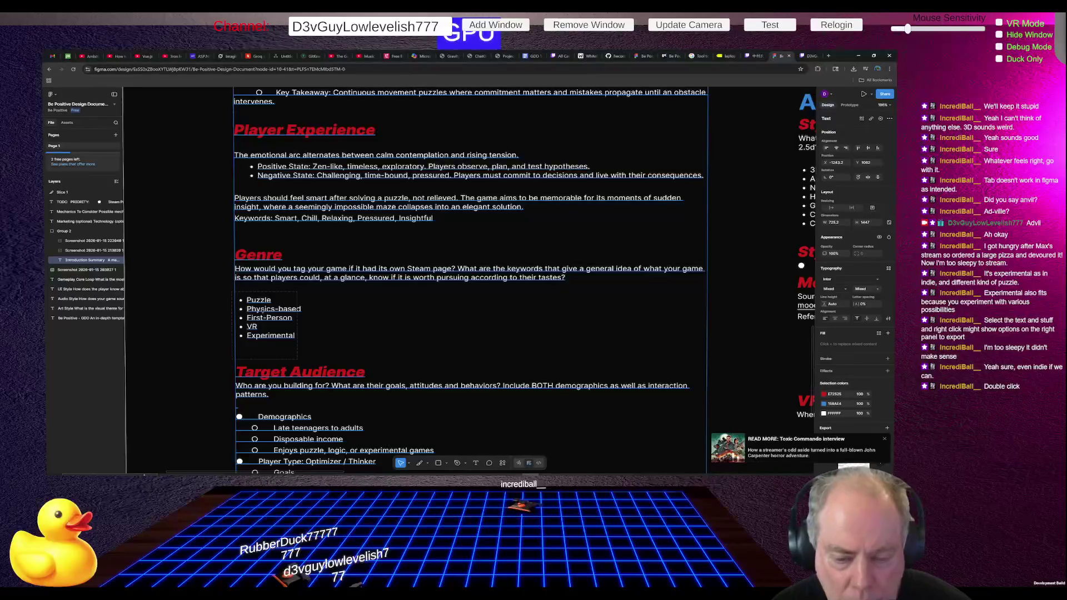
pyautogui.press('Escape')
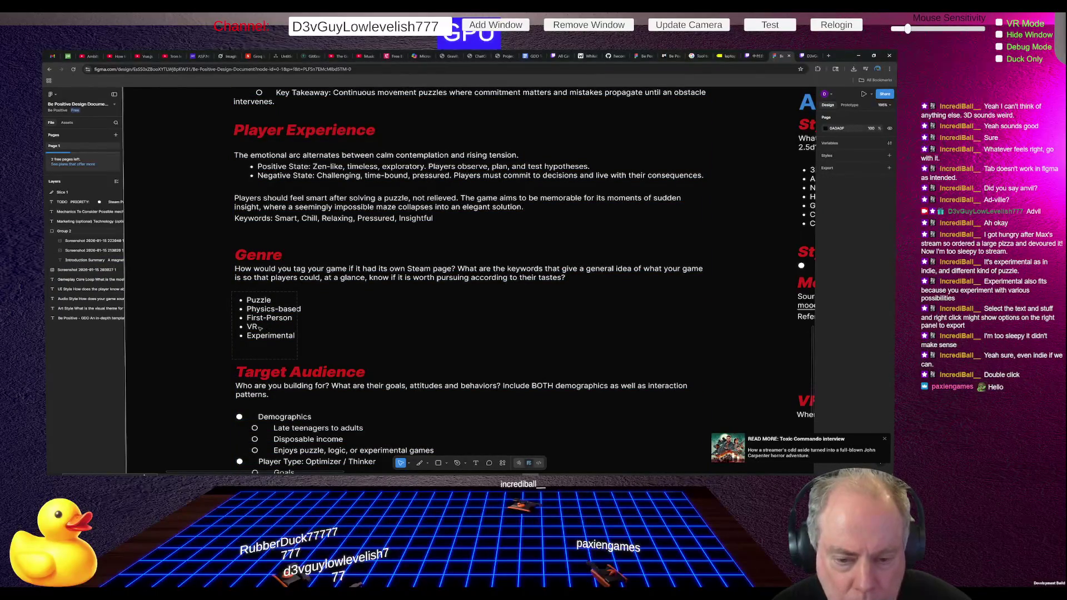
pyautogui.press('s')
pyautogui.click(261, 329)
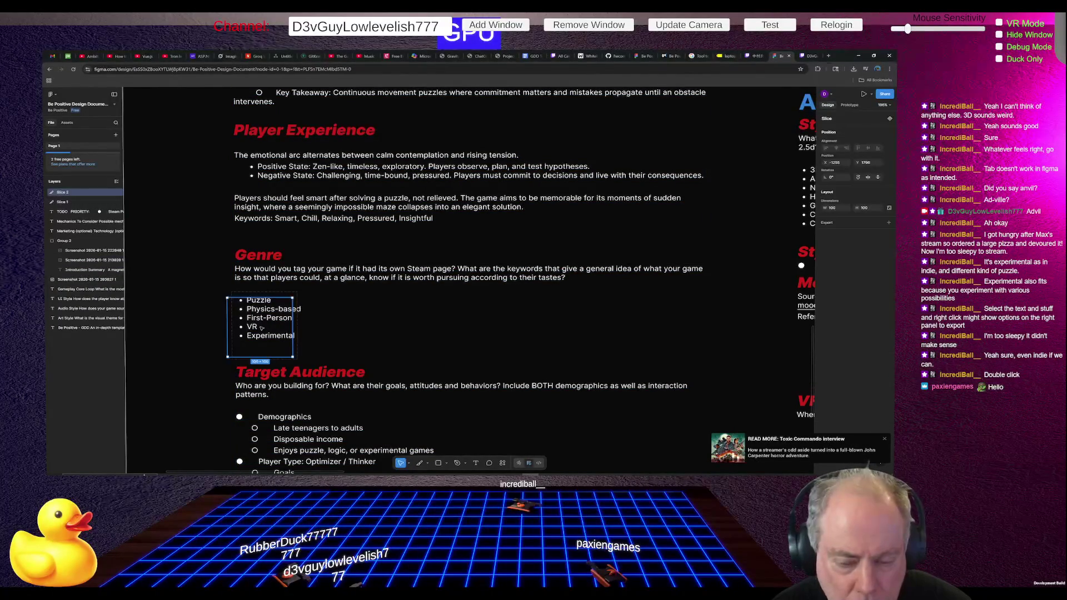
pyautogui.press('s')
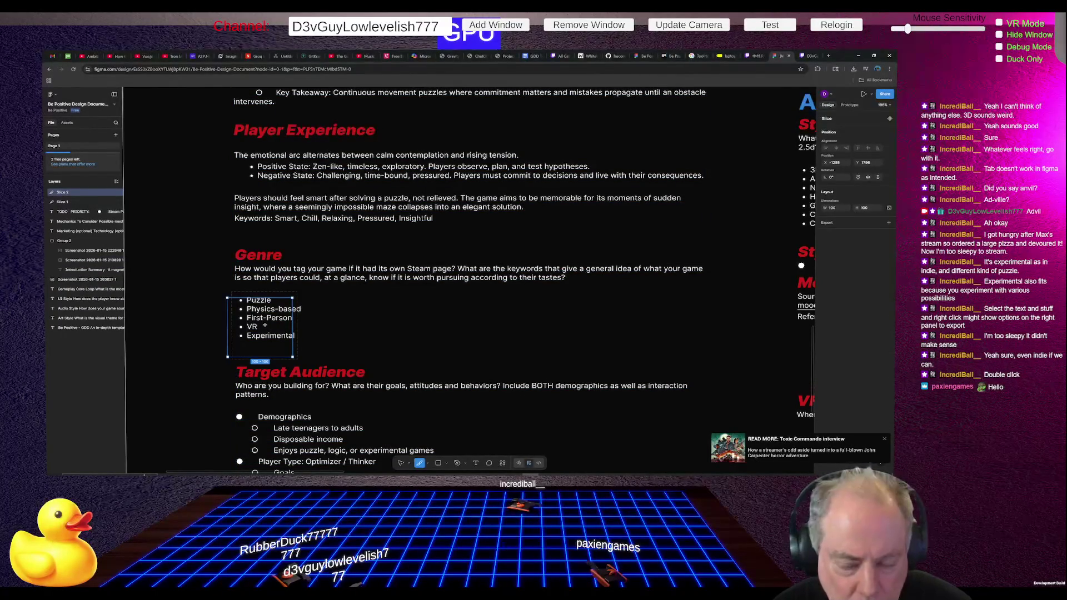
pyautogui.moveTo(269, 326); pyautogui.dragTo(315, 328)
pyautogui.click(369, 305)
pyautogui.hotkey('ctrl', 'z')
pyautogui.hotkey('ctrl', 'z')
pyautogui.hotkey('ctrl', 'z')
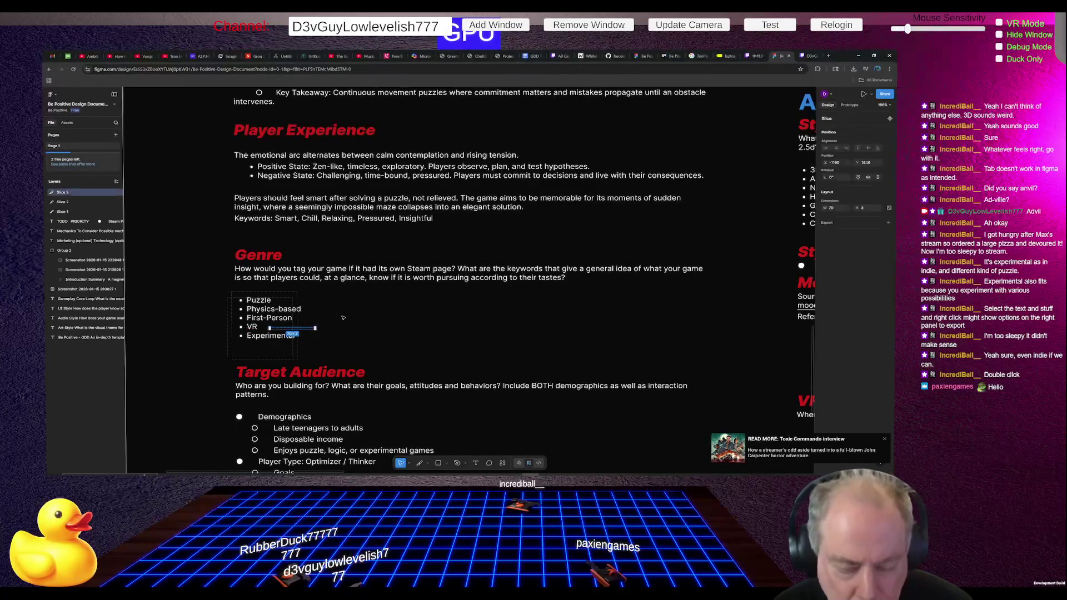
pyautogui.click(267, 322)
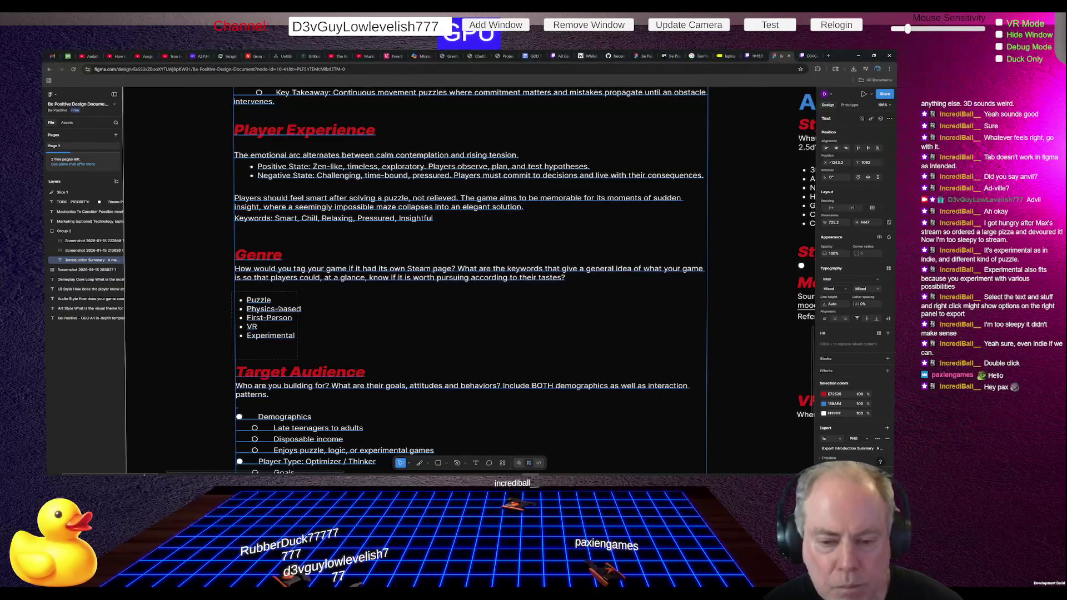
# Step: Add 3D and Indie as new bullets below VR in the Genre list
pyautogui.doubleClick(273, 311)
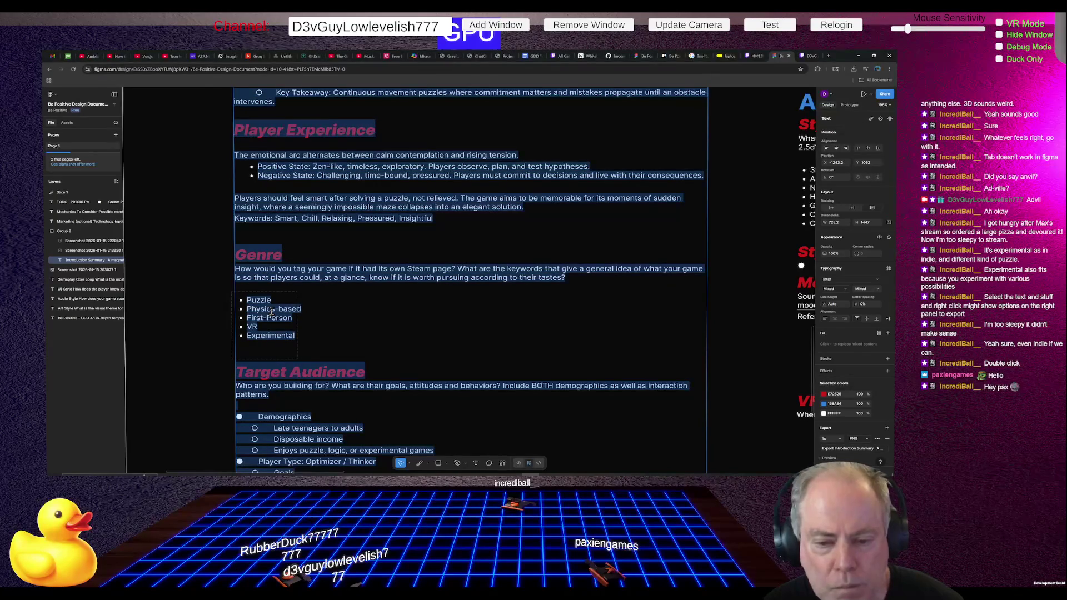
pyautogui.click(272, 310)
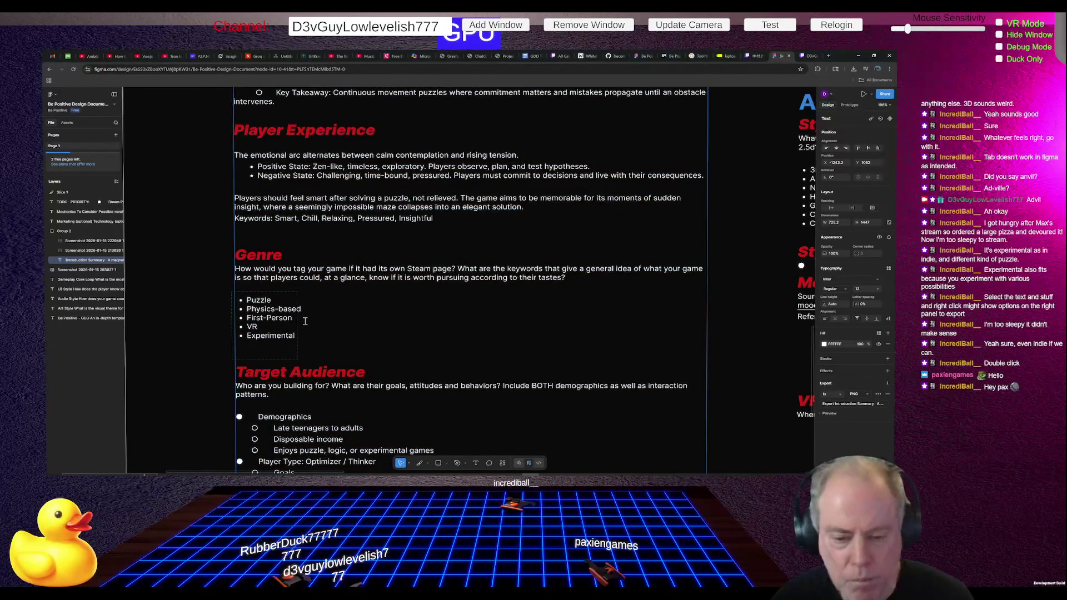
pyautogui.press('Return')
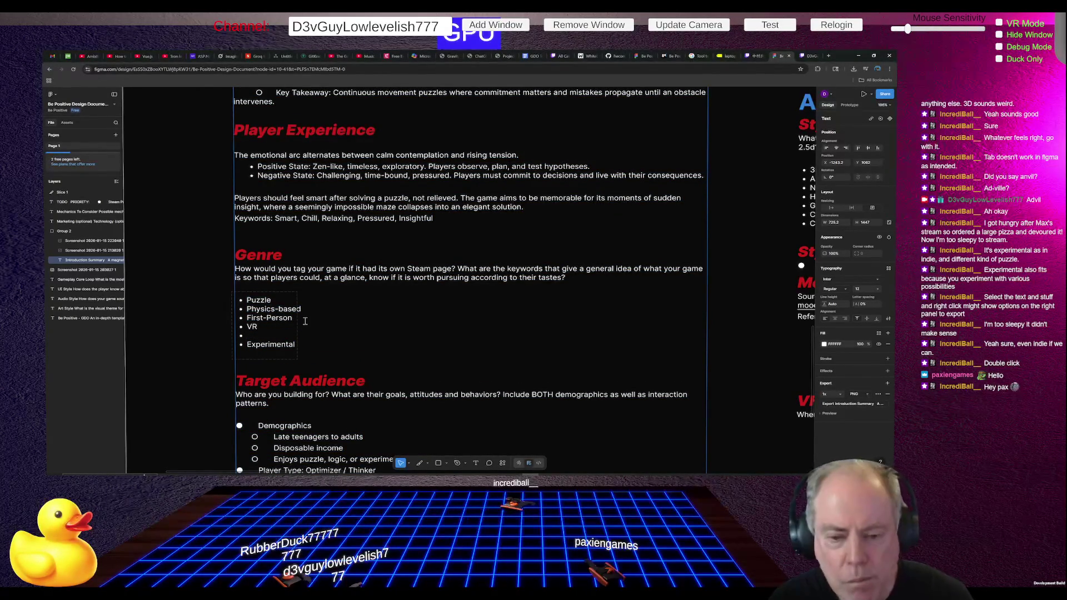
pyautogui.write('3D')
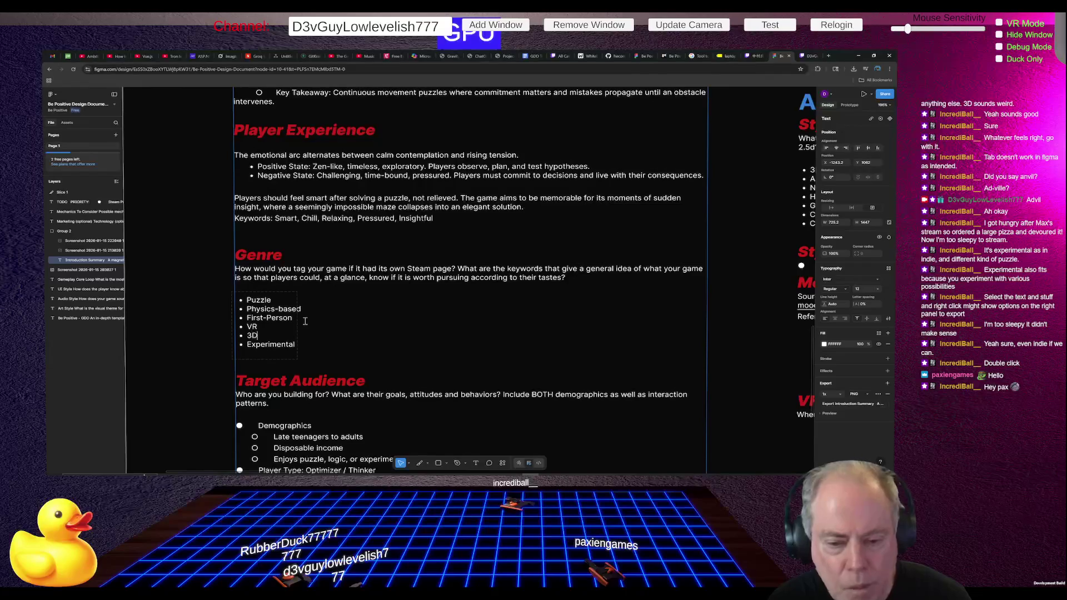
pyautogui.press('Return')
pyautogui.write('Indie')
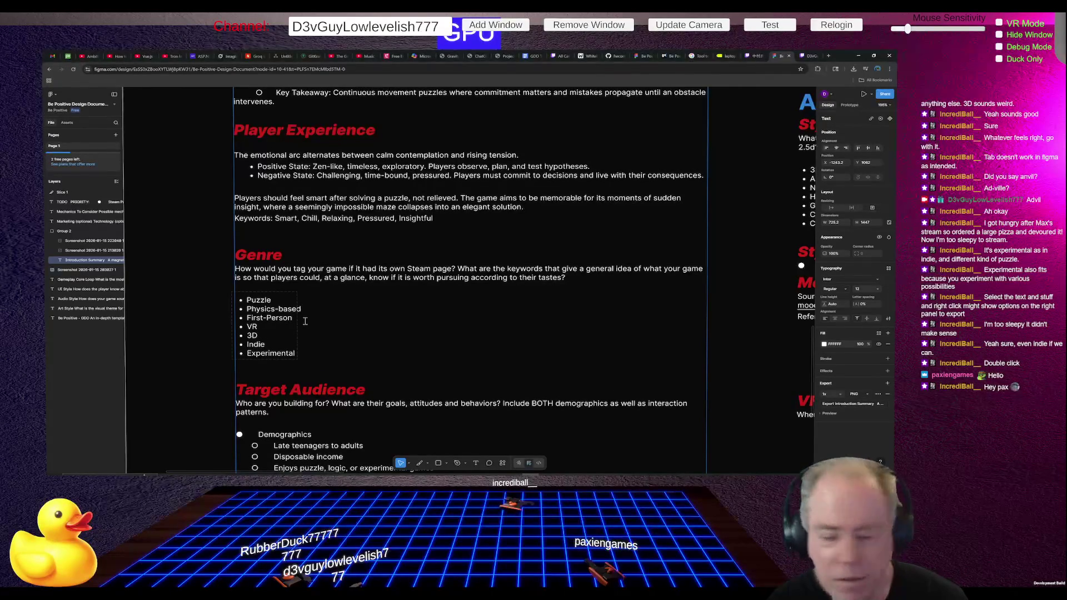
pyautogui.scroll(-2, 340, 330)
# Step: Check ChatGPT's tag suggestions and add Logic as a new bullet after Puzzle
pyautogui.hotkey('alt', 'Tab')
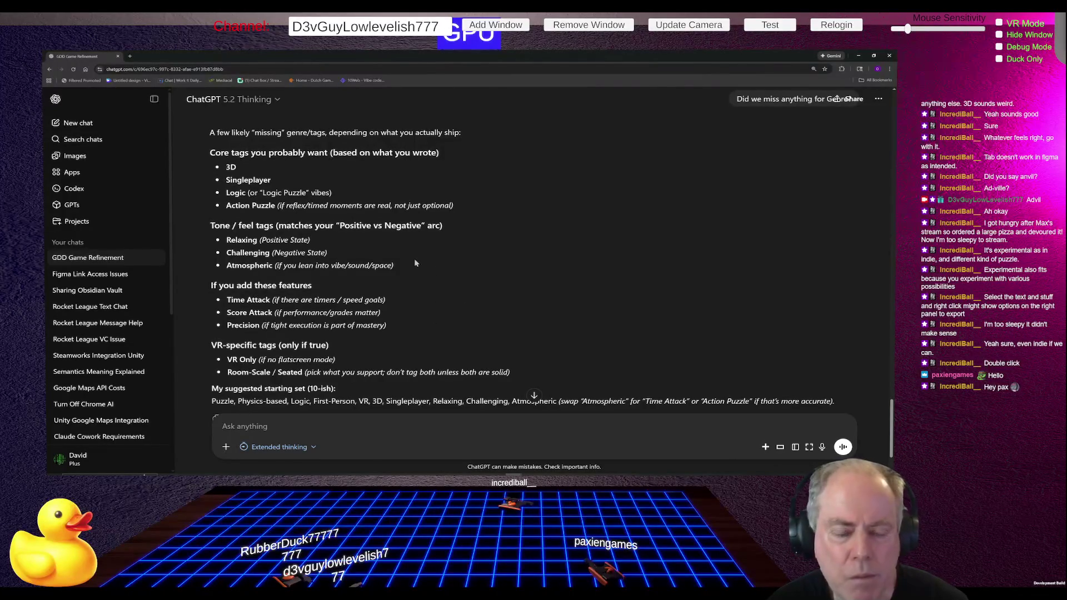
pyautogui.hotkey('alt', 'Tab')
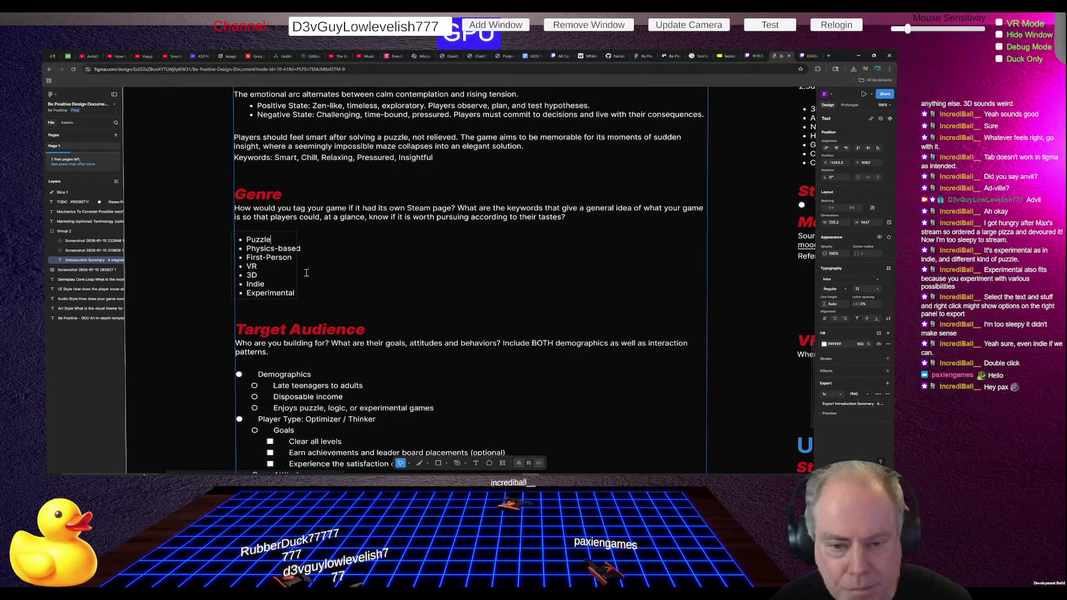
pyautogui.press('Return')
pyautogui.write('Logic')
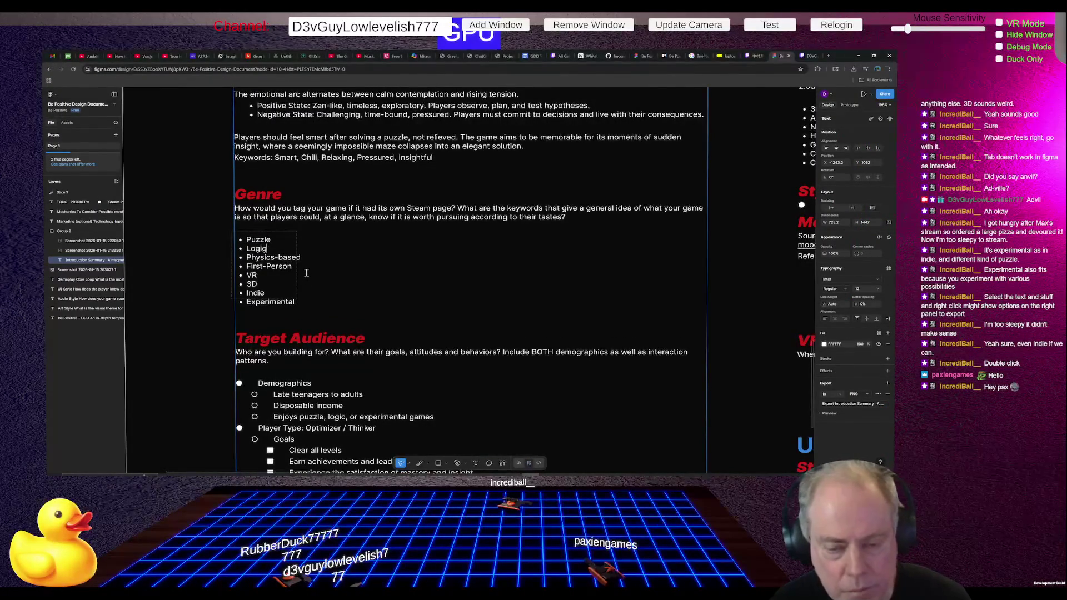
# Step: After rechecking ChatGPT's suggestions, insert Action Puzzle as a new tag right after Puzzle
pyautogui.hotkey('alt', 'Tab')
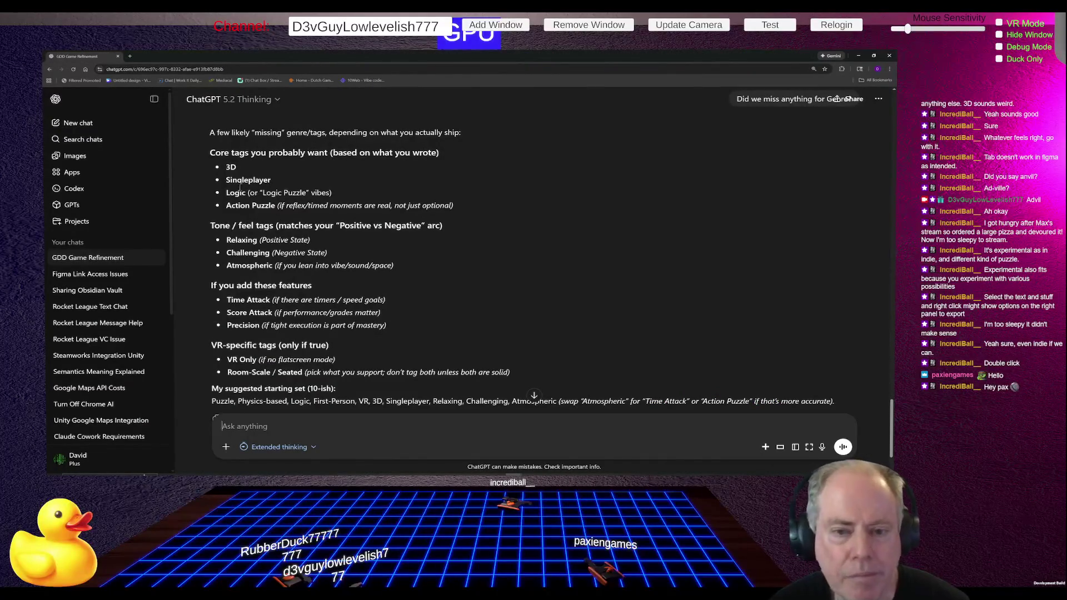
pyautogui.hotkey('alt', 'Tab')
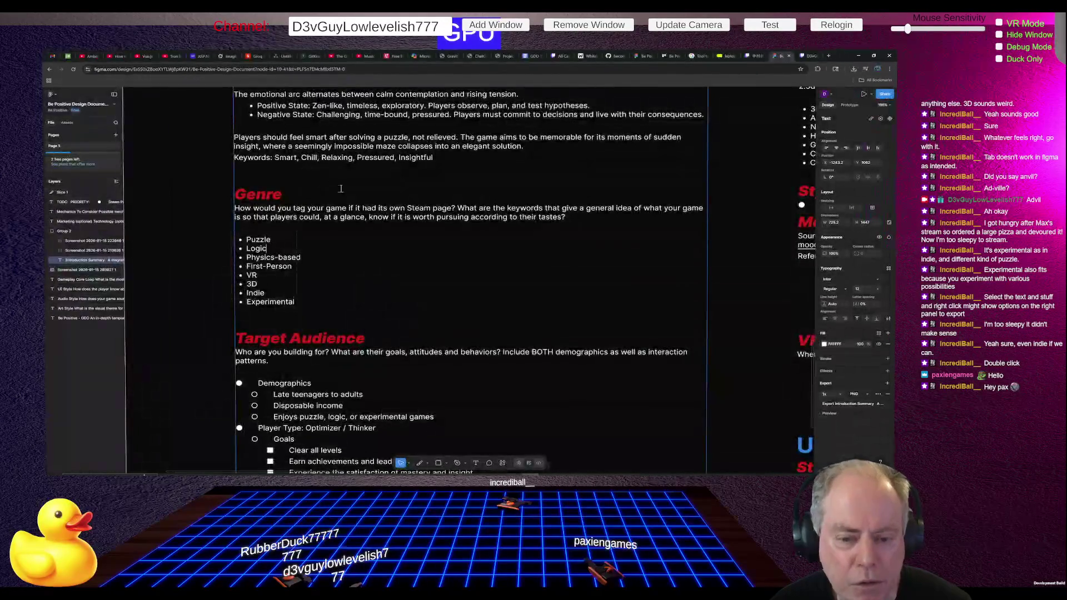
pyautogui.hotkey('alt', 'Tab')
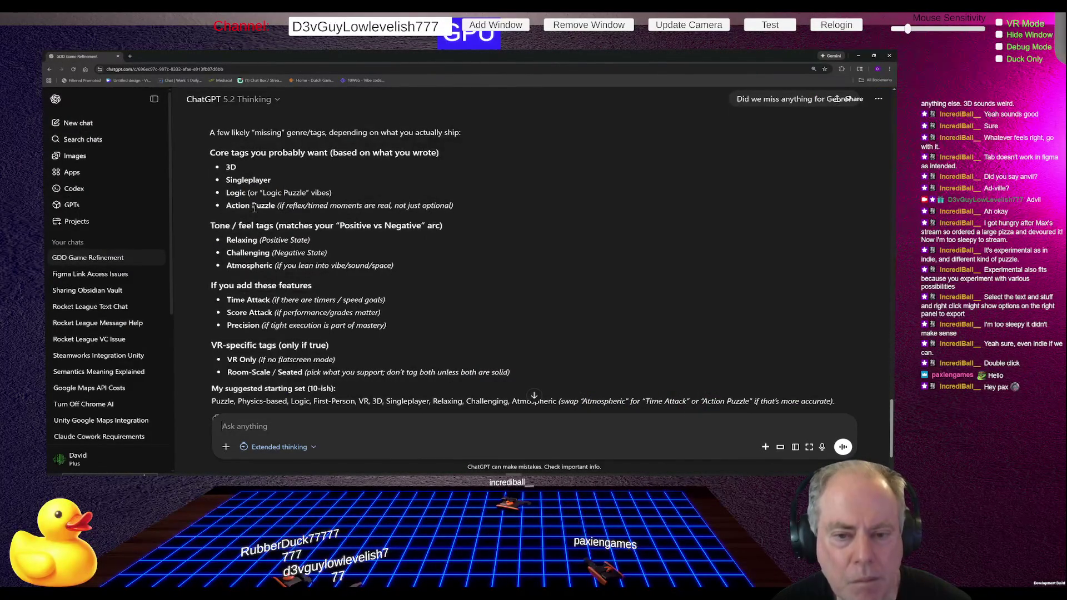
pyautogui.hotkey('alt', 'Tab')
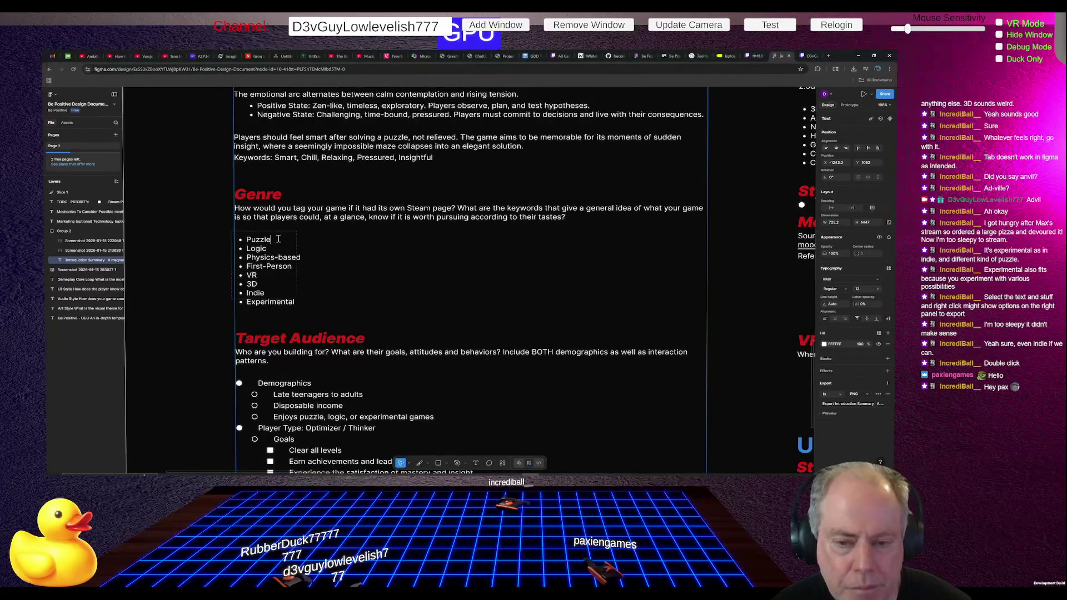
pyautogui.press('Return')
pyautogui.write('Action Puzz')
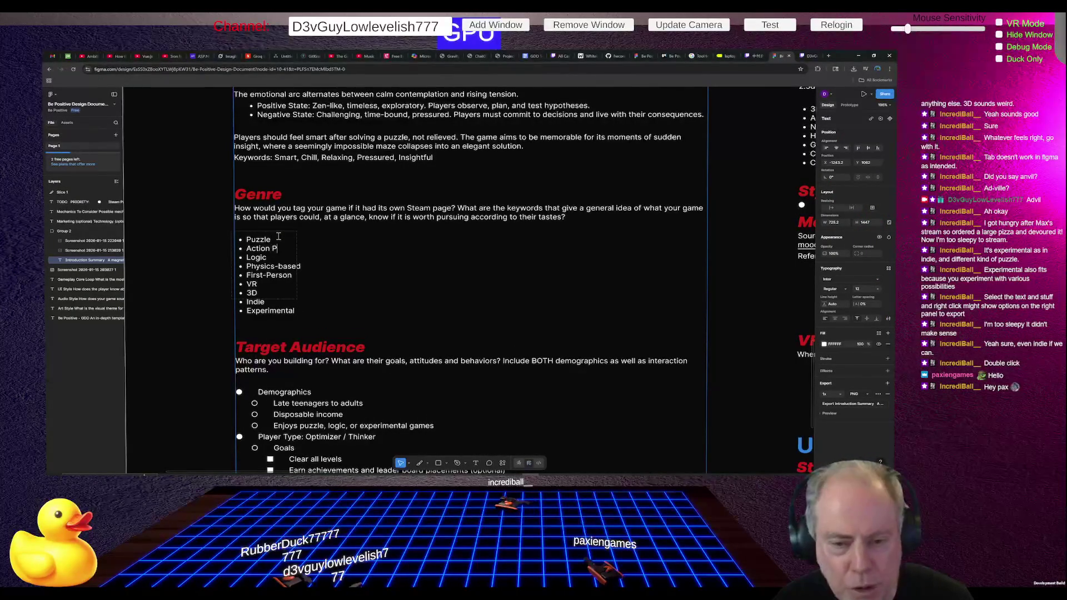
pyautogui.write('le')
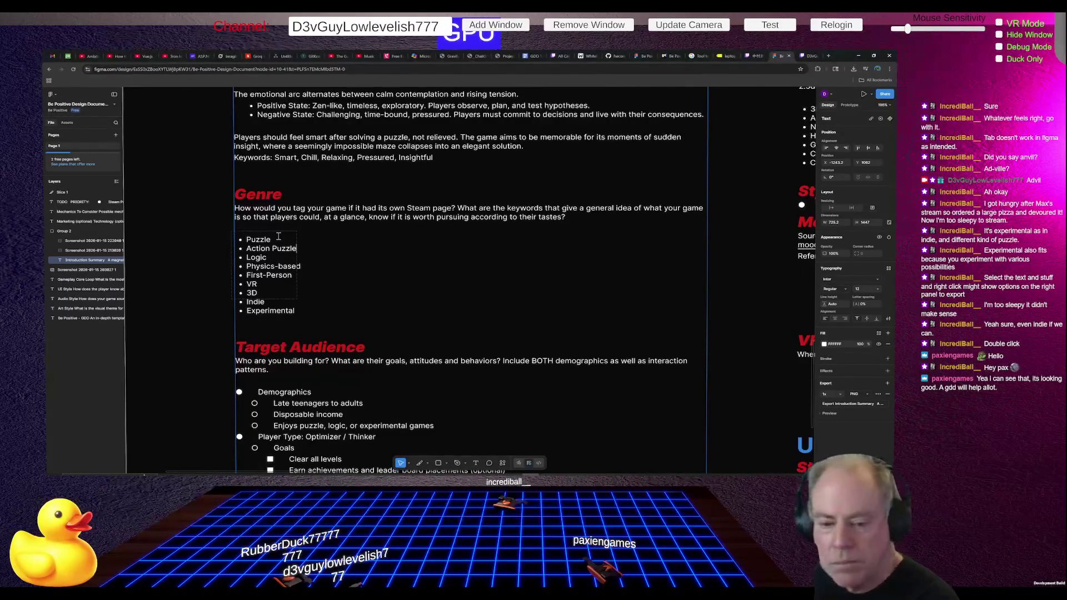
pyautogui.hotkey('alt', 'Tab')
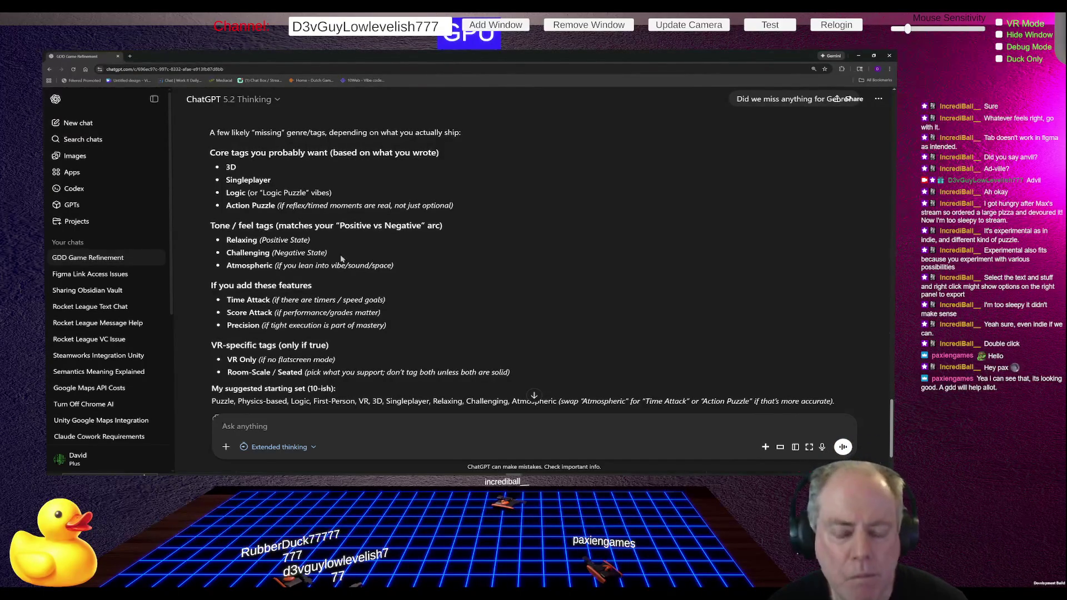
pyautogui.hotkey('alt', 'Tab')
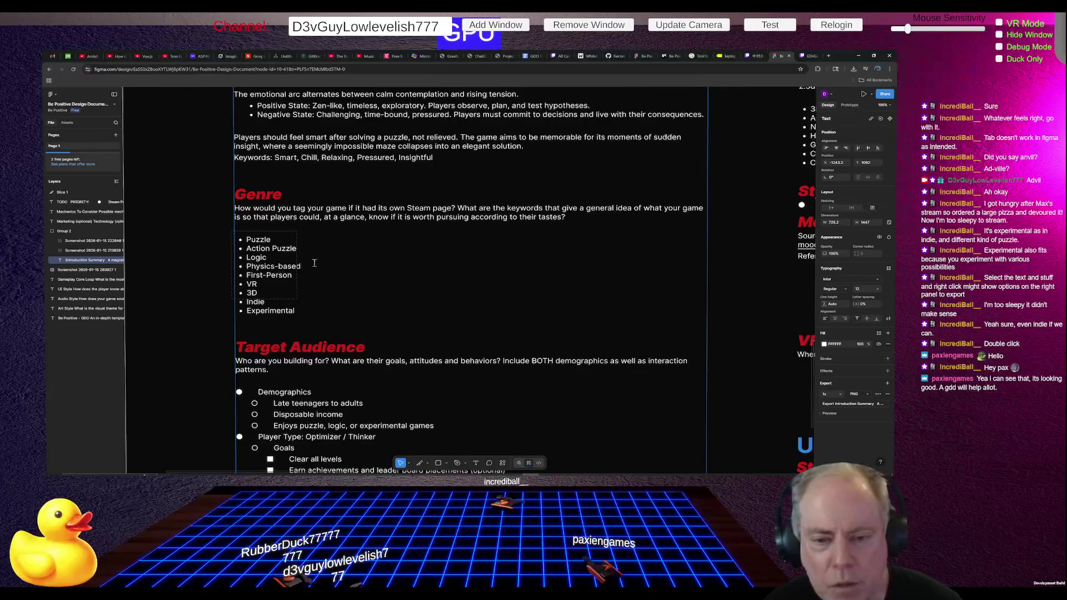
pyautogui.scroll(-2, 357, 254)
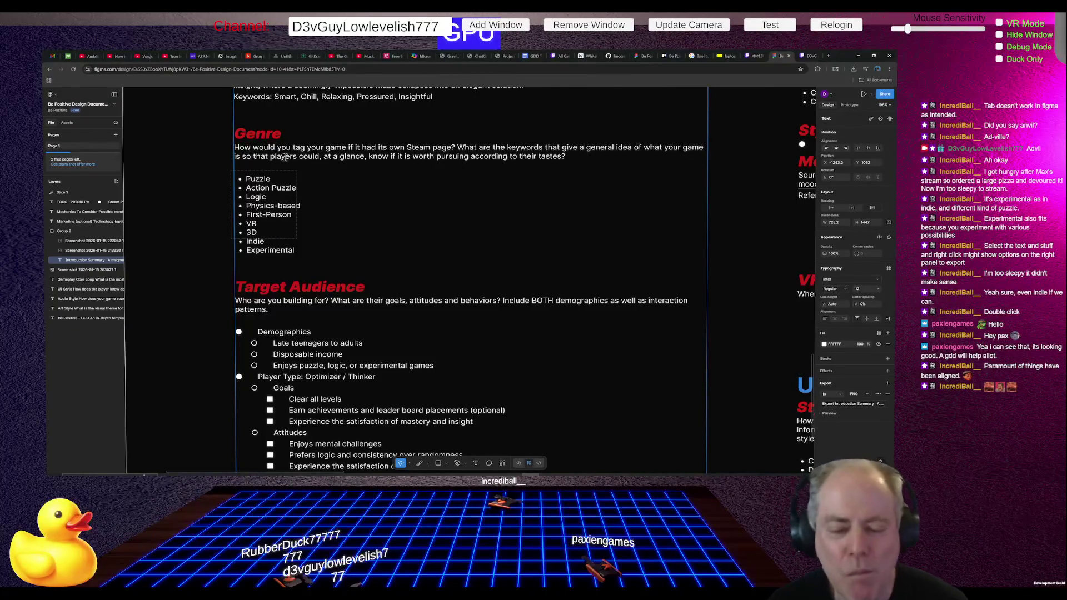
pyautogui.scroll(-2, 547, 307)
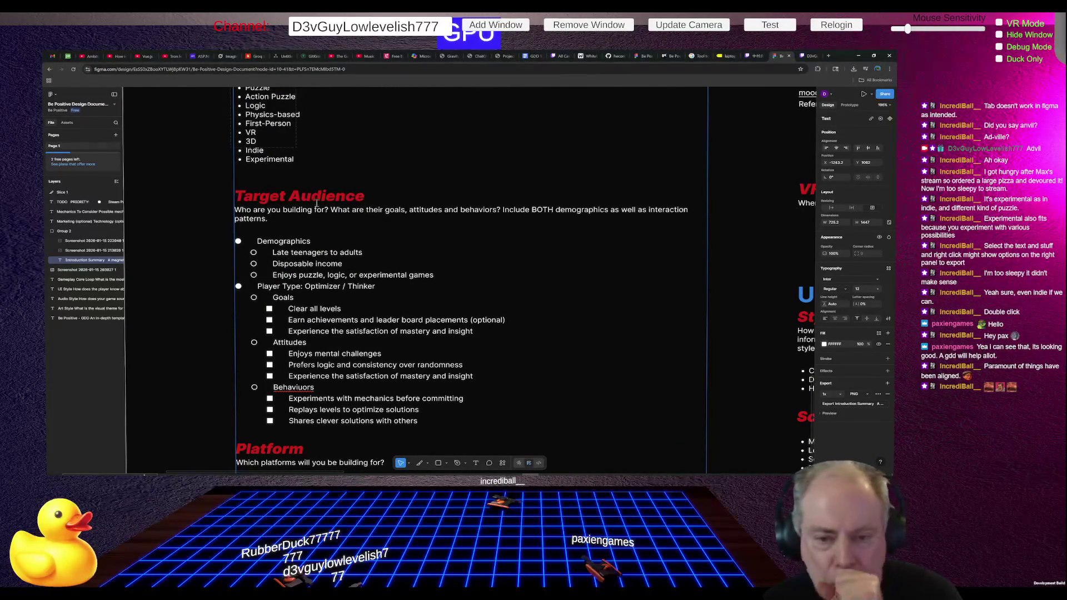
# Step: Delete the 'Who are you building for?' question paragraph below the Target Audience heading
pyautogui.moveTo(268, 219); pyautogui.dragTo(233, 209)
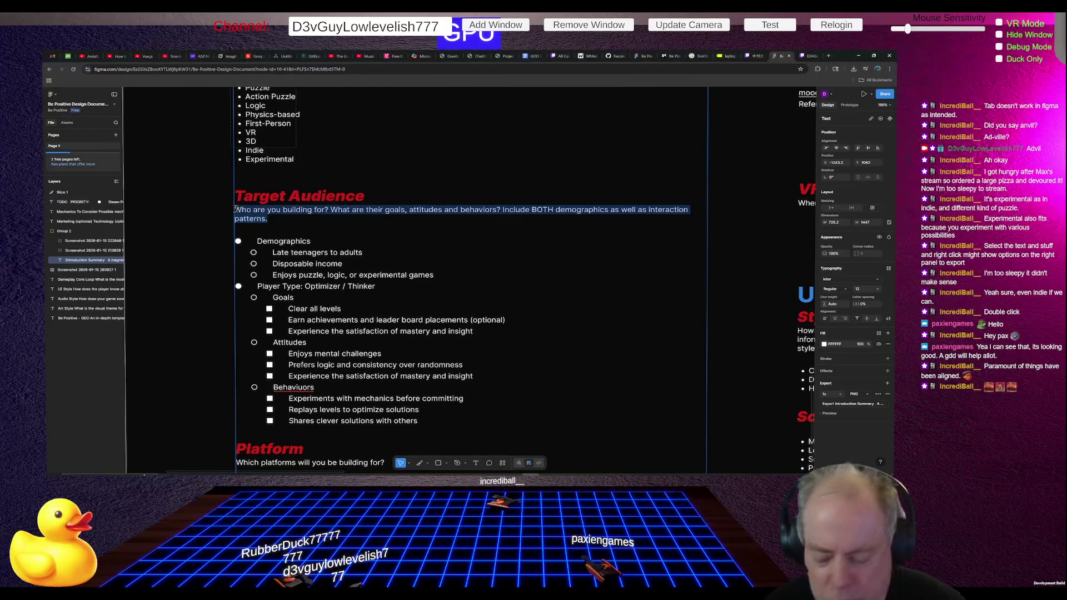
pyautogui.press('Delete')
pyautogui.press('Delete')
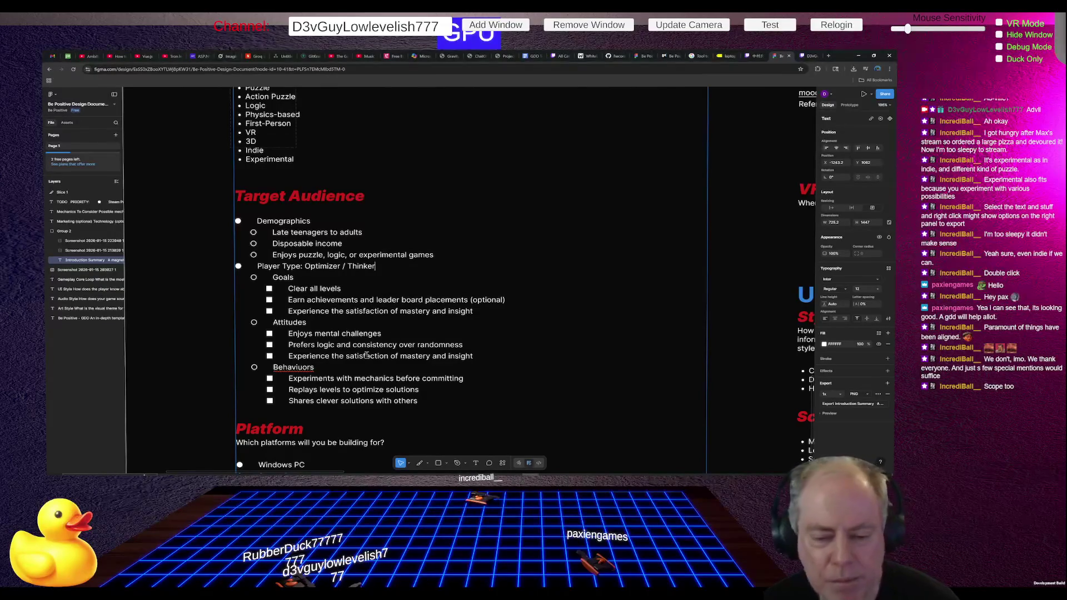
# Step: Correct 'Behaviuors' to 'Behaviors' using the spell-check suggestion, then select the Goals lines
pyautogui.click(334, 368)
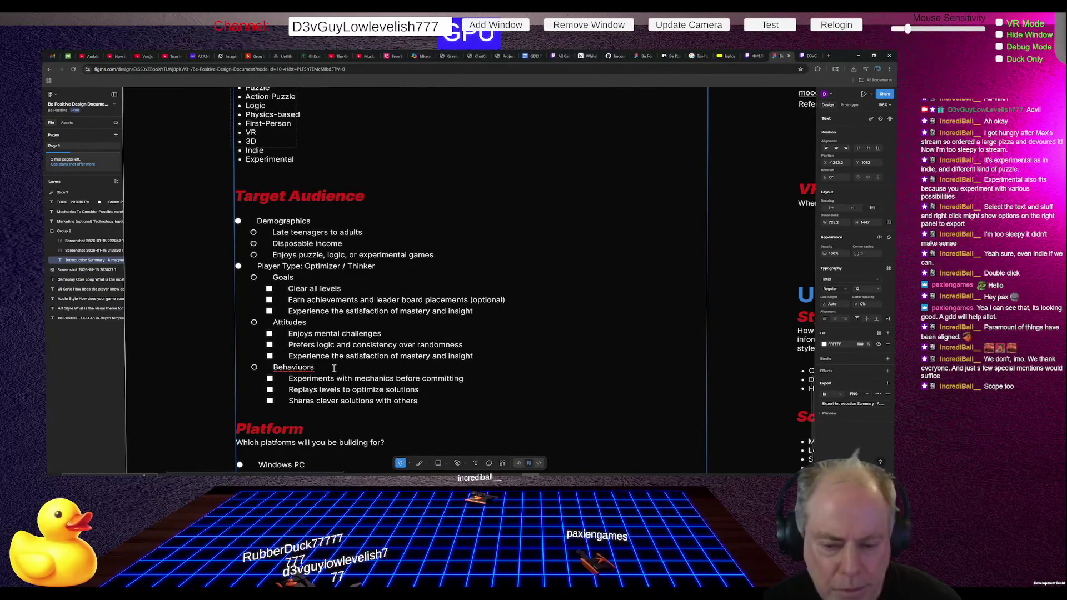
pyautogui.rightClick(301, 368)
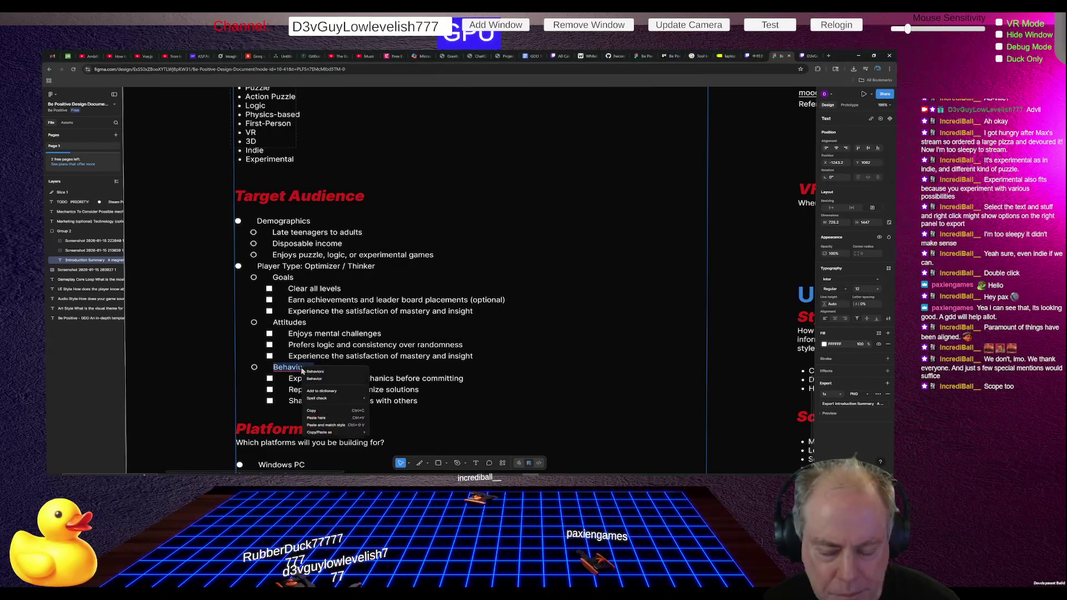
pyautogui.click(315, 372)
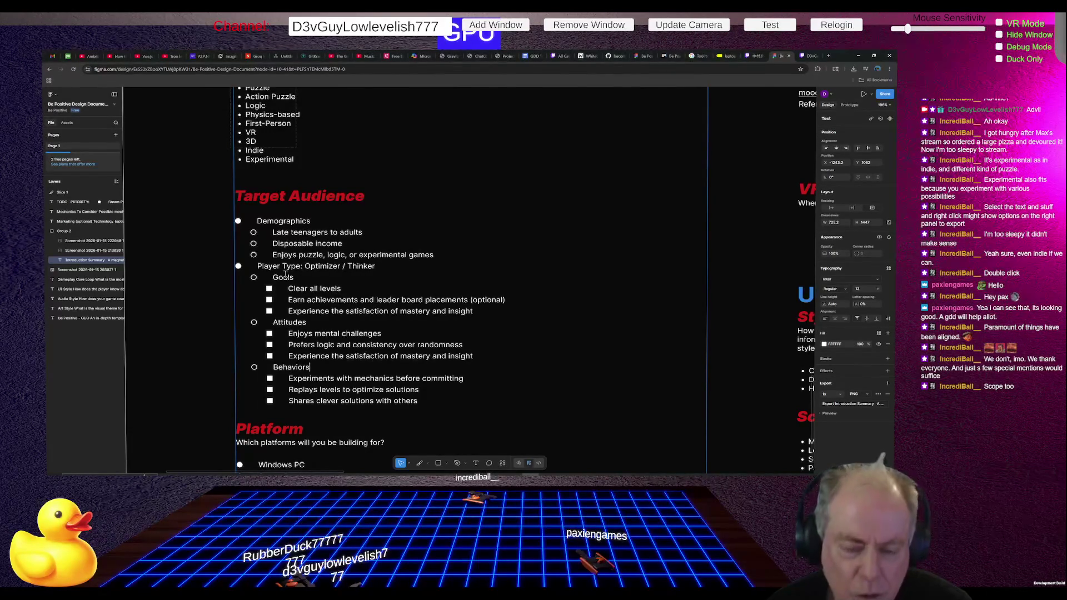
pyautogui.moveTo(272, 278); pyautogui.dragTo(466, 310)
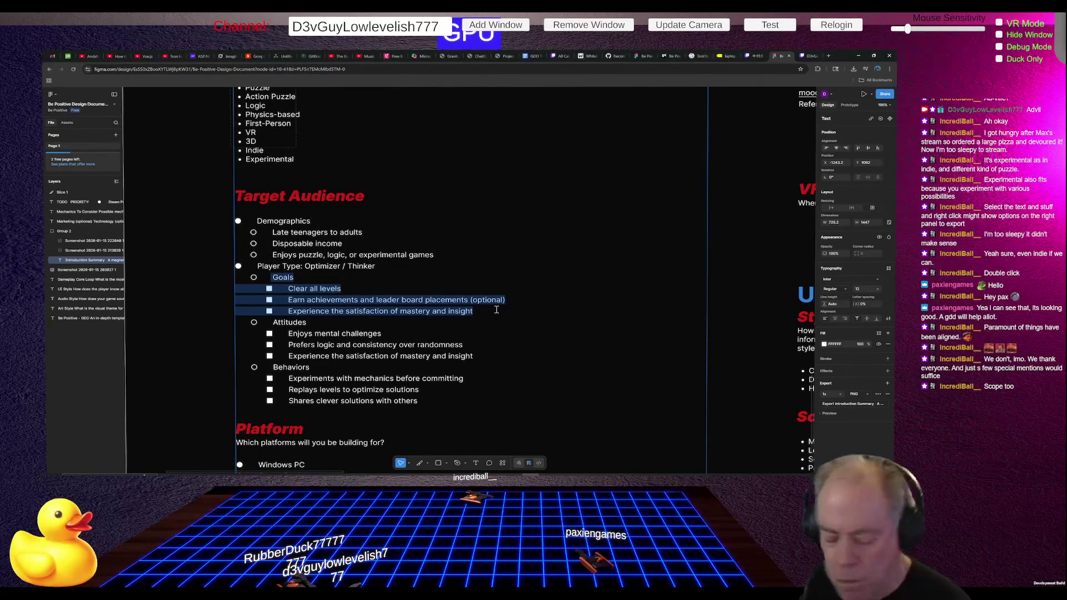
pyautogui.scroll(-5, 372, 261)
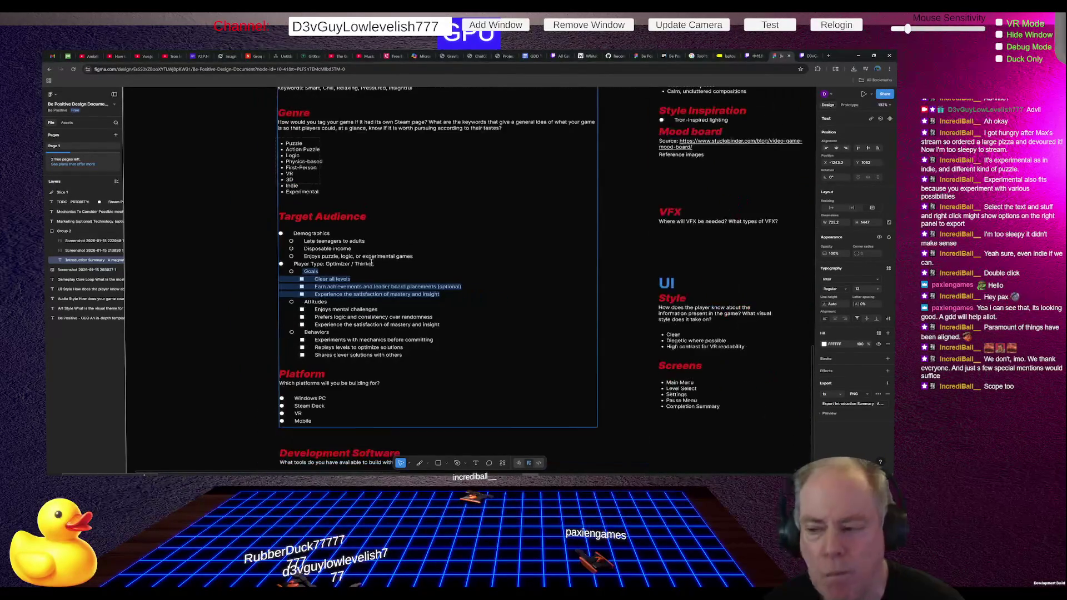
pyautogui.scroll(-3, 361, 373)
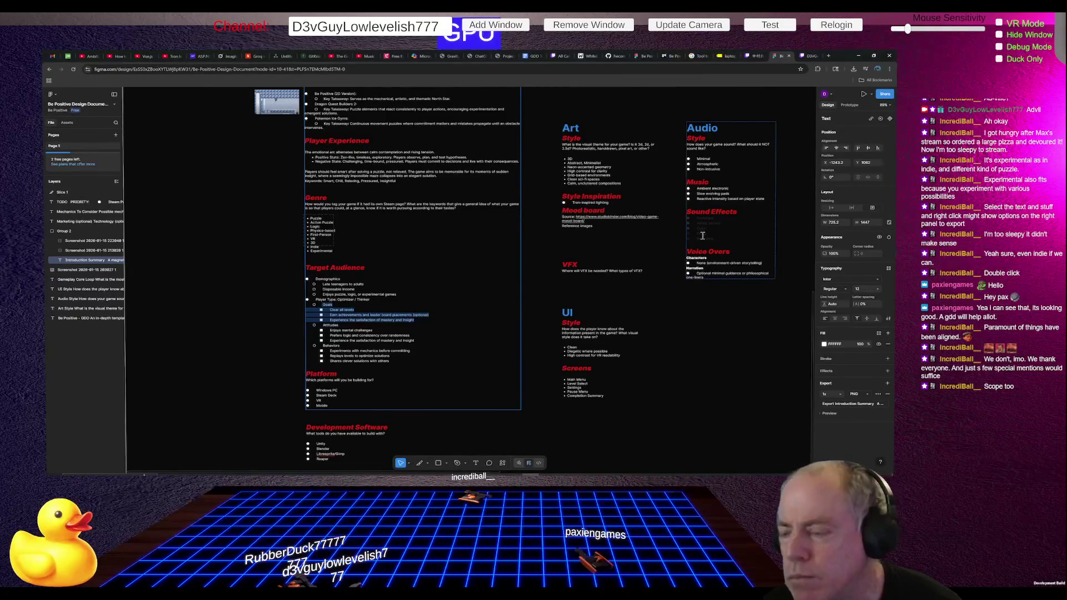
pyautogui.scroll(-5, 505, 257)
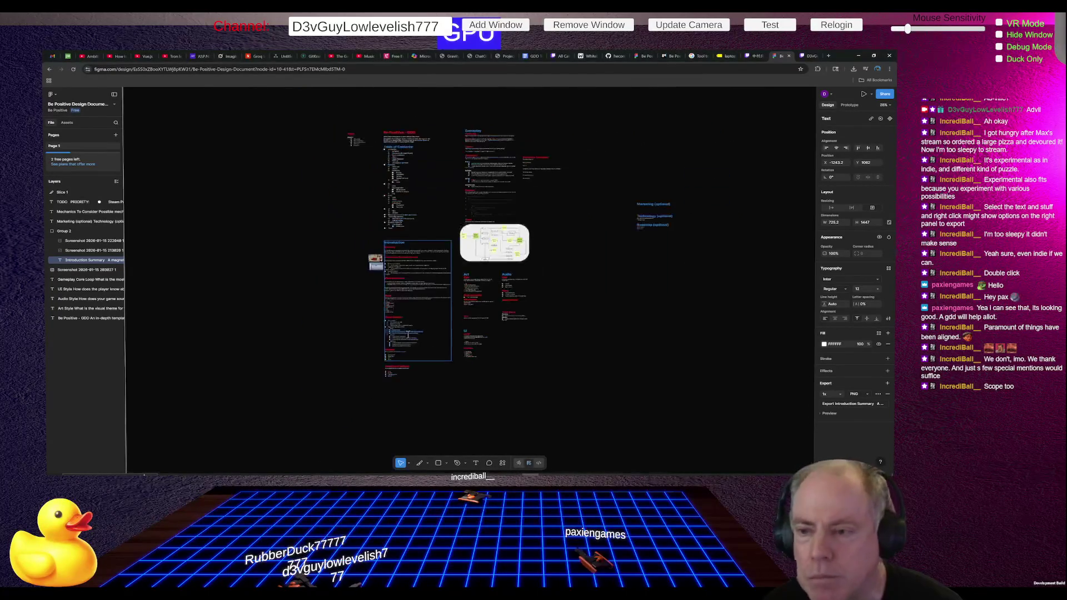
pyautogui.scroll(3, 499, 126)
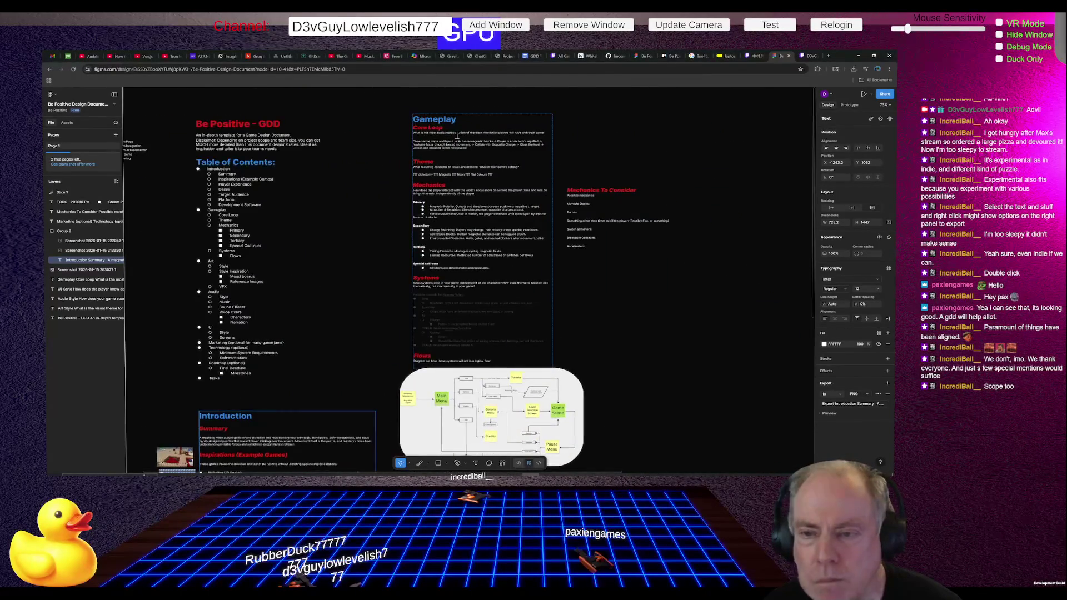
pyautogui.scroll(2, 432, 141)
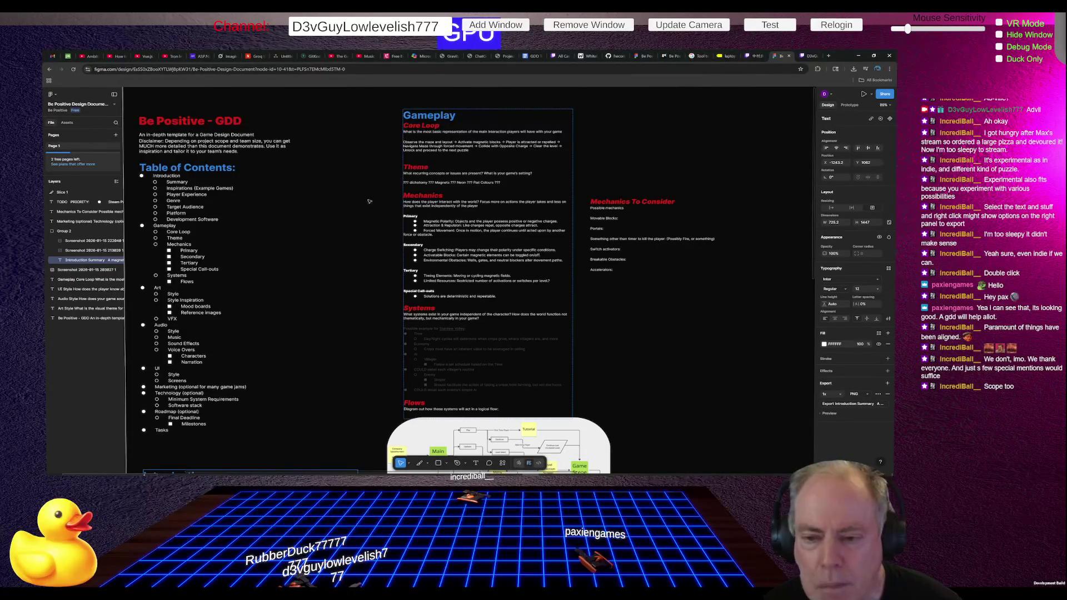
pyautogui.scroll(-3, 400, 175)
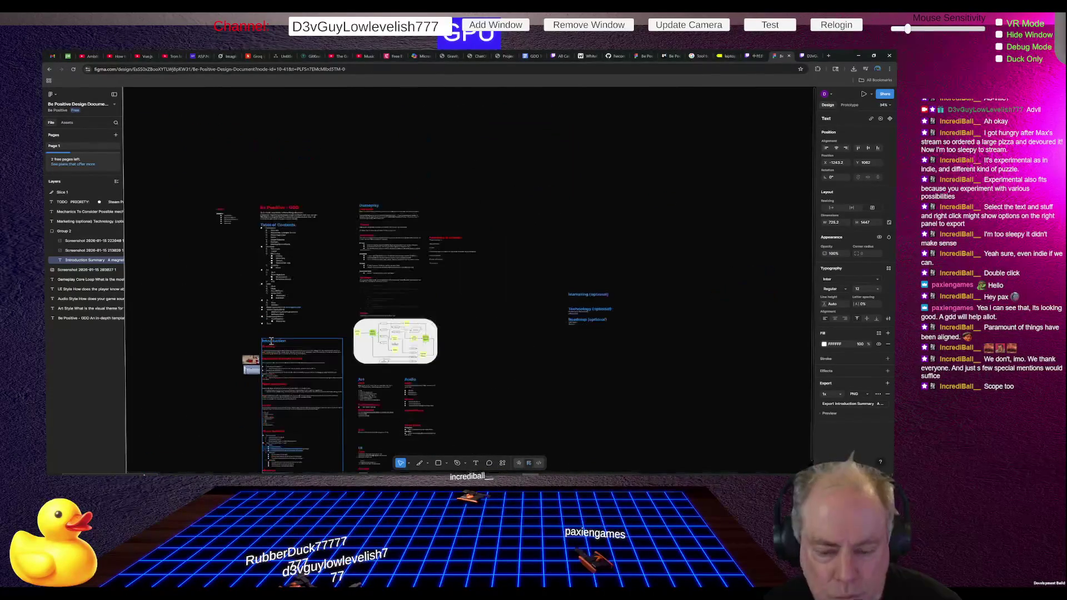
pyautogui.scroll(5, 266, 466)
pyautogui.scroll(3, 287, 446)
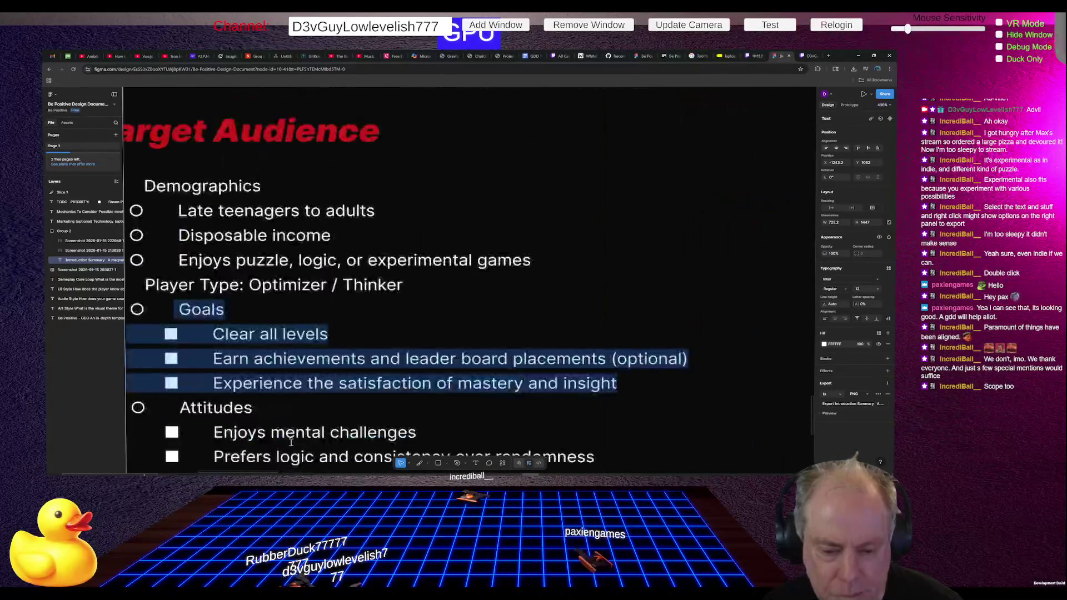
pyautogui.scroll(-1, 303, 360)
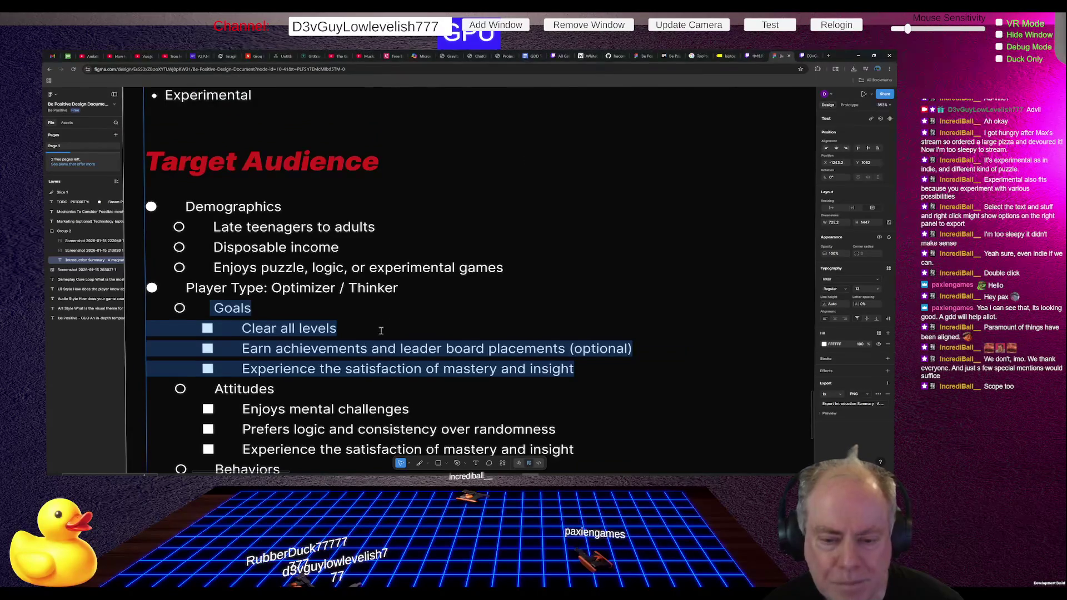
pyautogui.click(347, 349)
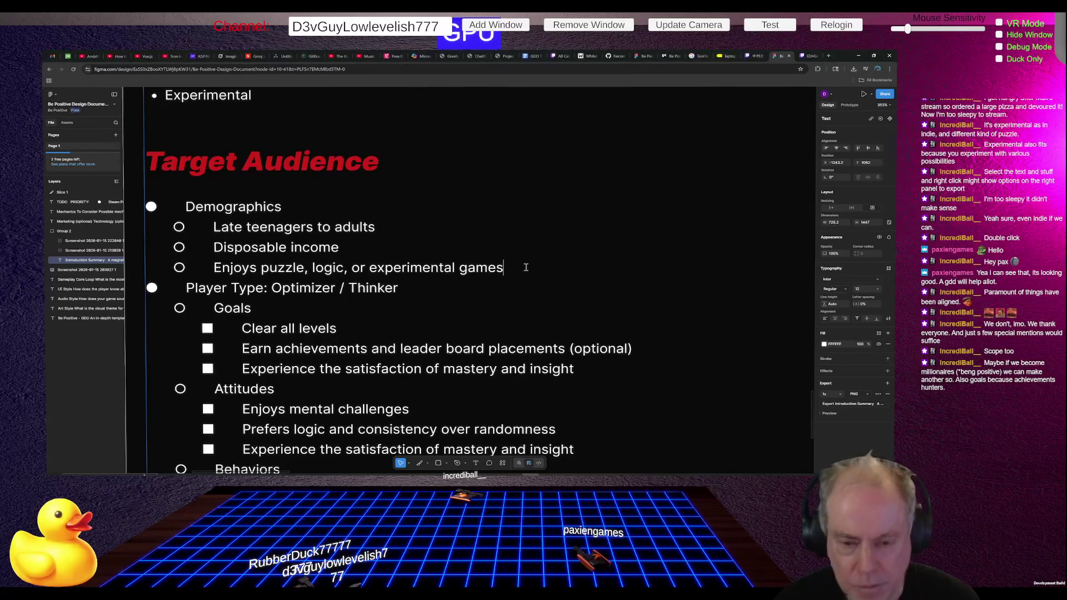
# Step: Add an 'Achievement Hunters' line and indent it as a sub-bullet under Demographics
pyautogui.press('Return')
pyautogui.write('Achi')
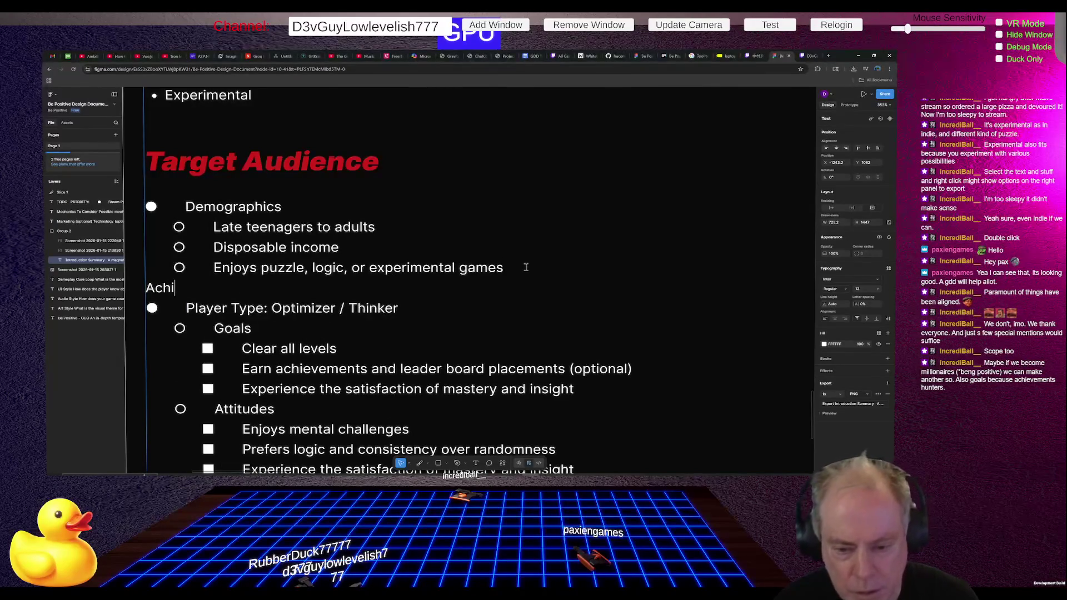
pyautogui.write('evement')
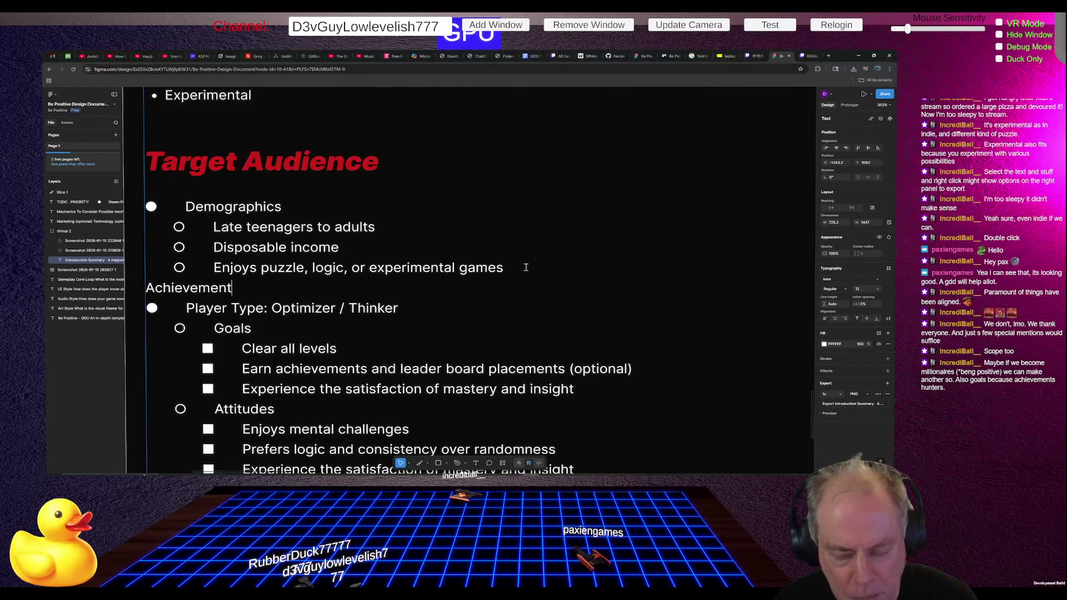
pyautogui.write(' Hunters')
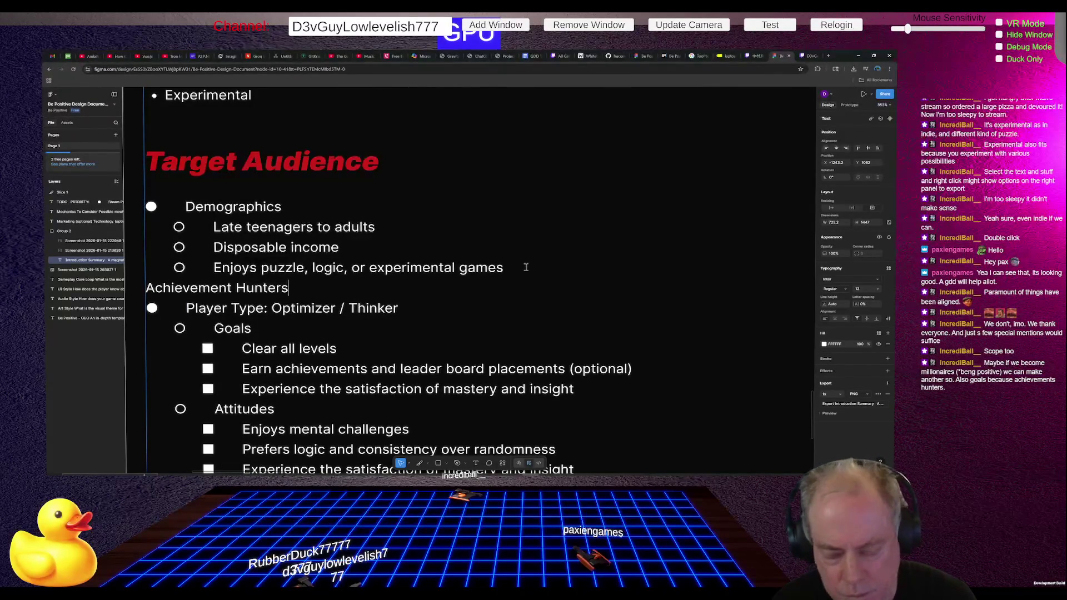
pyautogui.hotkey('shift', 'Right')
pyautogui.hotkey('shift', 'Right')
pyautogui.hotkey('shift', 'Right')
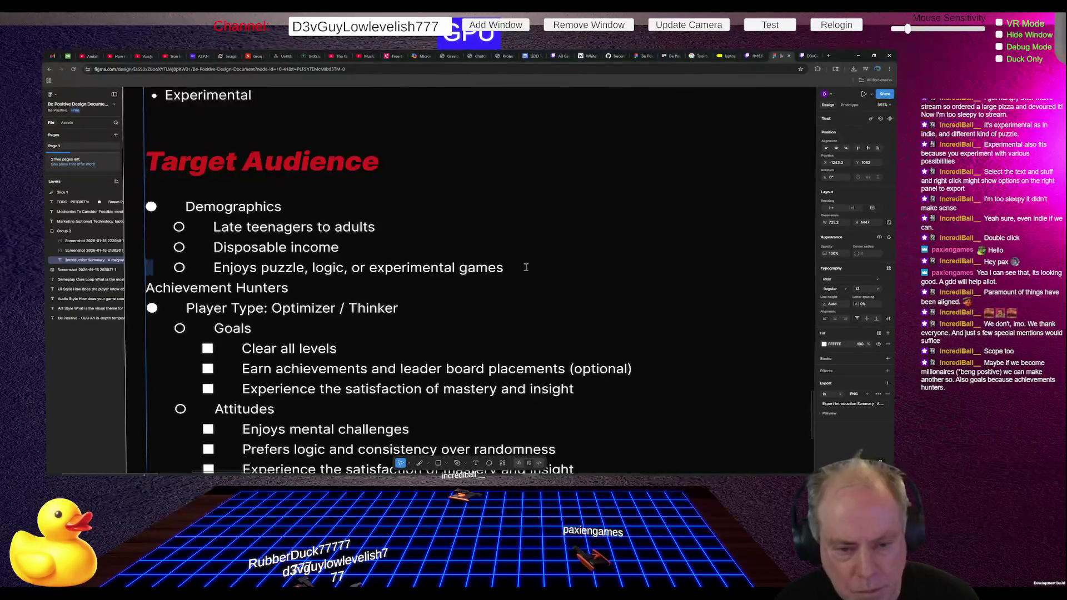
pyautogui.hotkey('ctrl', 'shift', 'Right')
pyautogui.hotkey('ctrl', 'shift', 'Right')
pyautogui.hotkey('ctrl', 'shift', 'Left')
pyautogui.hotkey('ctrl', 'shift', 'Left')
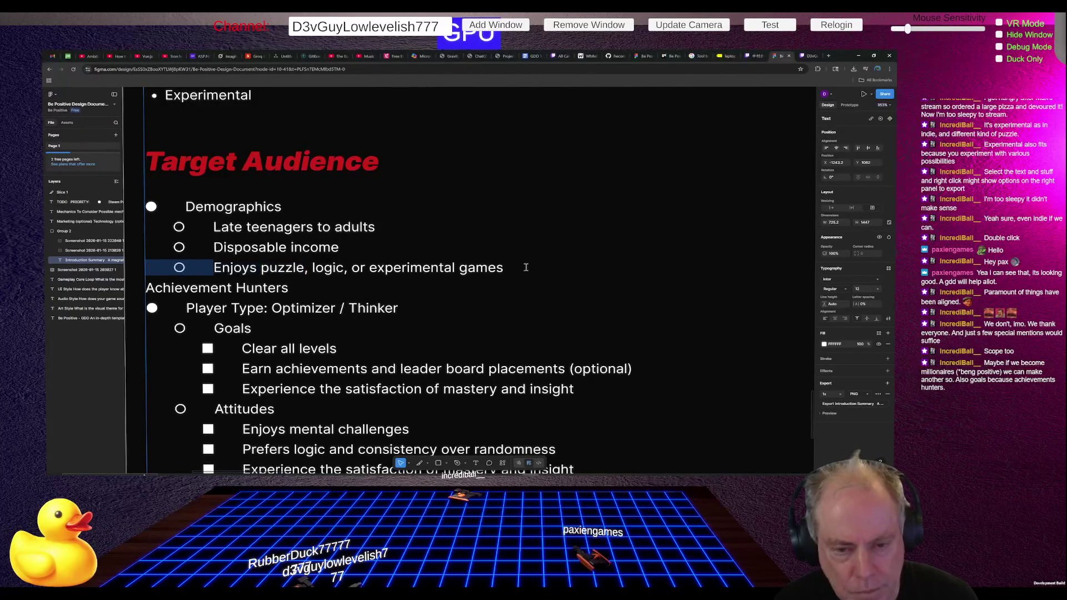
pyautogui.press('Left')
pyautogui.press('Down')
pyautogui.press('Tab')
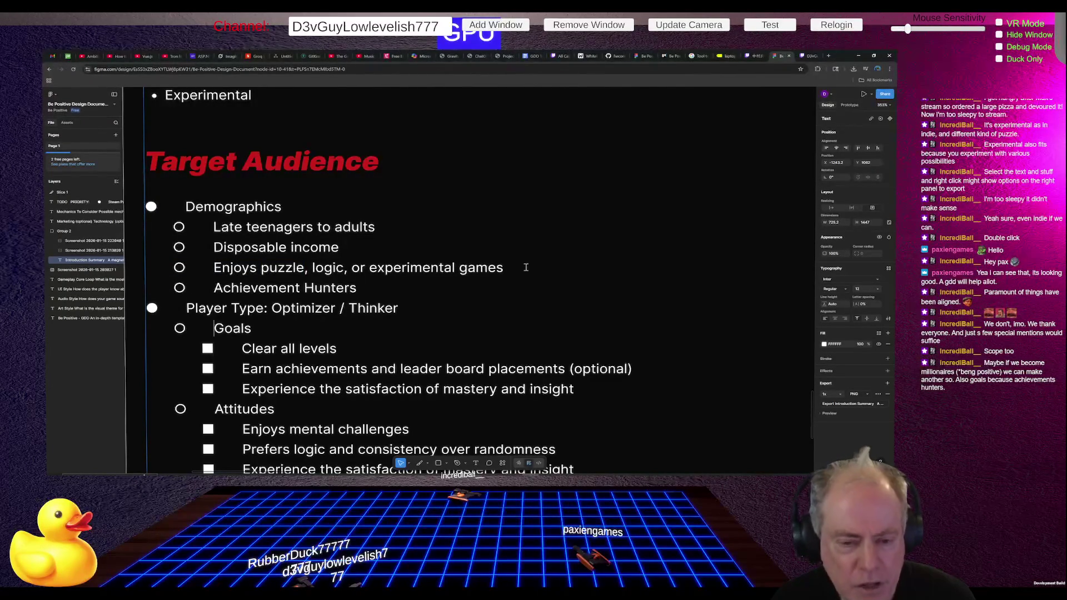
# Step: Select the Goals heading together with its three sub-items
pyautogui.hotkey('shift', 'Down')
pyautogui.hotkey('shift', 'Down')
pyautogui.hotkey('shift', 'Down')
pyautogui.press('Left')
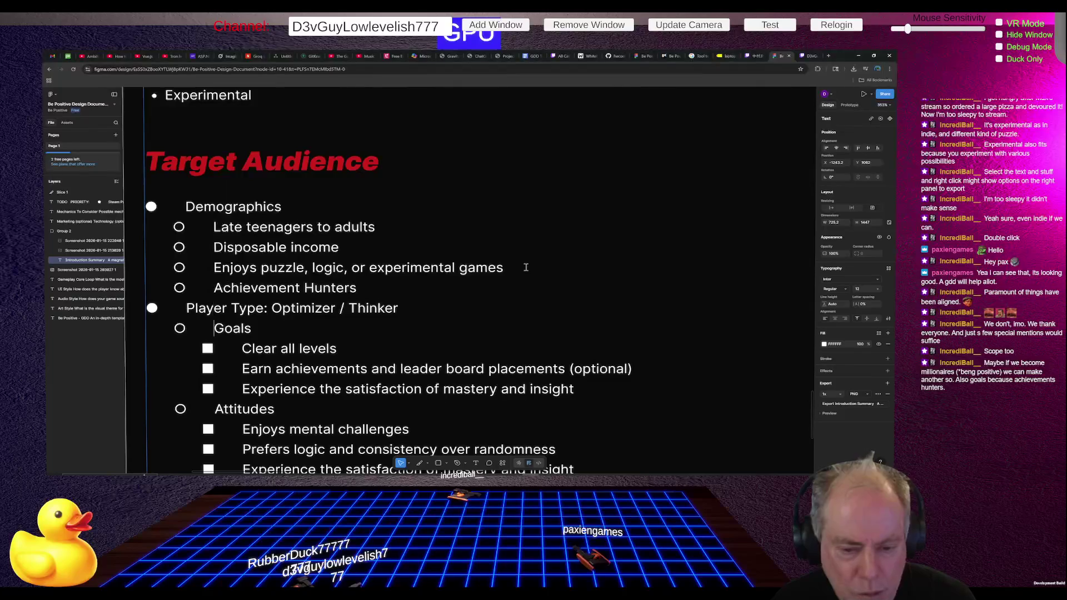
pyautogui.hotkey('shift', 'Down')
pyautogui.hotkey('shift', 'Down')
pyautogui.hotkey('shift', 'Down')
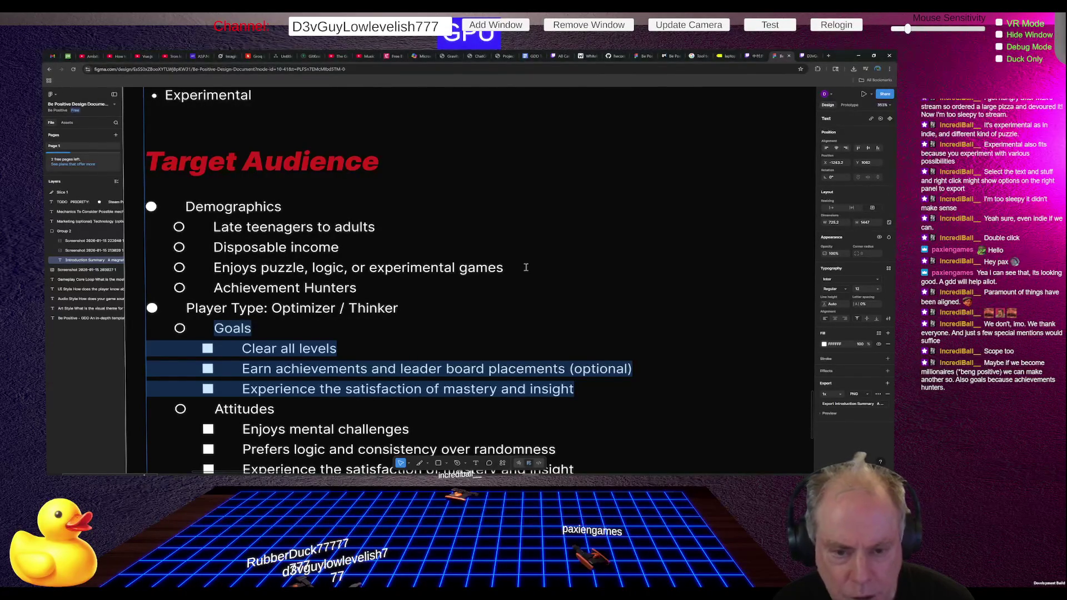
pyautogui.press('Left')
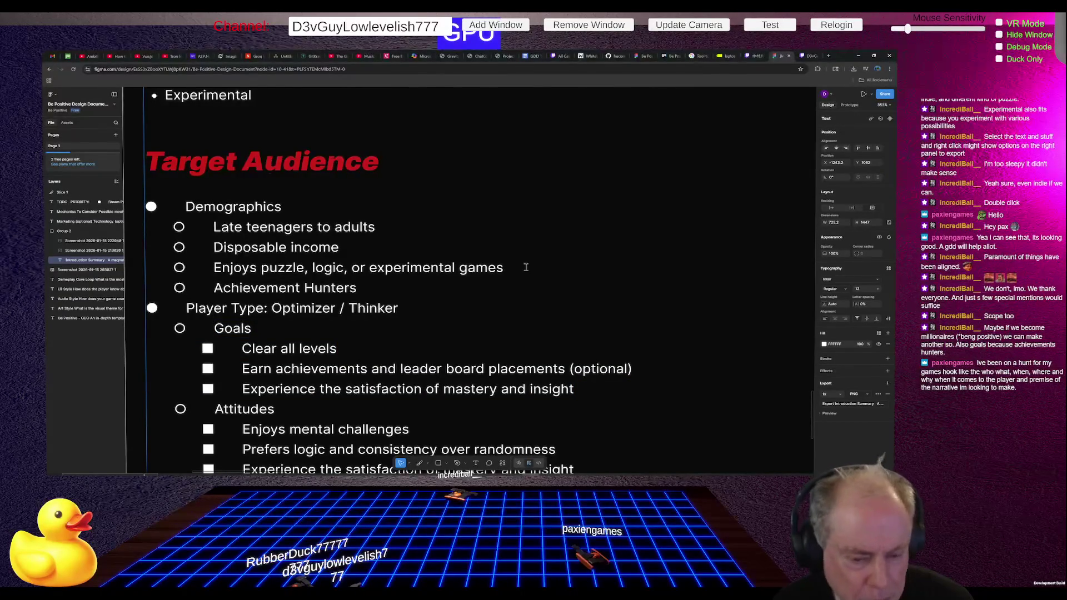
pyautogui.press('Home')
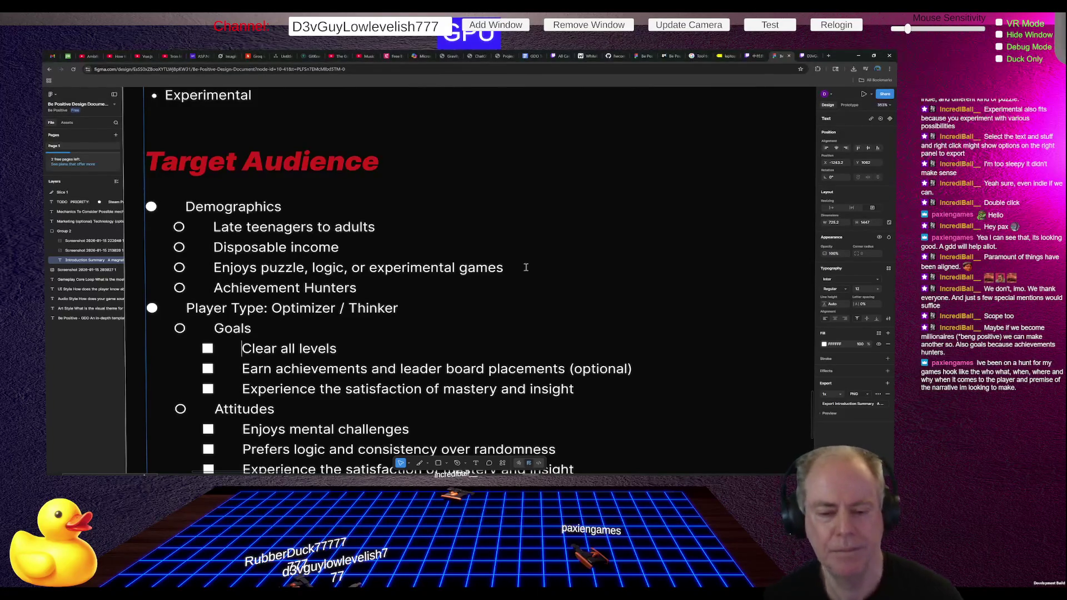
pyautogui.scroll(-1, 537, 230)
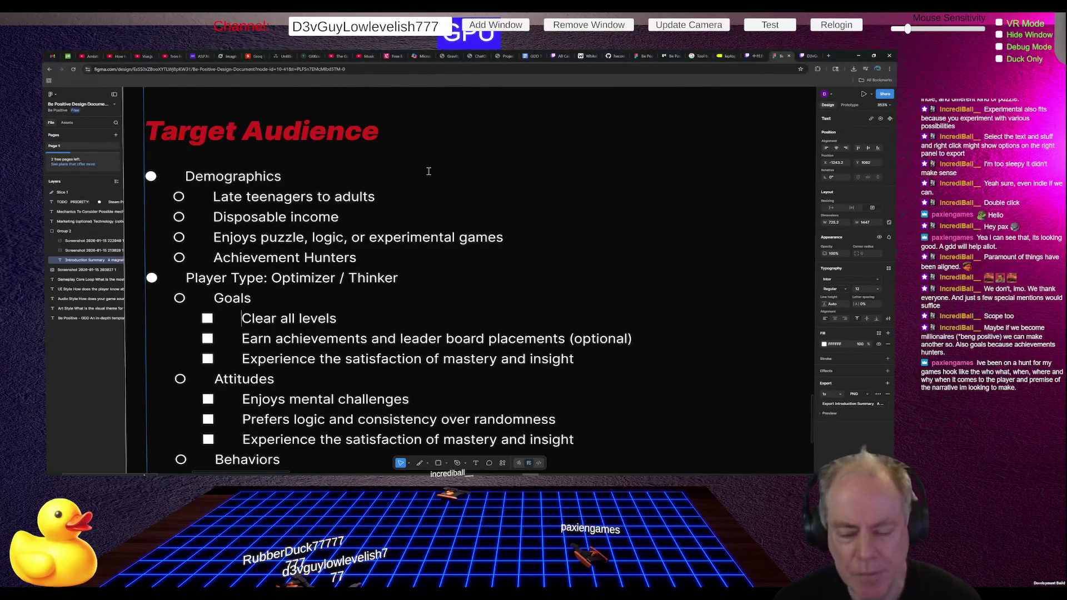
pyautogui.scroll(-3, 428, 171)
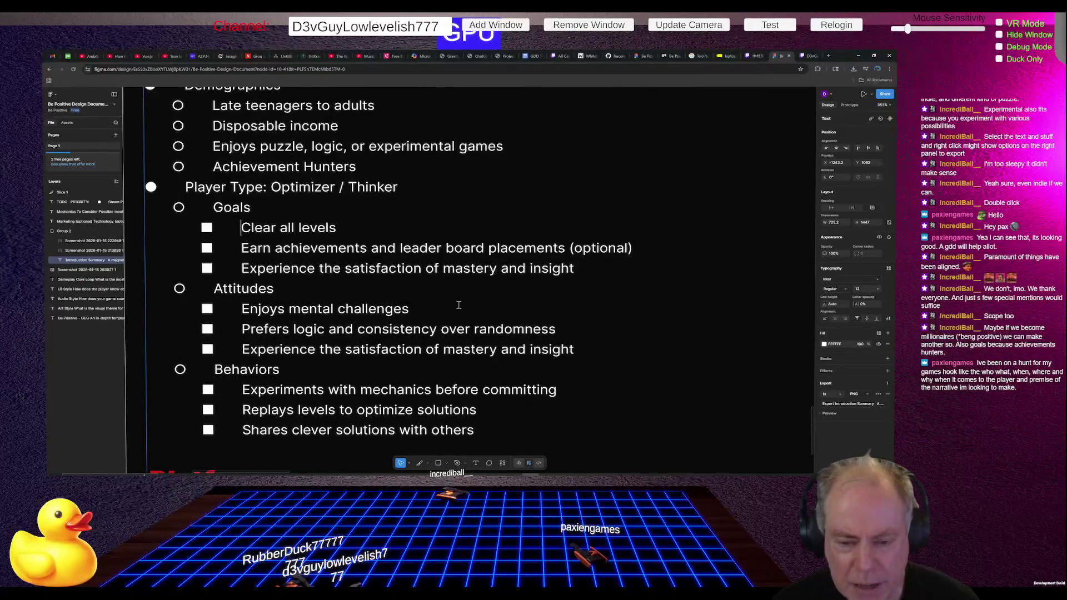
pyautogui.scroll(1, 437, 294)
pyautogui.scroll(-1, 437, 295)
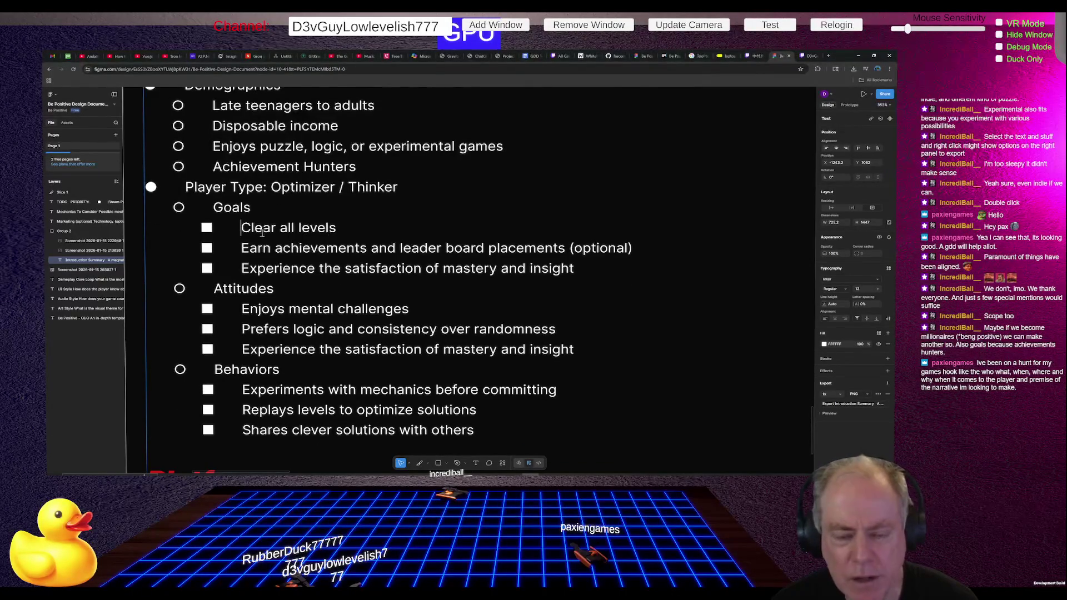
pyautogui.write('Likes to')
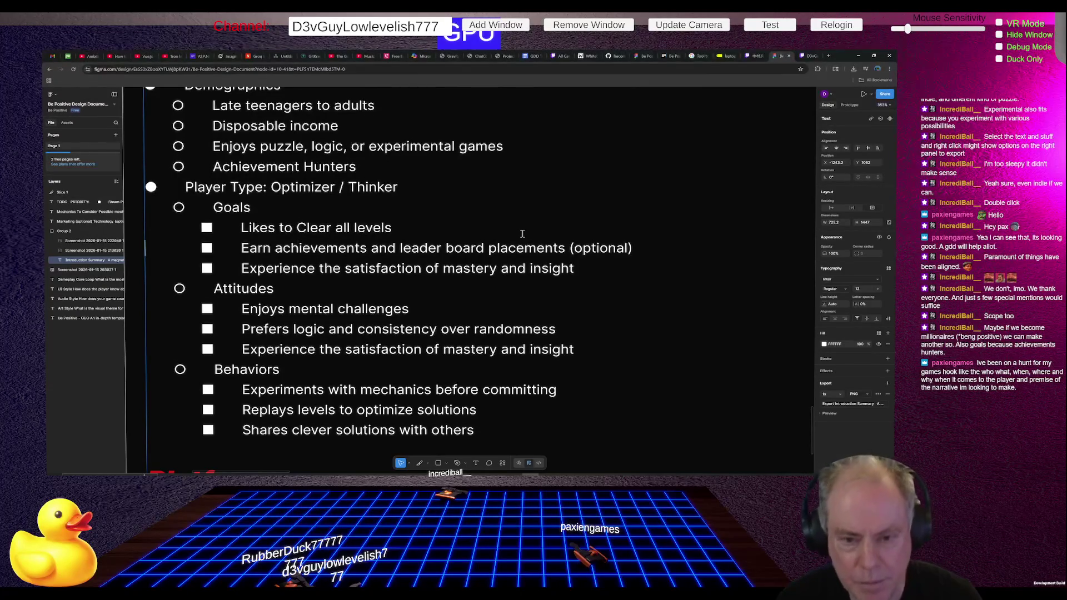
# Step: Prefix the 'Earn achievements' goal with 'Likes to'
pyautogui.hotkey('ctrl', 'Right')
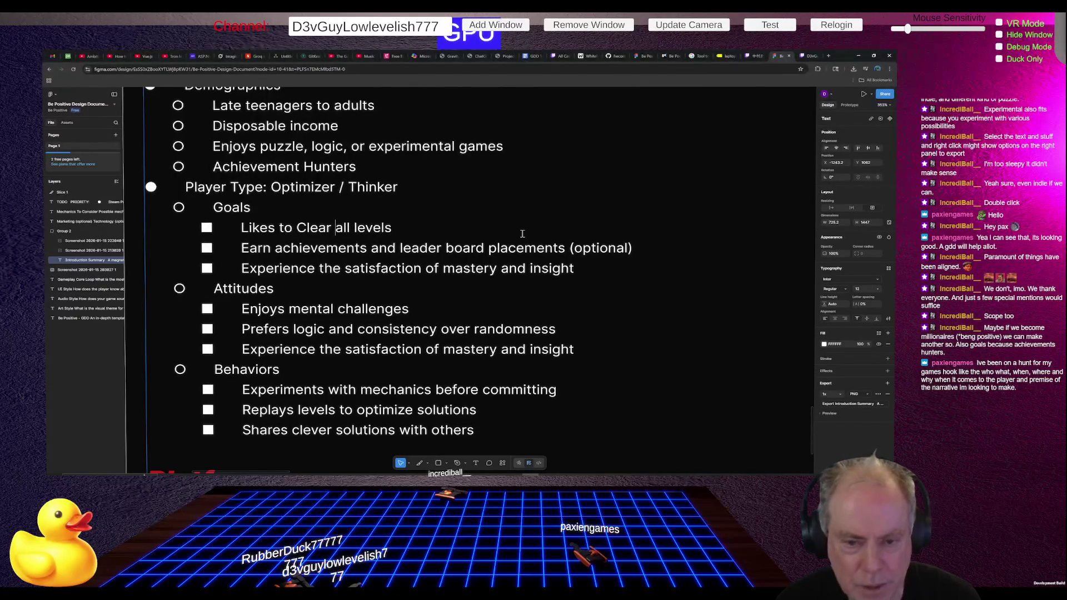
pyautogui.hotkey('ctrl', 'Right')
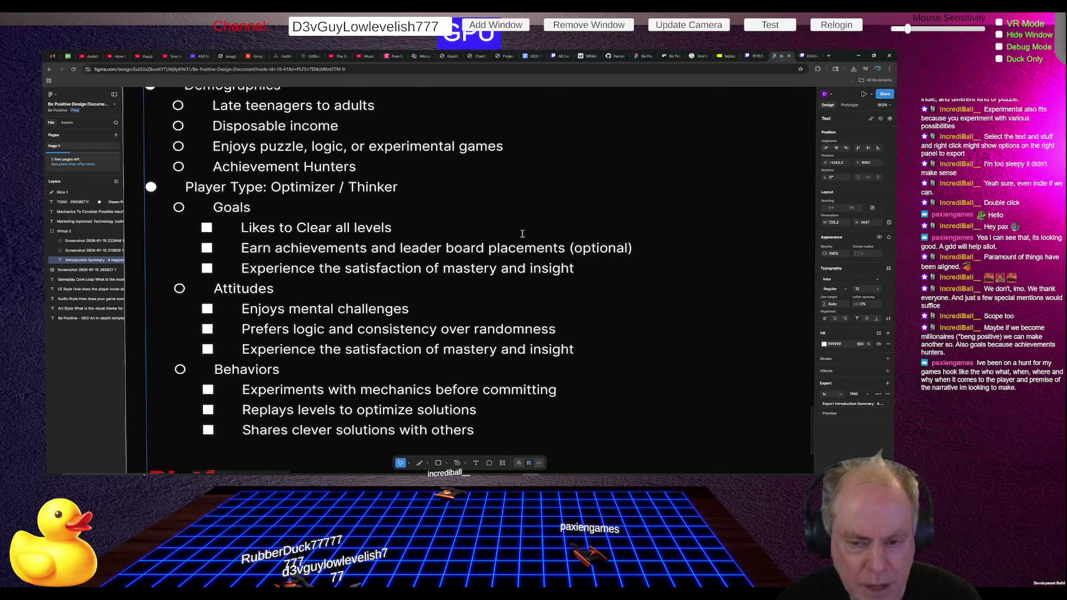
pyautogui.hotkey('ctrl', 'Left')
pyautogui.hotkey('ctrl', 'Left')
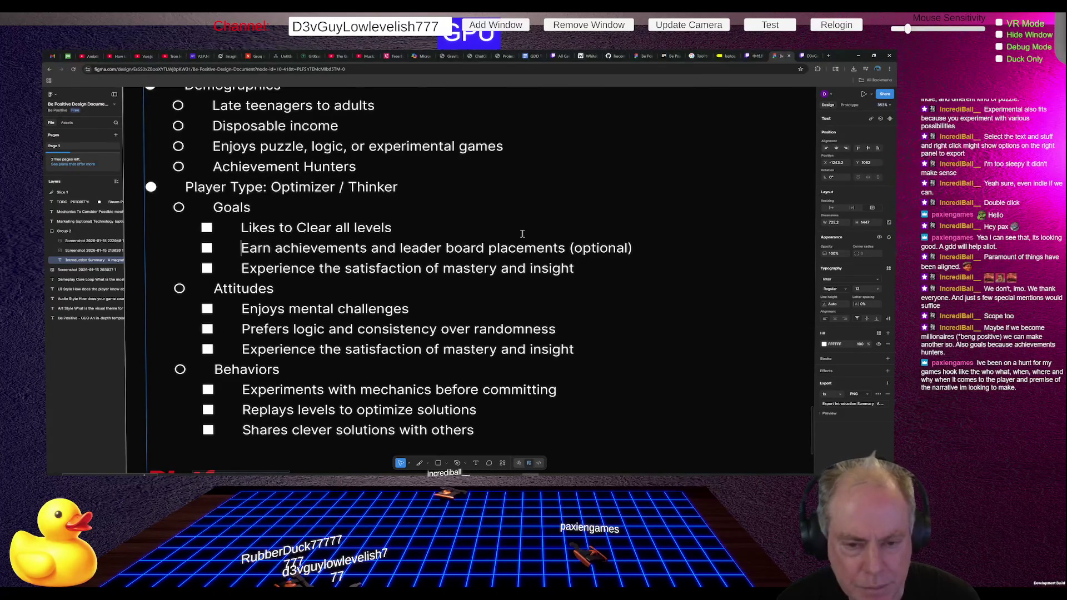
pyautogui.write('Likest')
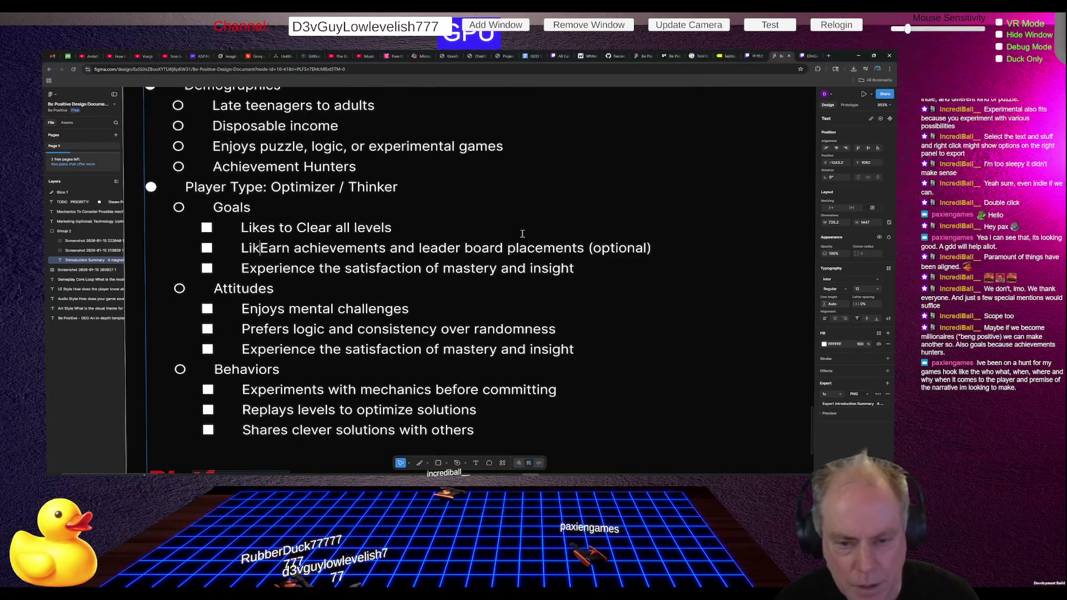
pyautogui.press('BackSpace')
pyautogui.write('to')
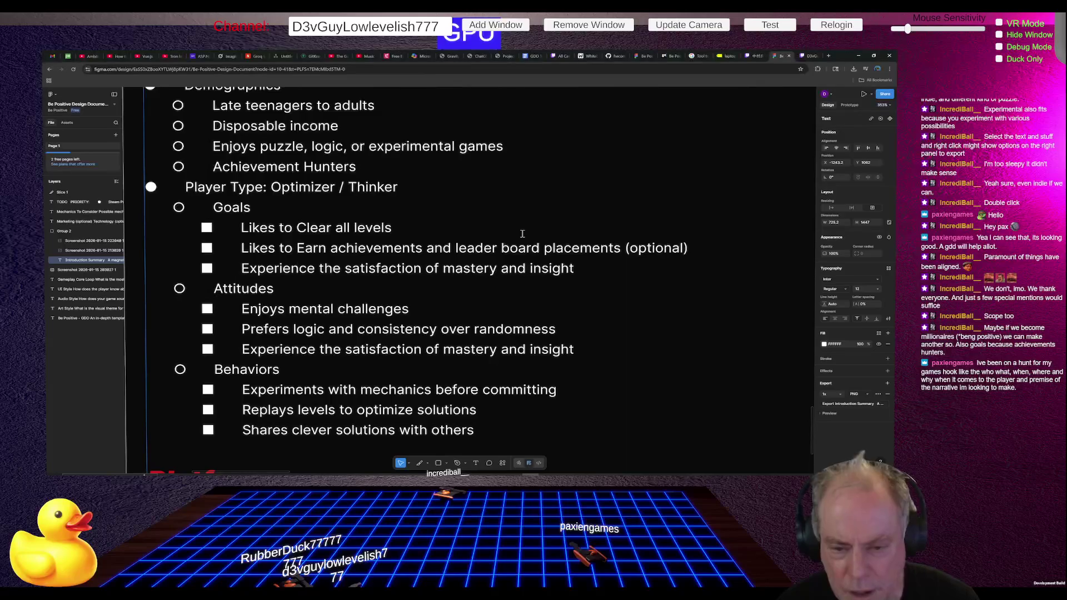
pyautogui.press('Down')
pyautogui.hotkey('ctrl', 'Right')
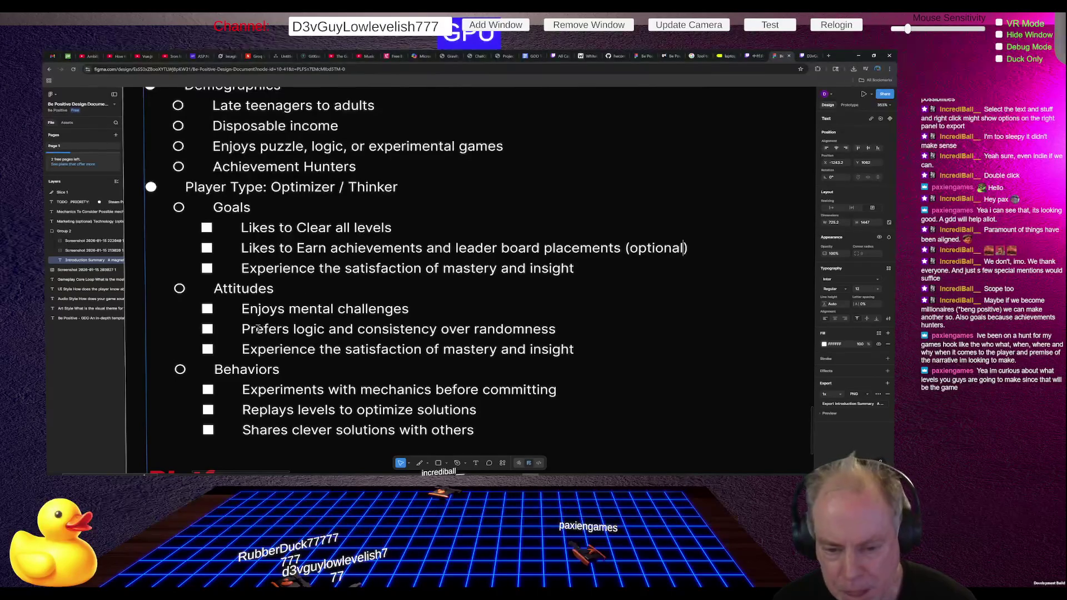
# Step: Prefix the last Attitudes item, 'Experience the satisfaction of mastery and insight', with 'Enjoys'
pyautogui.click(243, 349)
pyautogui.write('Enjoys')
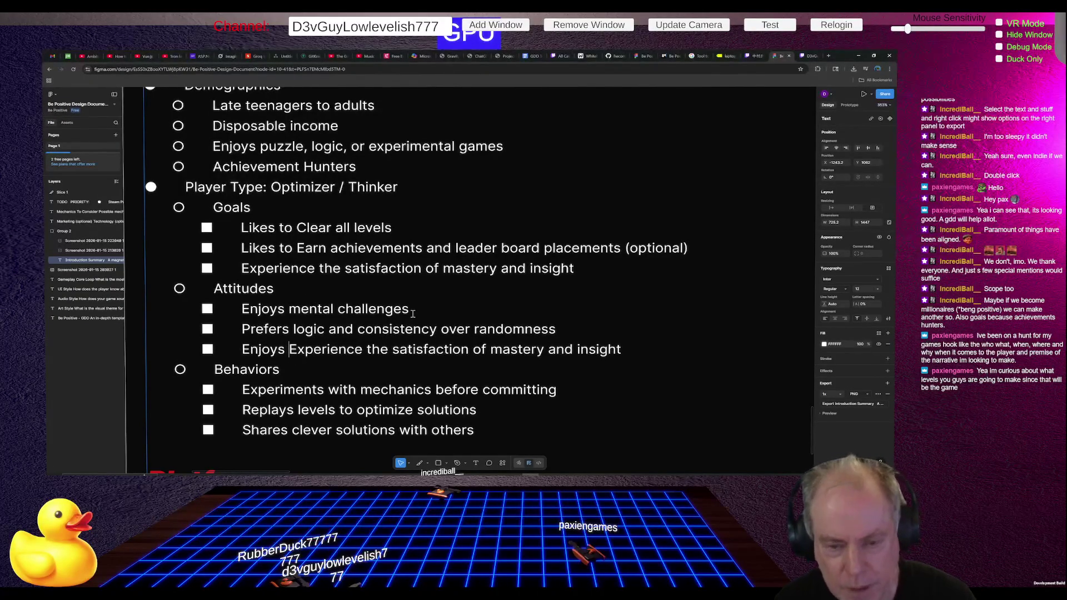
pyautogui.press('Up')
pyautogui.press('Up')
pyautogui.press('Up')
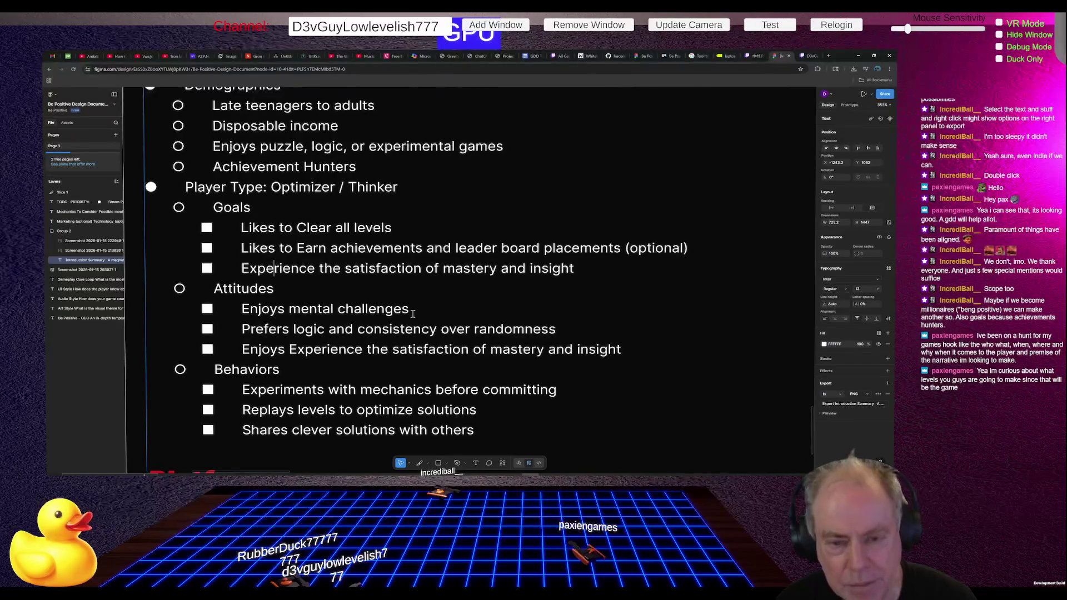
pyautogui.press('Up')
pyautogui.press('Up')
pyautogui.press('Up')
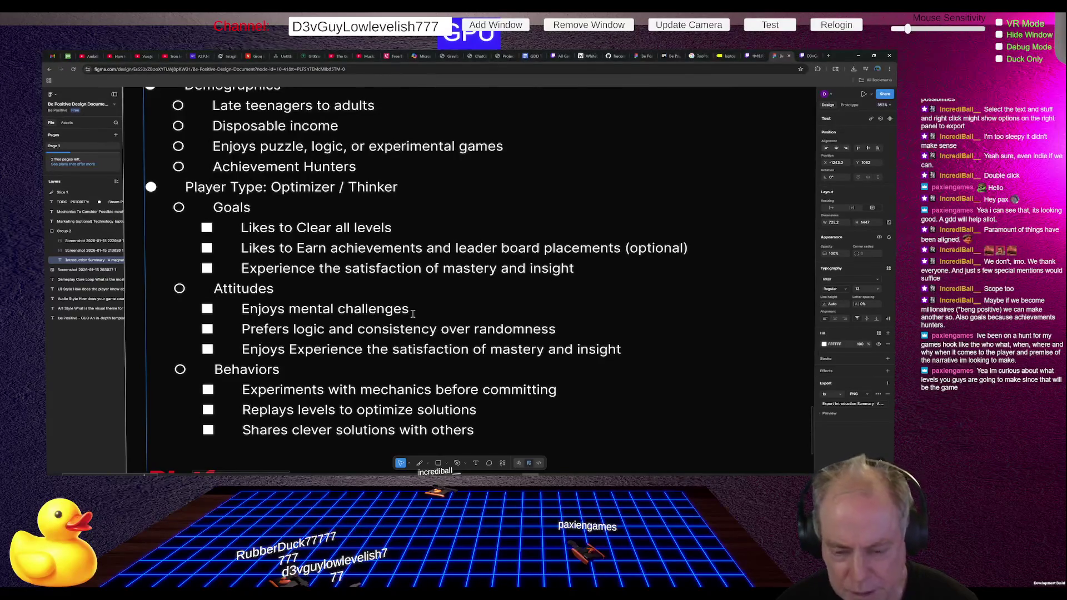
# Step: Select the introduction group and drag its bottom edge down well below the Mobile item
pyautogui.scroll(-3, 395, 291)
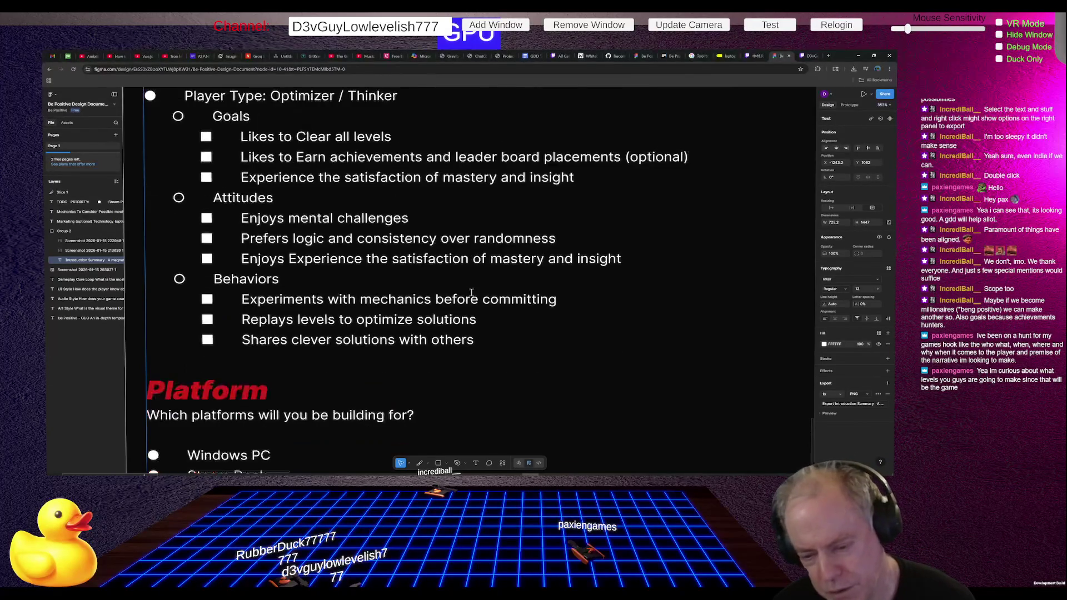
pyautogui.scroll(-2, 442, 293)
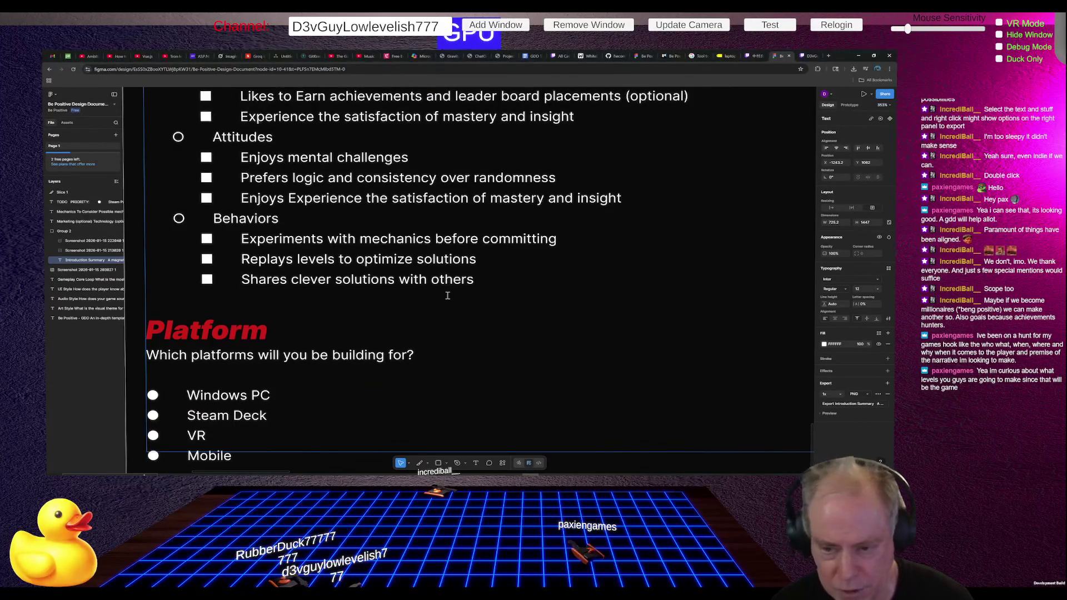
pyautogui.scroll(-2, 506, 275)
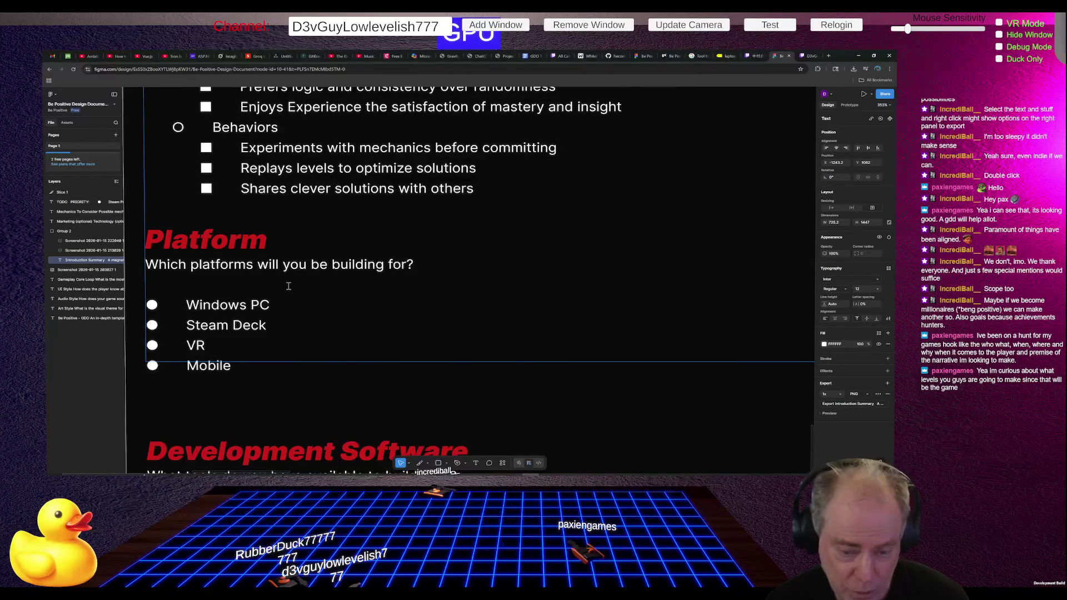
pyautogui.click(236, 368)
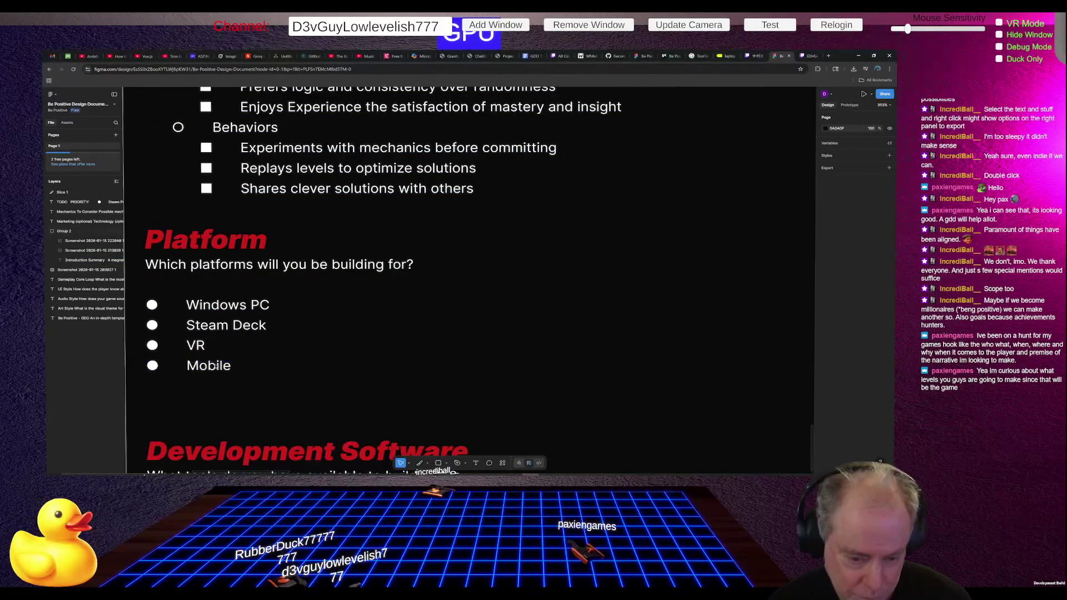
pyautogui.click(201, 360)
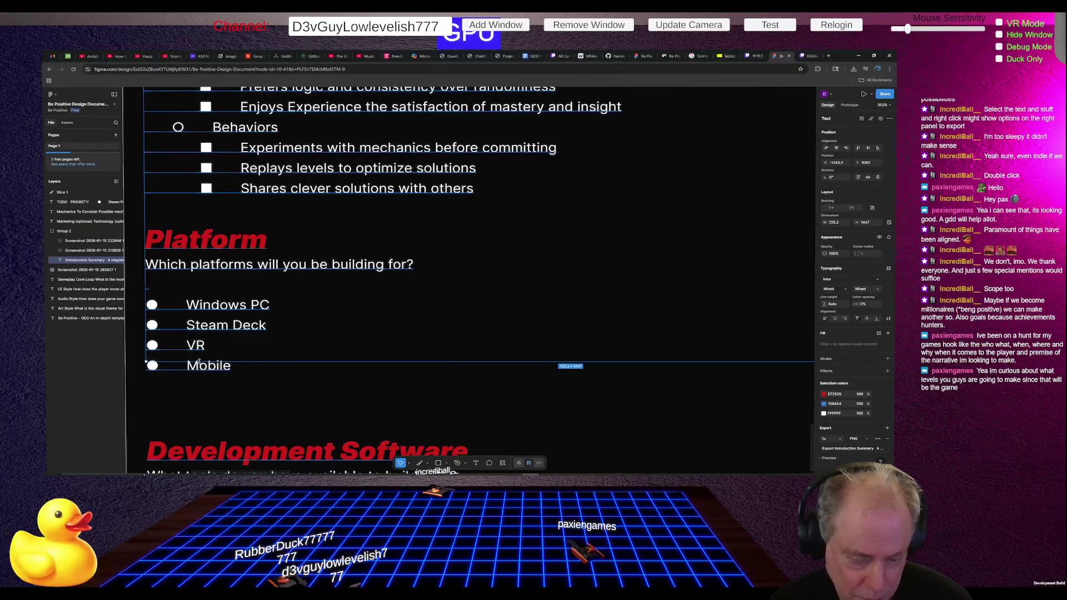
pyautogui.press('Escape')
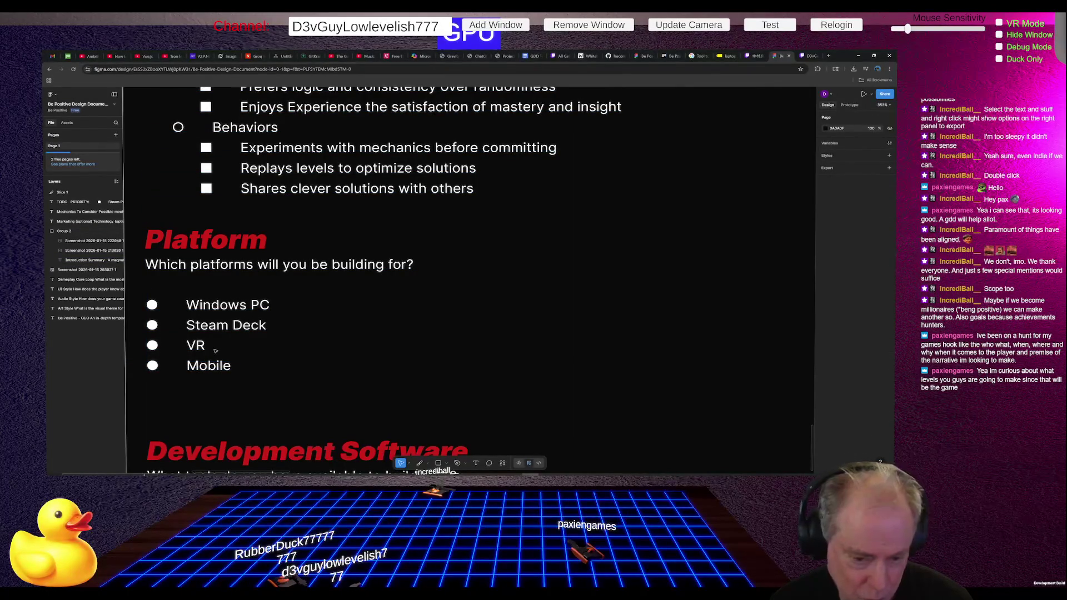
pyautogui.click(202, 347)
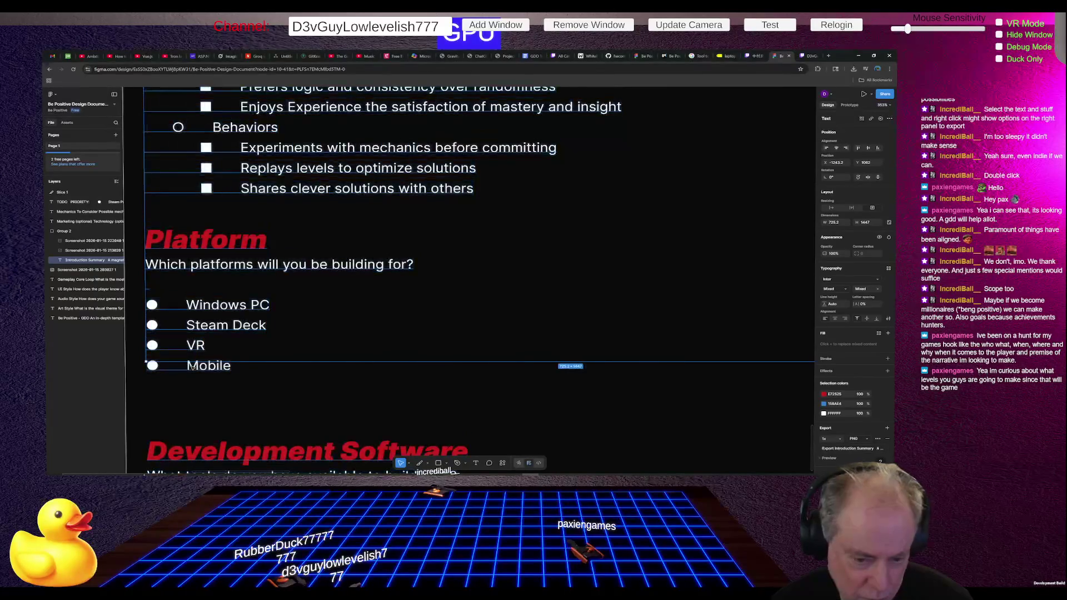
pyautogui.press('Escape')
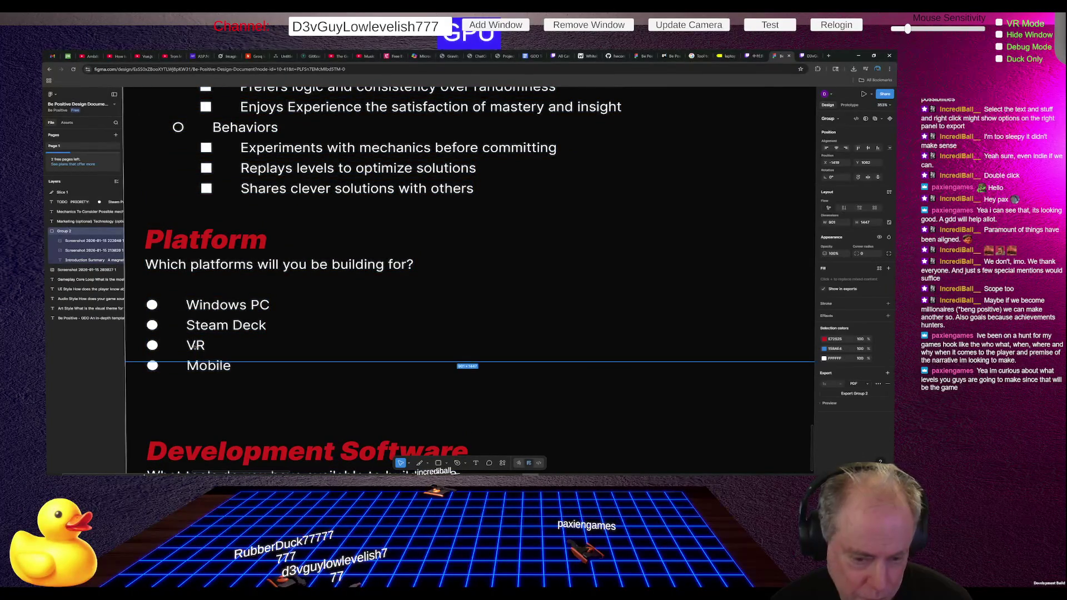
pyautogui.moveTo(472, 368); pyautogui.dragTo(473, 402)
# Step: Edit the Introduction Summary text and select the word Mobile in the Platform list
pyautogui.click(207, 370)
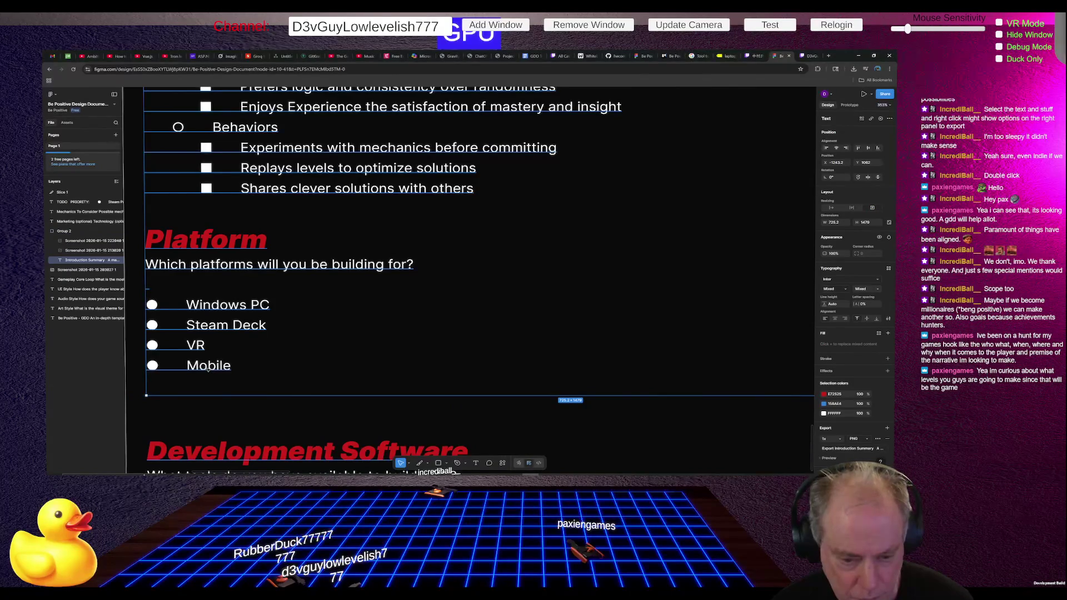
pyautogui.doubleClick(207, 370)
pyautogui.moveTo(188, 367); pyautogui.dragTo(235, 369)
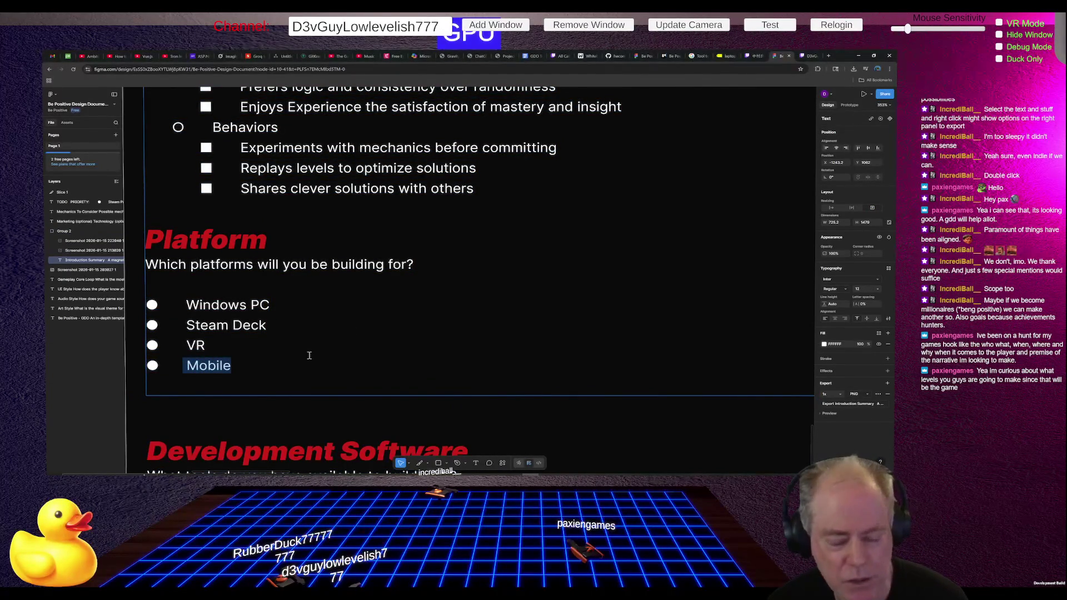
# Step: Zoom out to the full GDD, then zoom in on the Gameplay frame's Core Loop heading
pyautogui.scroll(-3, 386, 340)
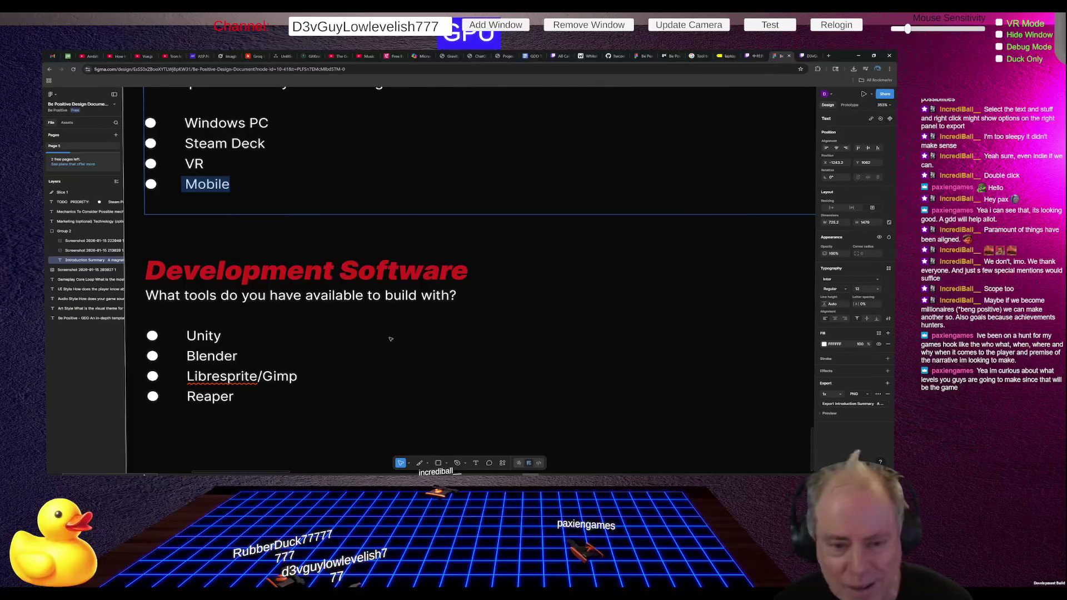
pyautogui.scroll(-1, 487, 316)
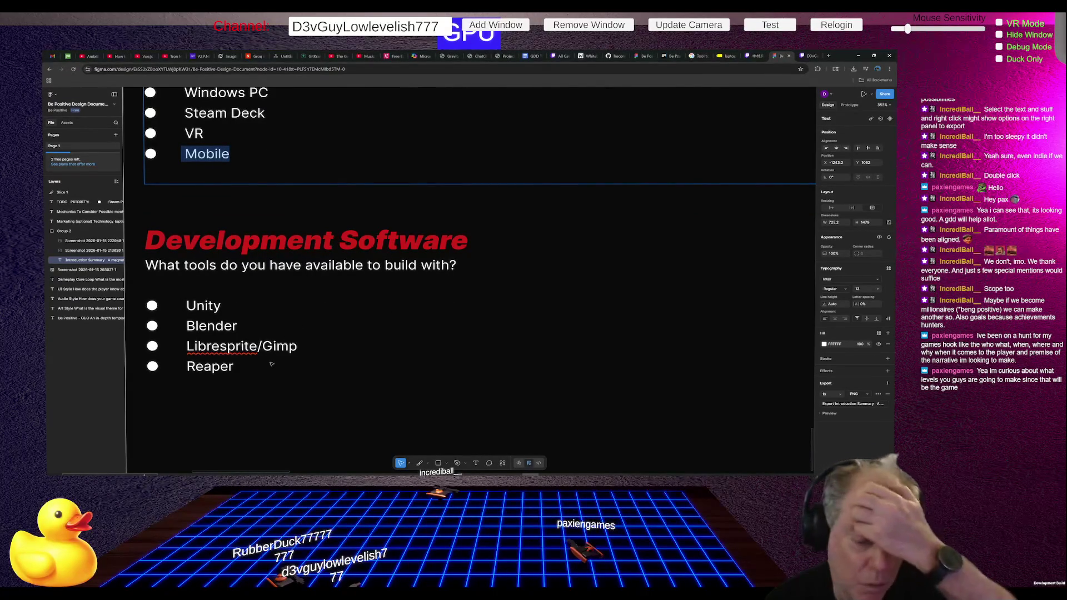
pyautogui.scroll(-4, 257, 358)
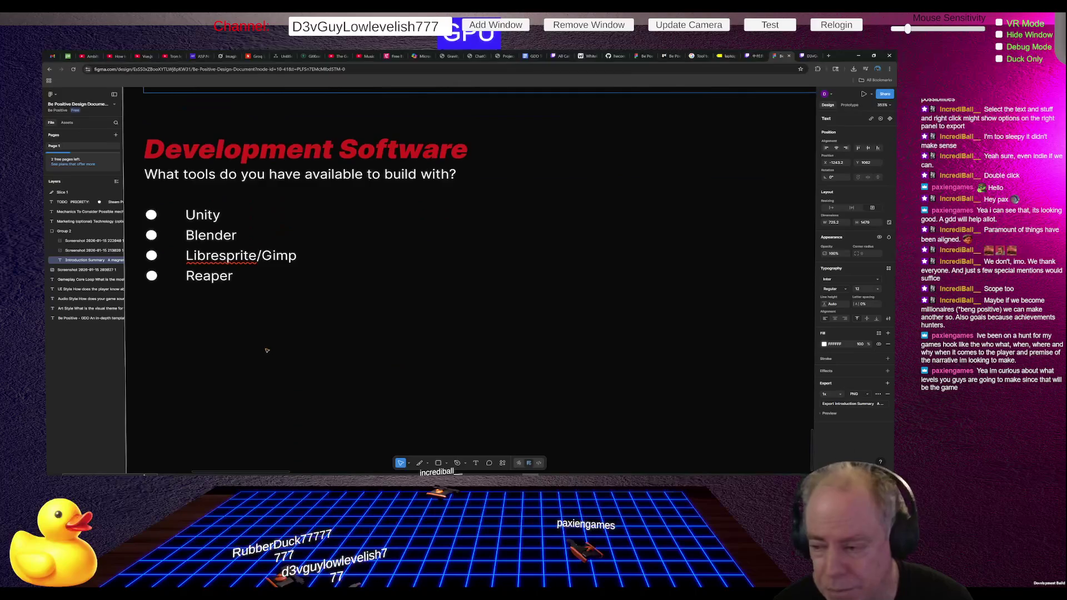
pyautogui.scroll(-3, 258, 358)
pyautogui.scroll(-5, 257, 358)
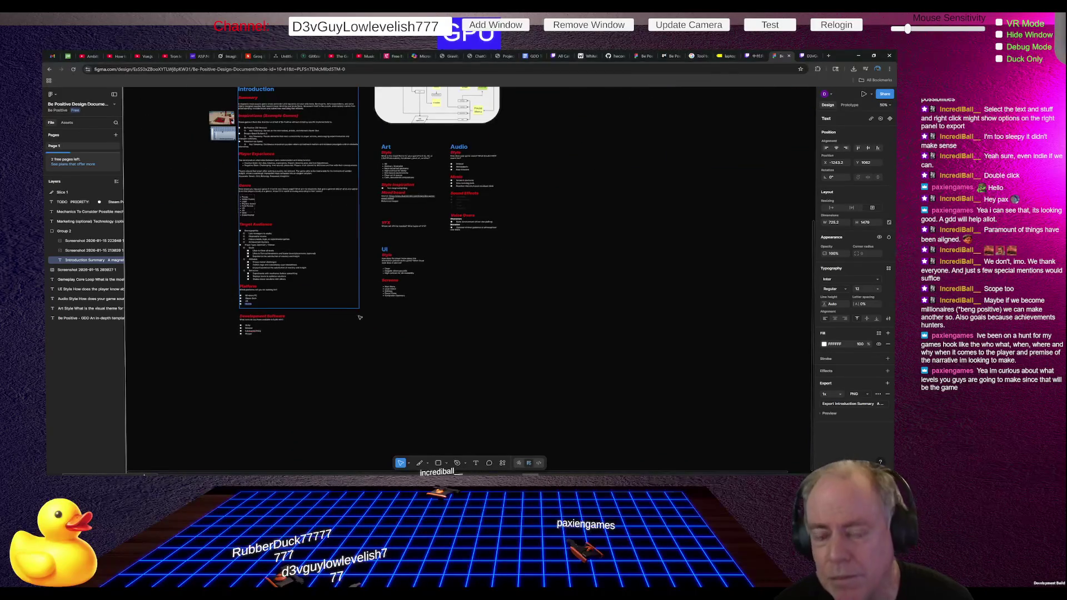
pyautogui.scroll(5, 419, 102)
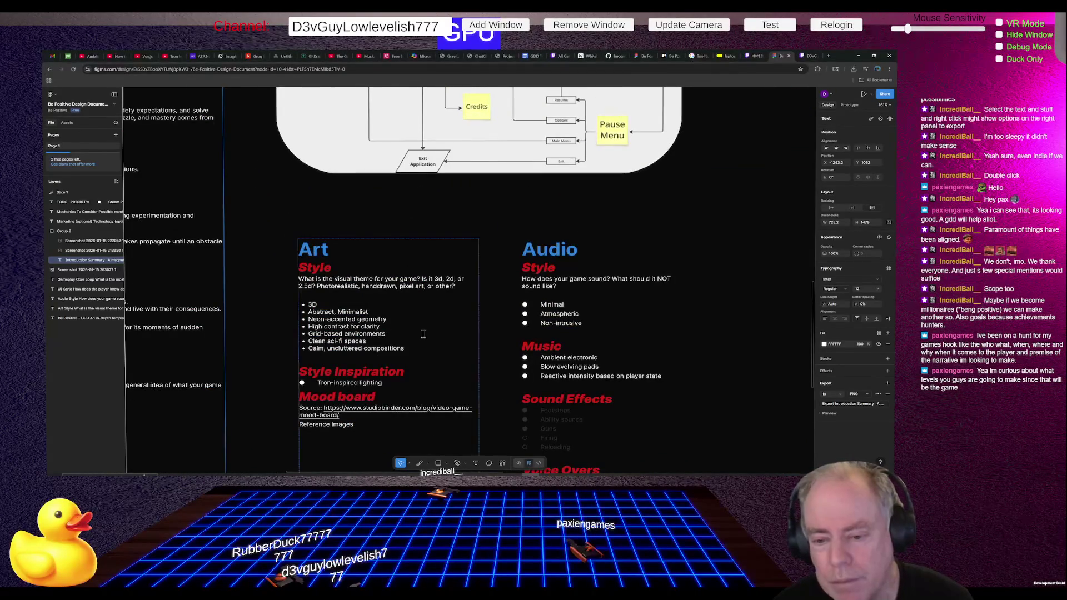
pyautogui.scroll(-5, 419, 208)
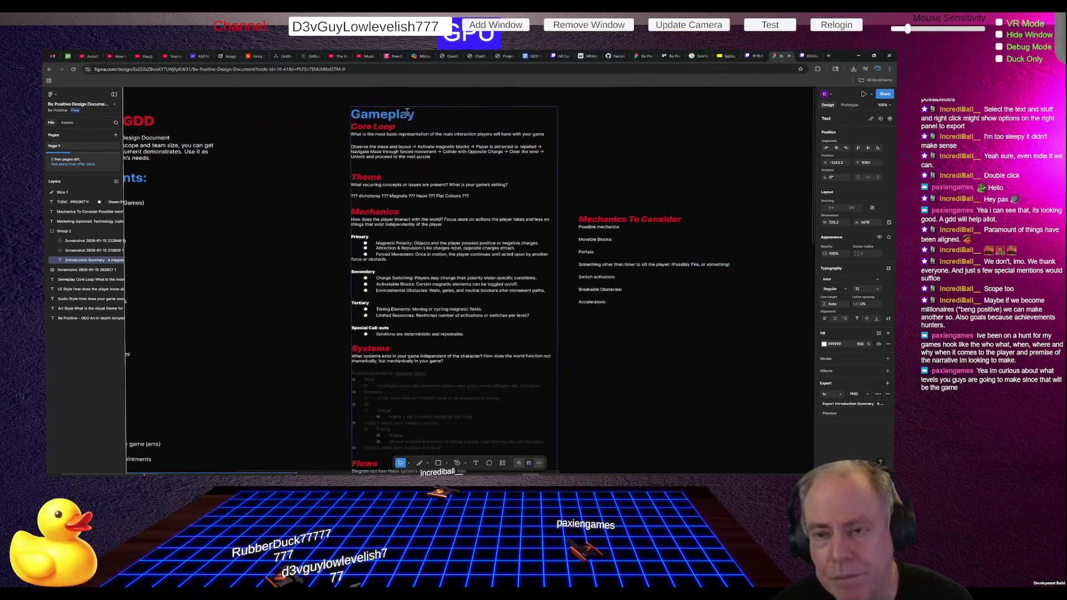
pyautogui.scroll(5, 419, 123)
pyautogui.scroll(-2, 419, 122)
pyautogui.scroll(2, 420, 122)
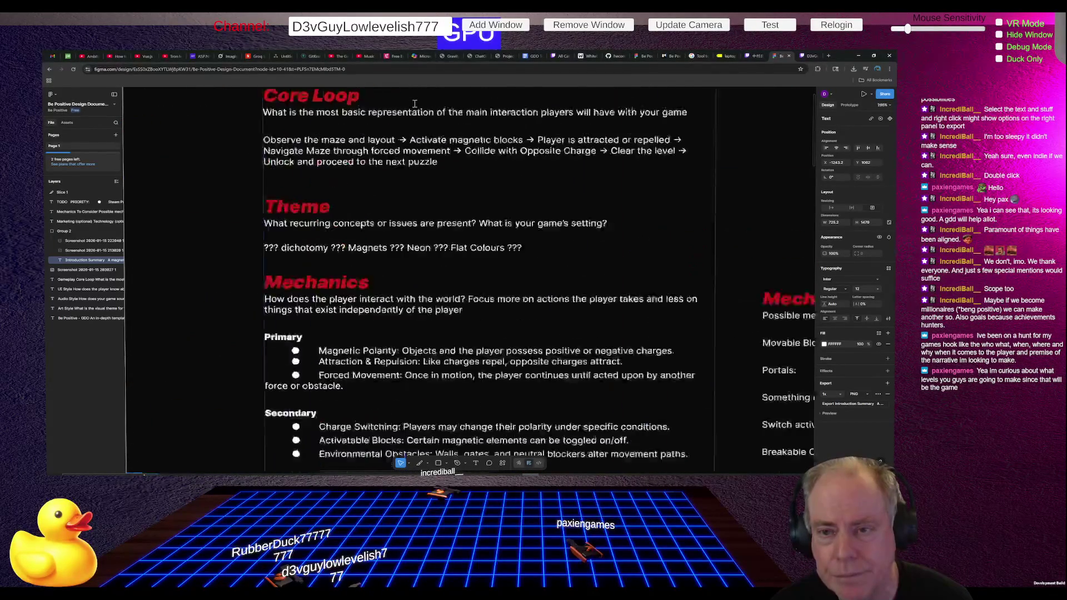
pyautogui.scroll(-2, 392, 189)
pyautogui.scroll(3, 436, 162)
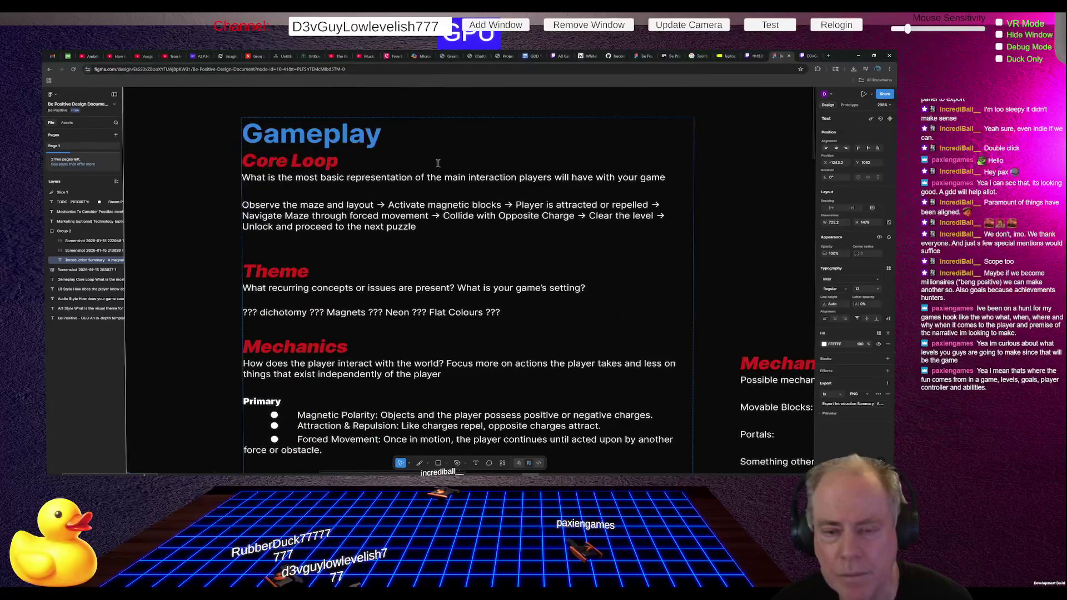
pyautogui.scroll(-1, 438, 163)
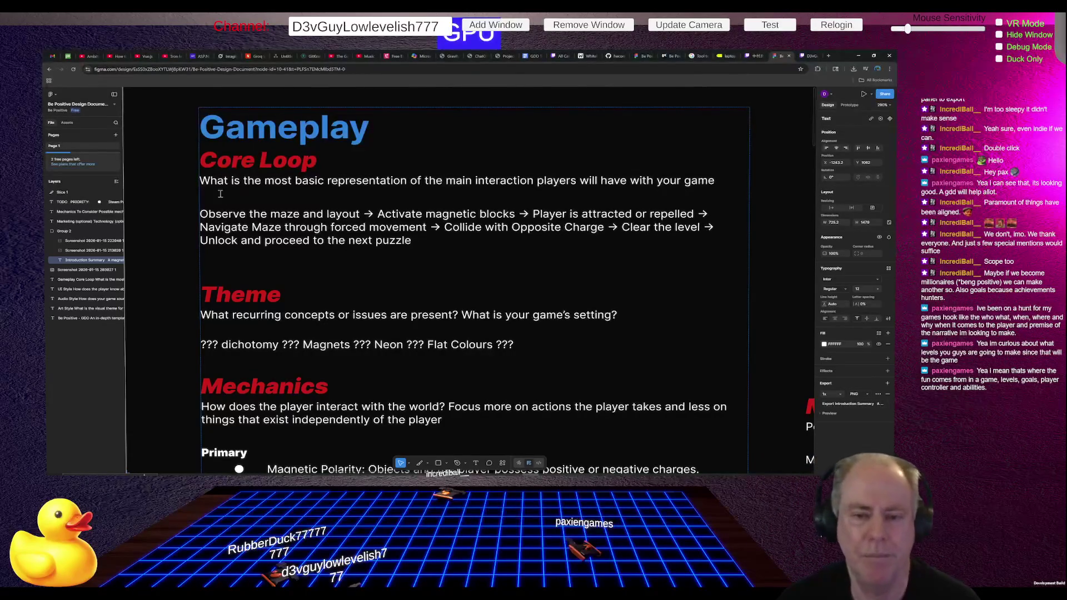
# Step: Insert a blank line between the Core Loop prompt and its loop description, then view the Flows diagram
pyautogui.doubleClick(205, 180)
pyautogui.hotkey('shift', 'End')
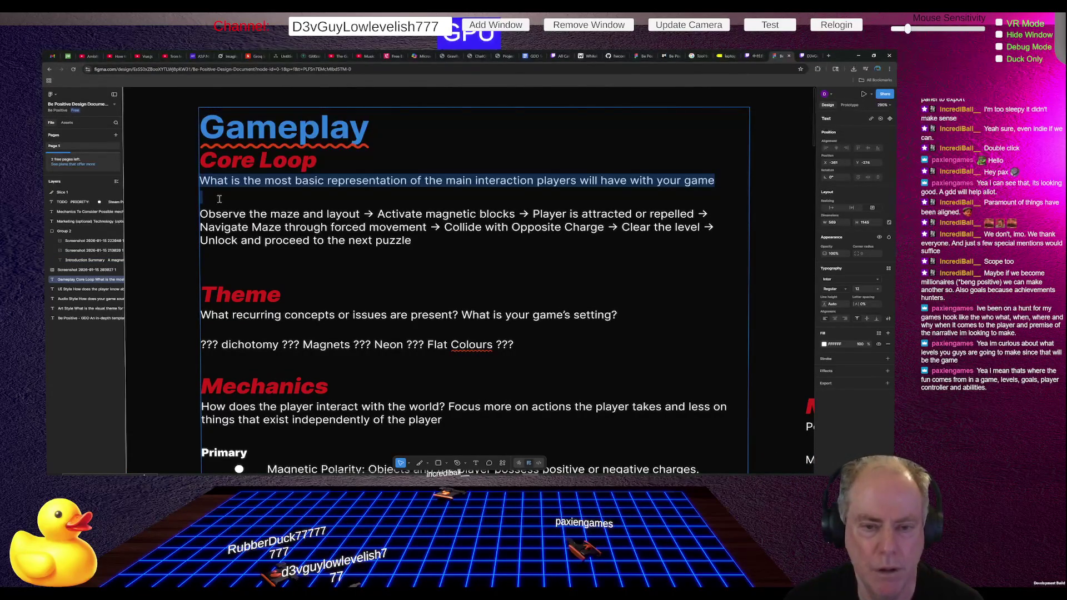
pyautogui.press('BackSpace')
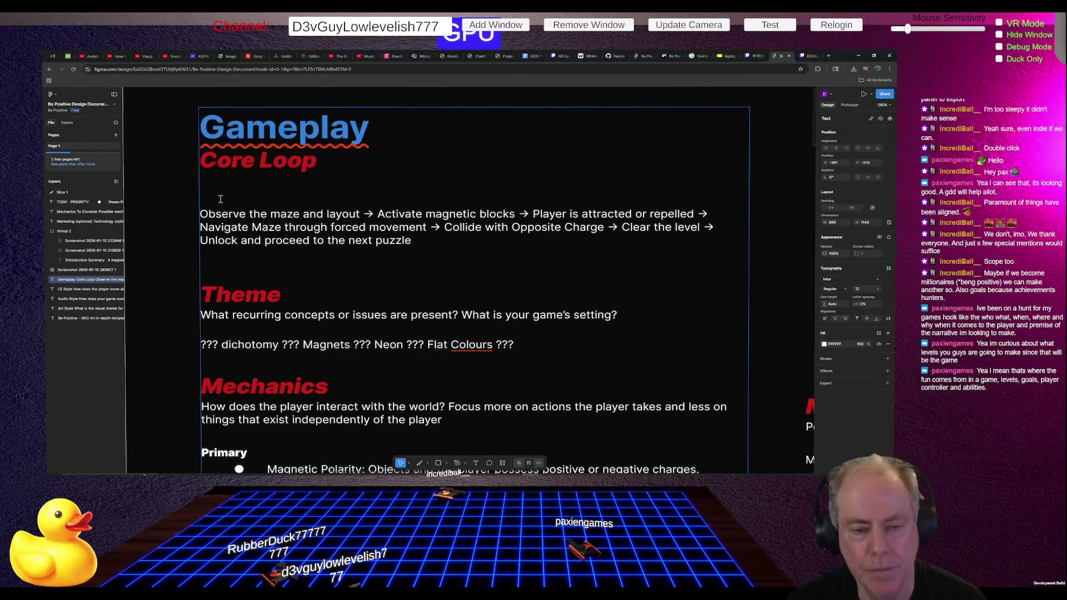
pyautogui.press('BackSpace')
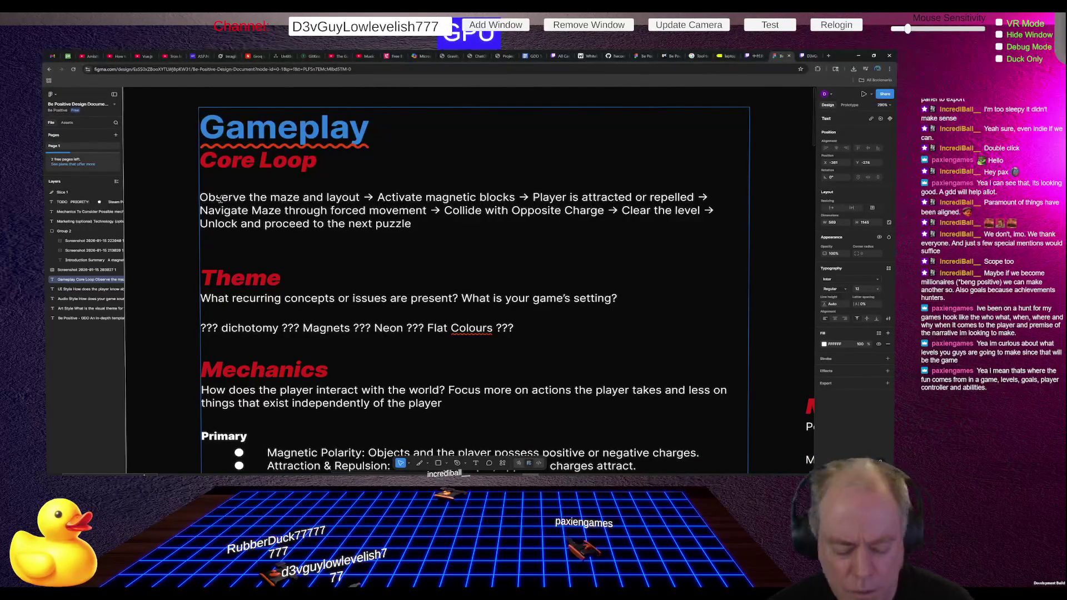
pyautogui.hotkey('ctrl', 'z')
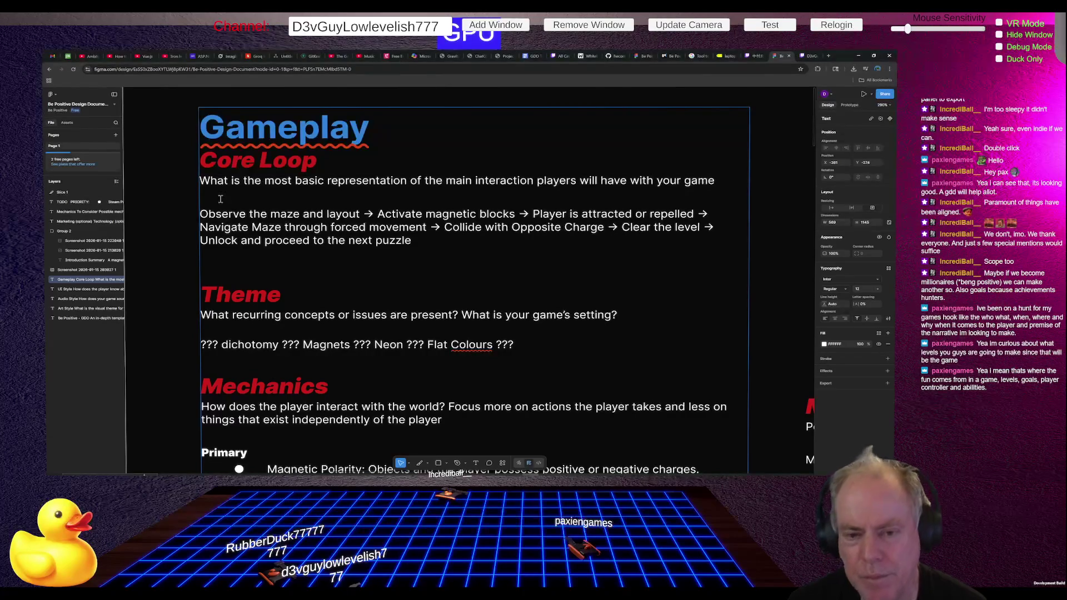
pyautogui.press('Return')
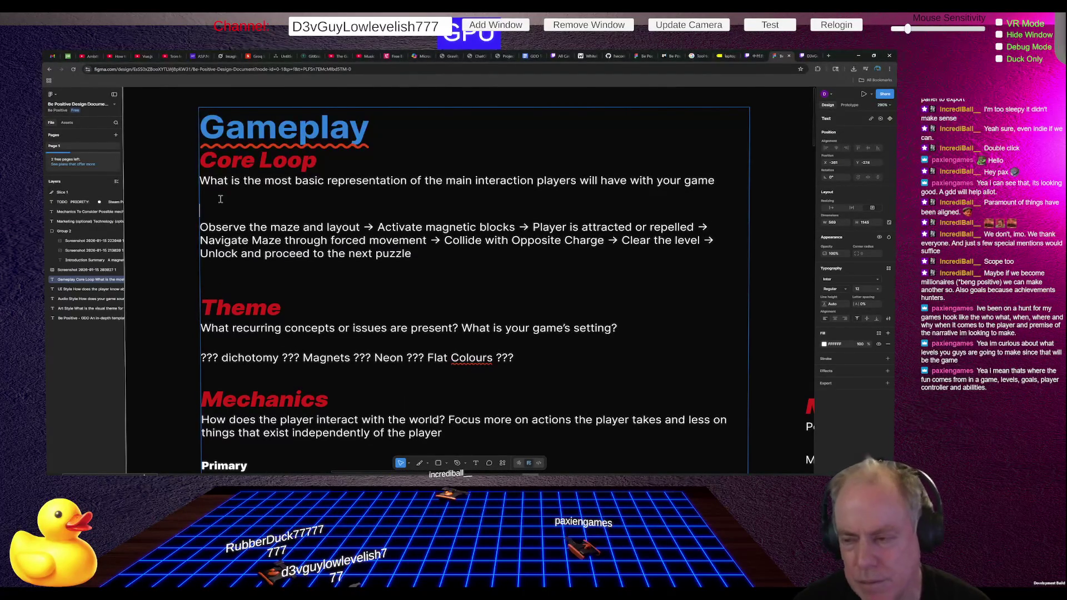
pyautogui.keyDown('ctrl'); pyautogui.scroll(-10, 188, 235); pyautogui.keyUp('ctrl')
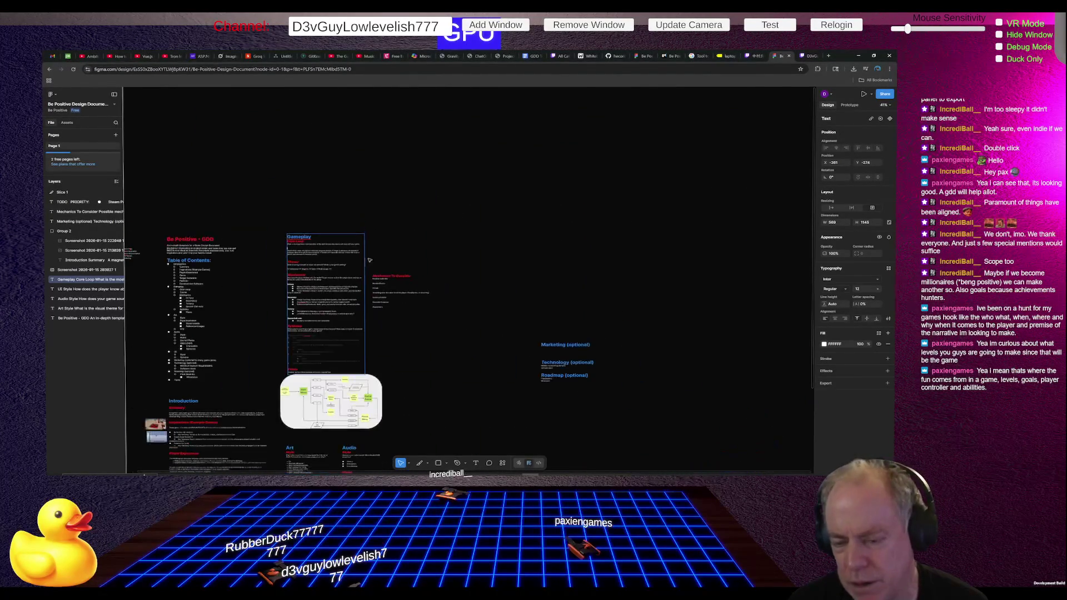
pyautogui.scroll(8, 328, 411)
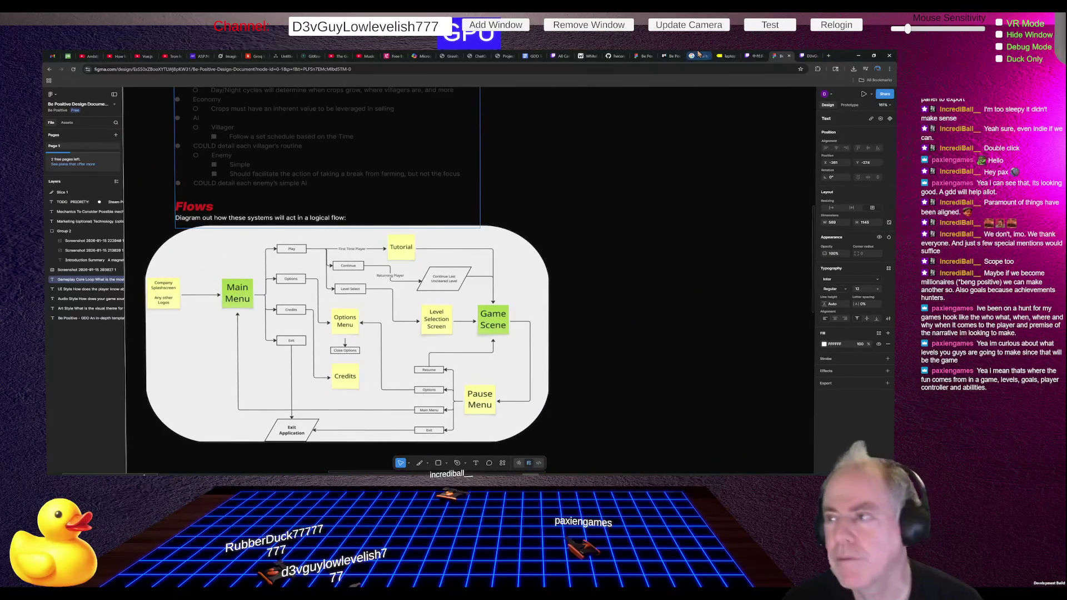
# Step: Ask ChatGPT 'What does the GDD mean by Core Loop'
pyautogui.hotkey('alt', 'Tab')
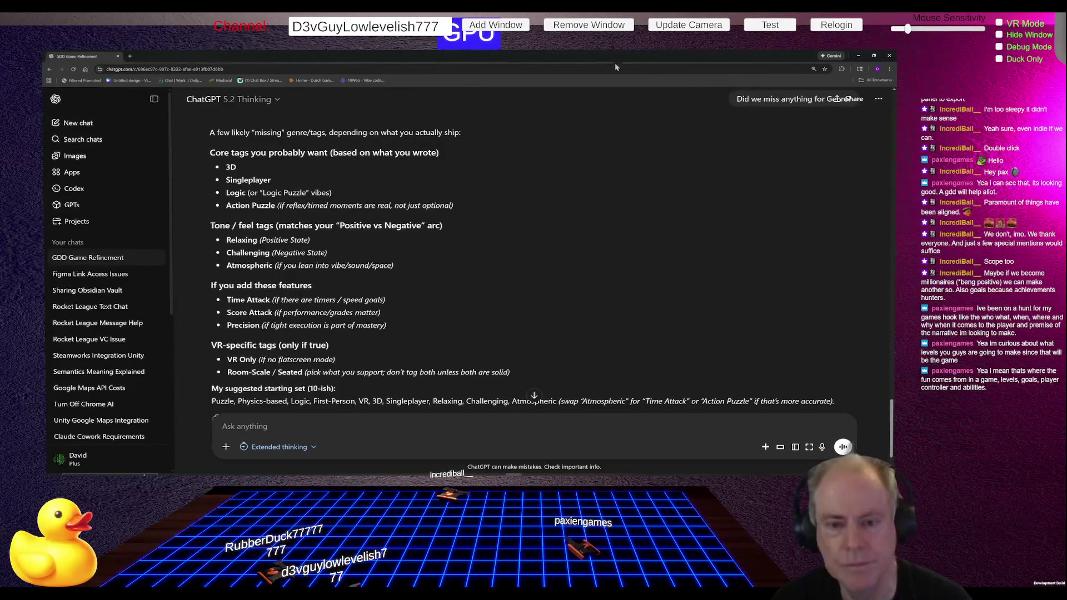
pyautogui.write('Wh')
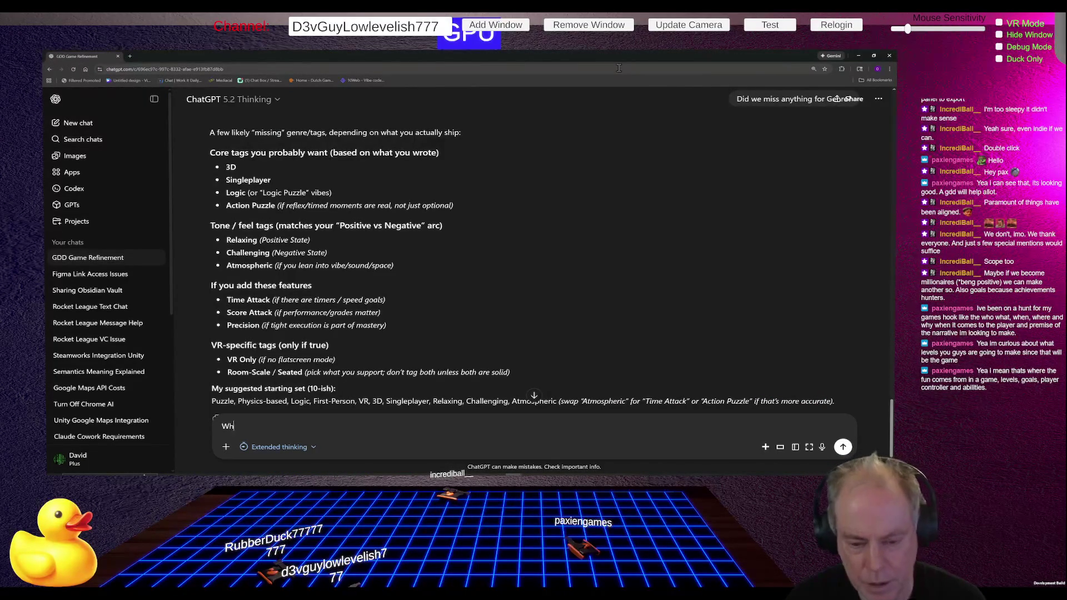
pyautogui.write('at does th')
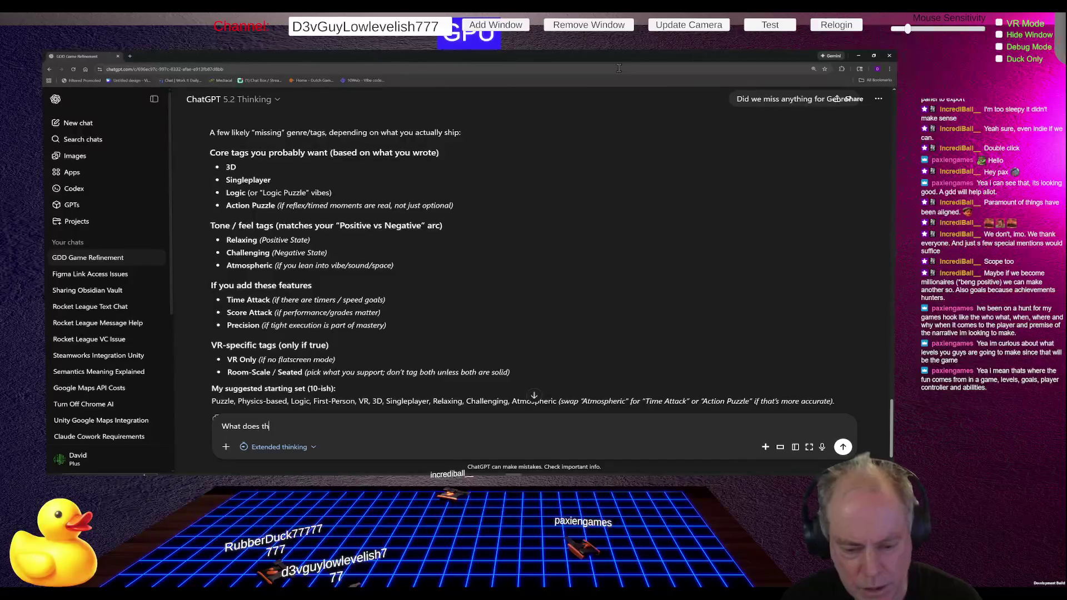
pyautogui.write('e GDD me')
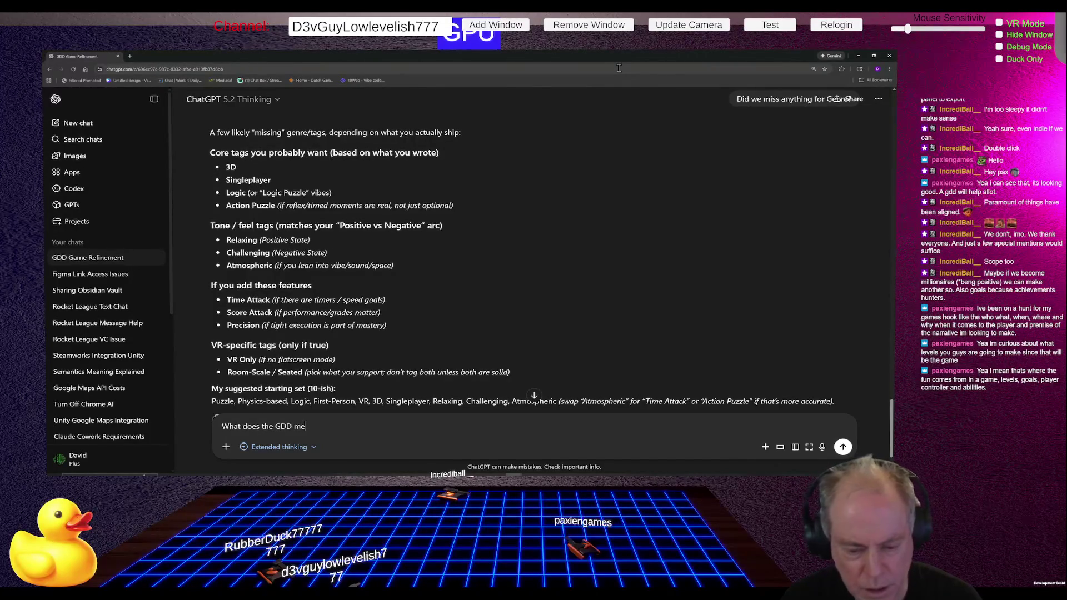
pyautogui.write('an by Co')
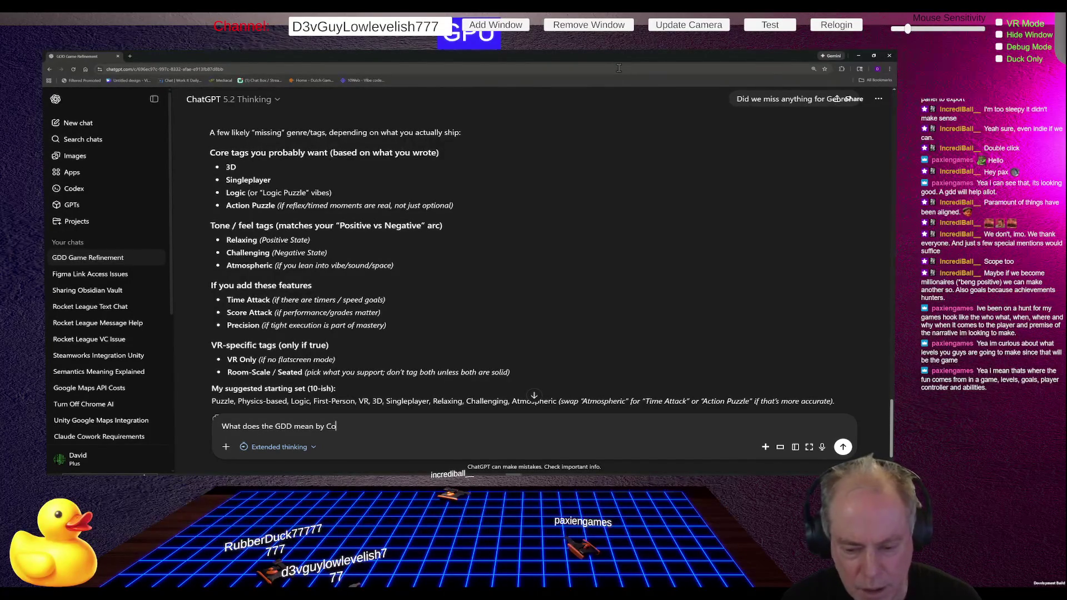
pyautogui.write('re Loop')
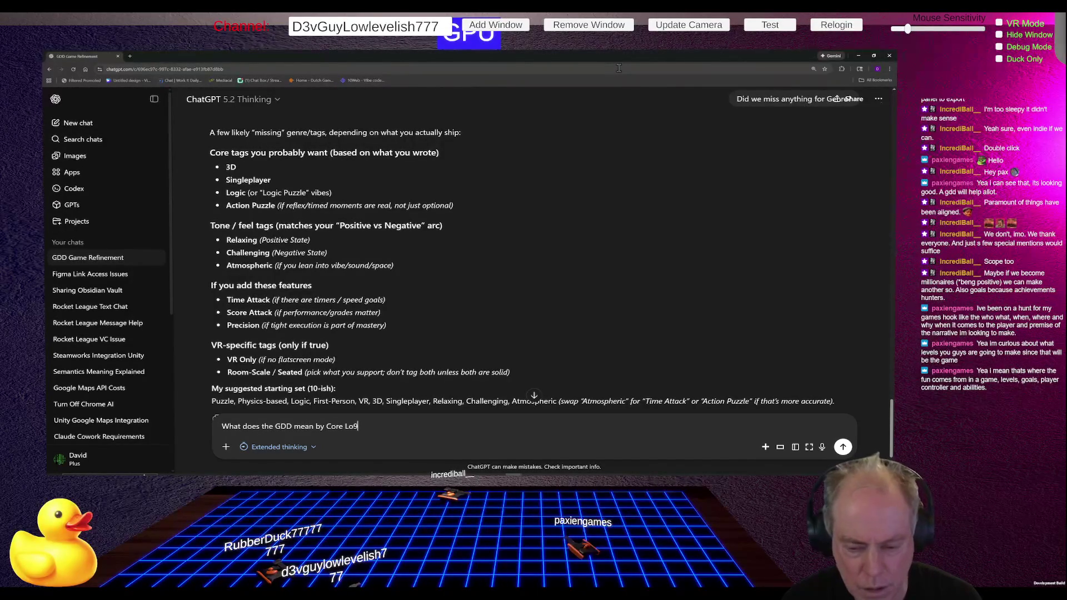
pyautogui.press('Return')
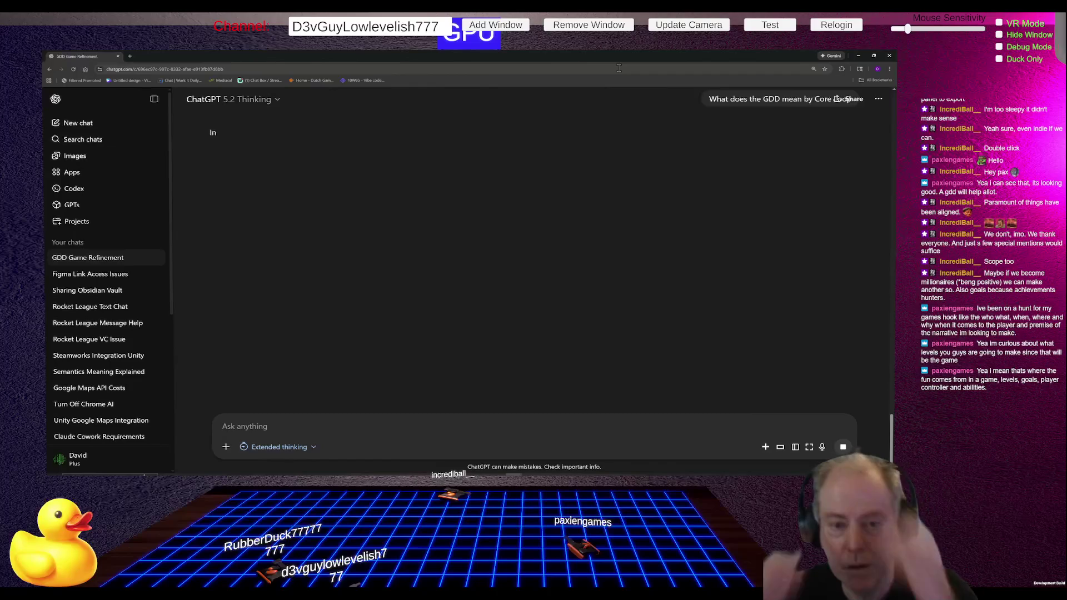
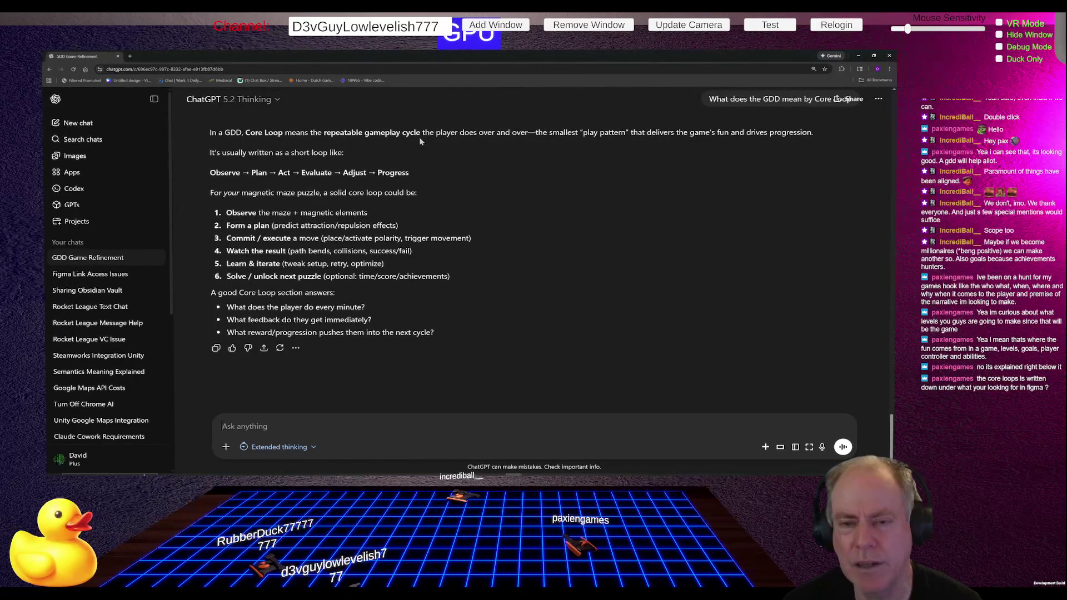
# Step: Ask ChatGPT whether 'Splash Screen -> Main Menu -> Game -> Main Menu' counts as the core loop
pyautogui.hotkey('ctrl', '-')
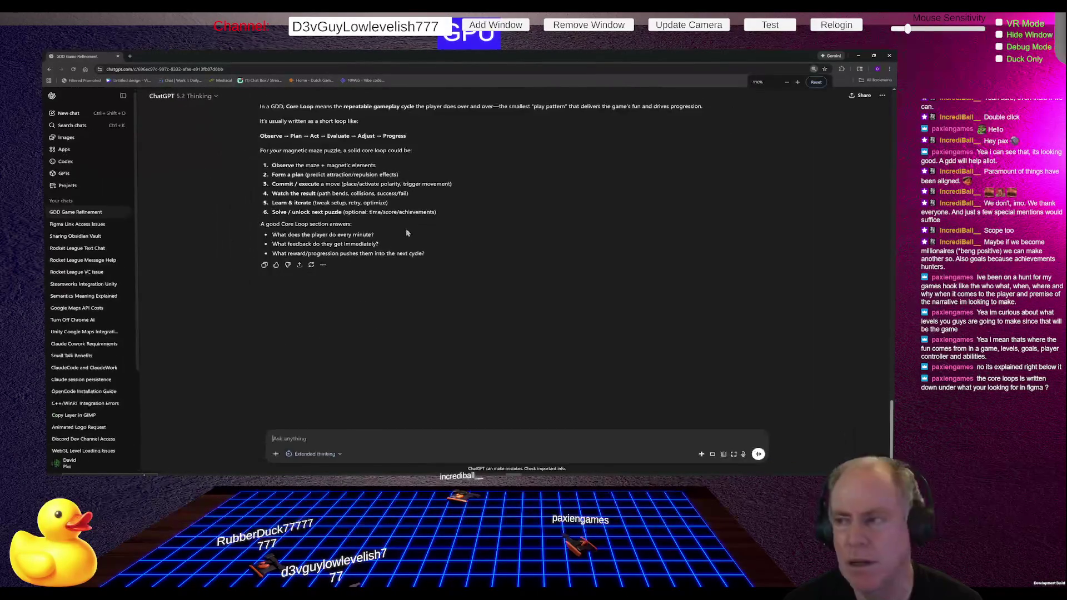
pyautogui.hotkey('ctrl', '+')
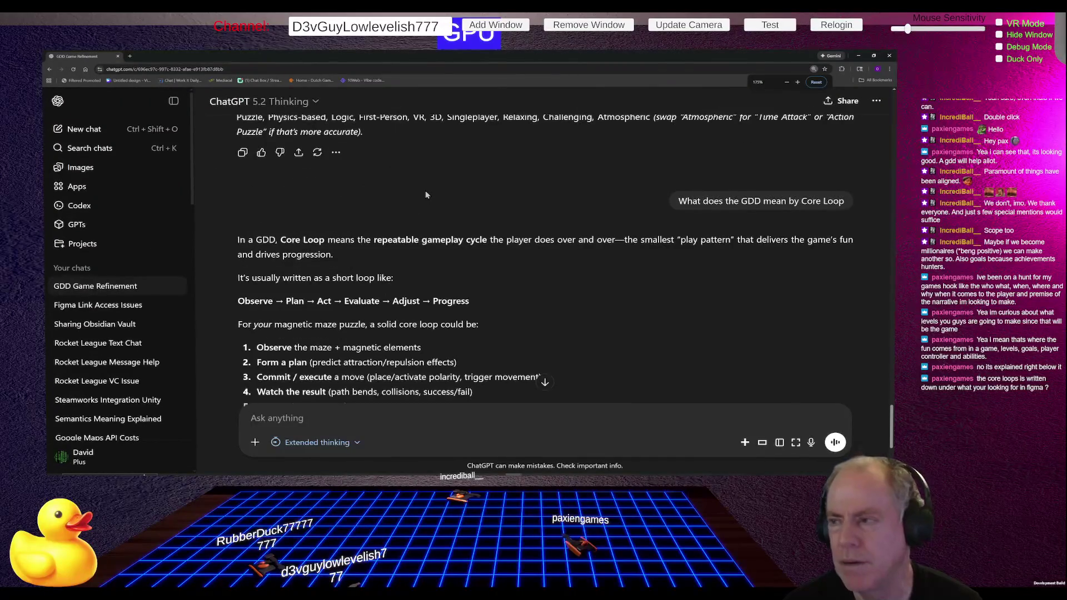
pyautogui.hotkey('ctrl', '-')
pyautogui.hotkey('ctrl', '-')
pyautogui.scroll(2, 455, 192)
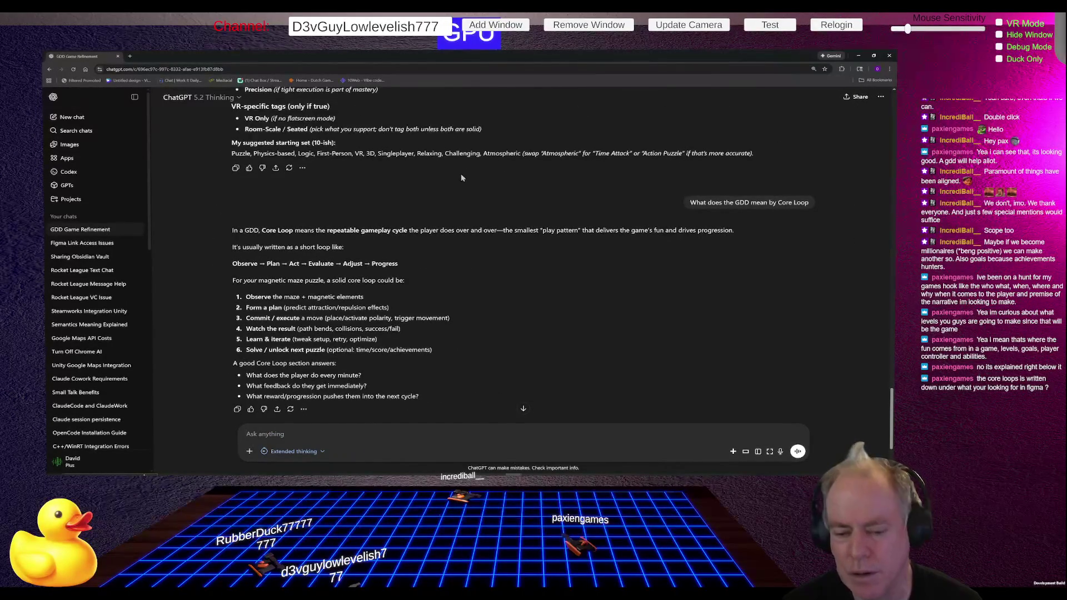
pyautogui.write('So not like')
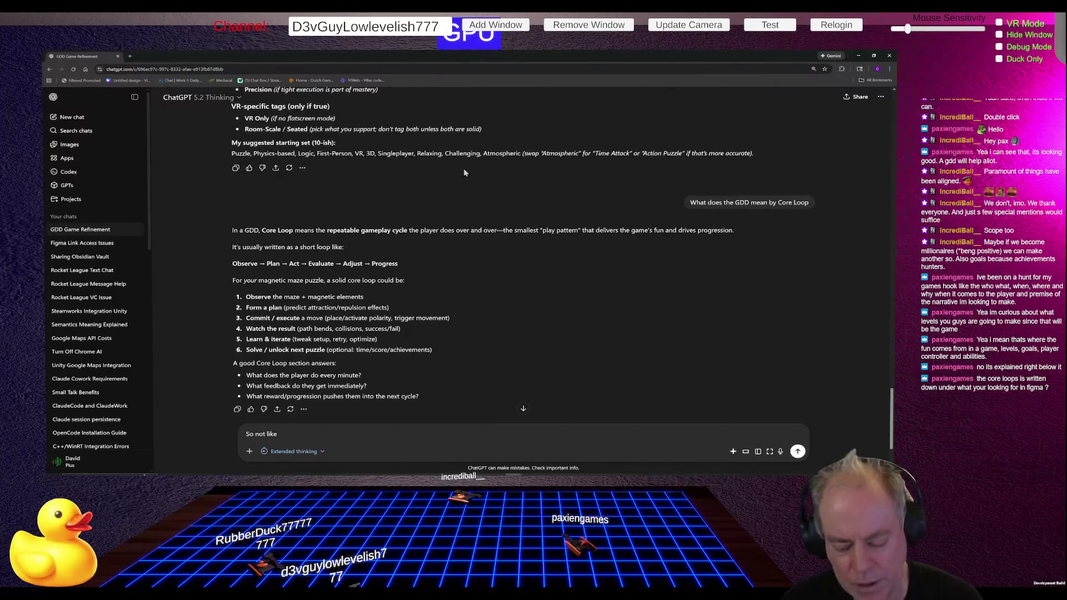
pyautogui.write(' Splash')
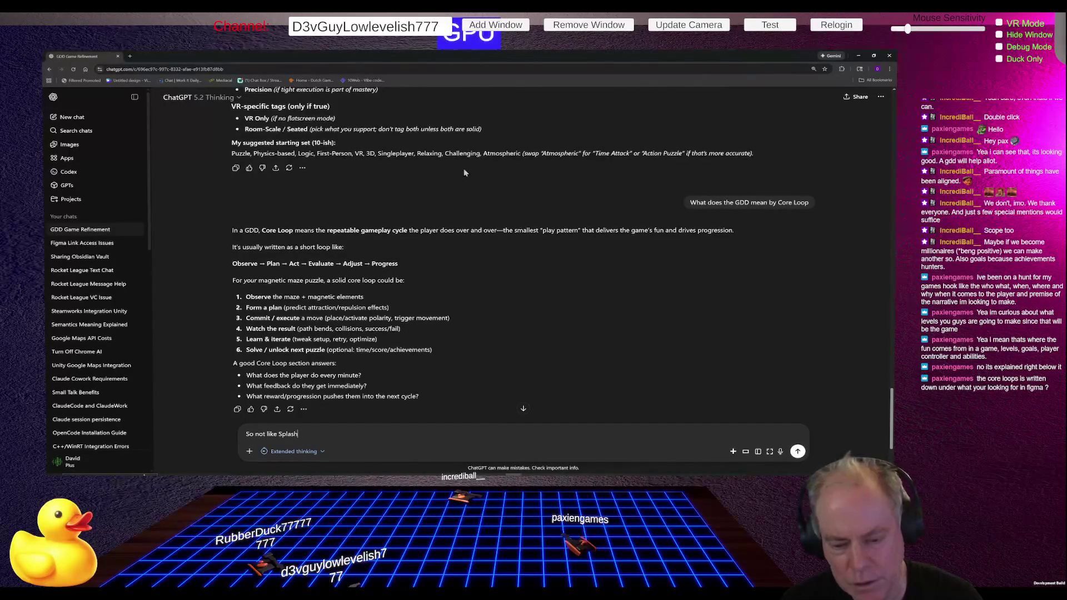
pyautogui.write(' Screen -> Main ')
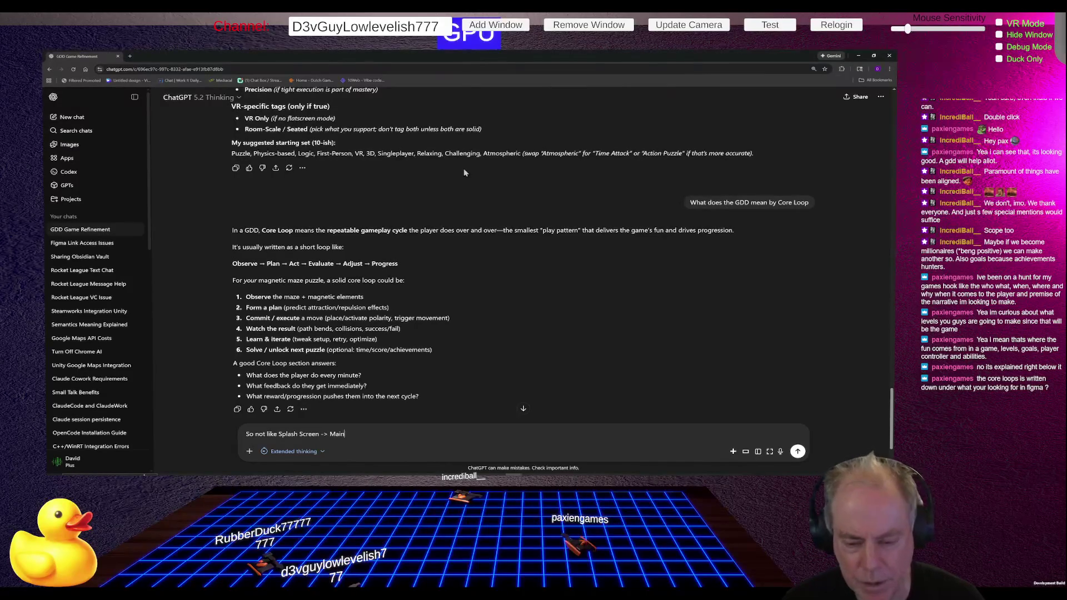
pyautogui.write('Menu -> Game -')
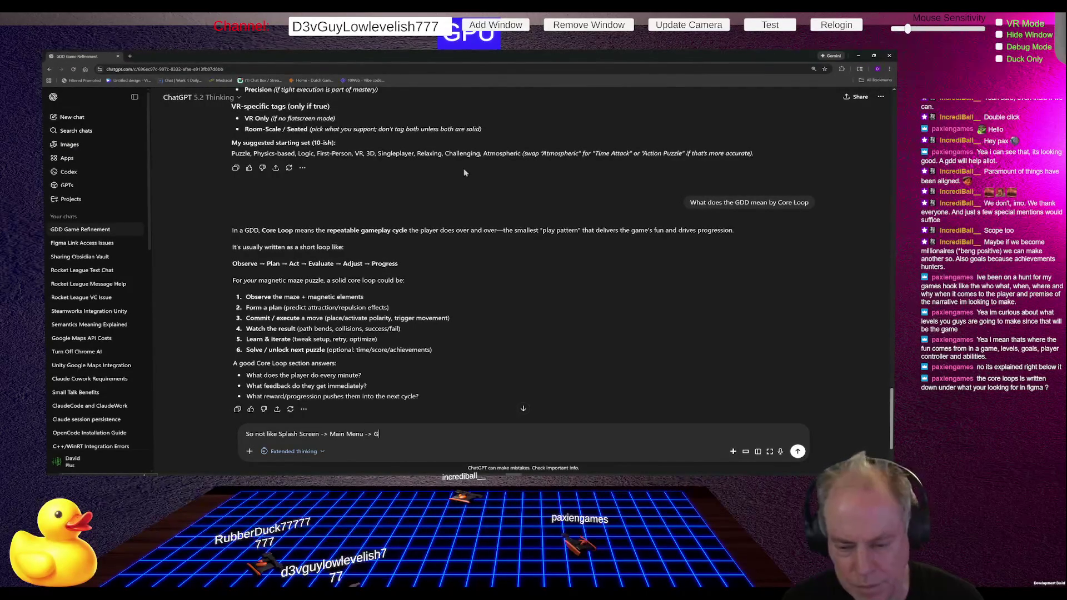
pyautogui.write('> Main Menu?')
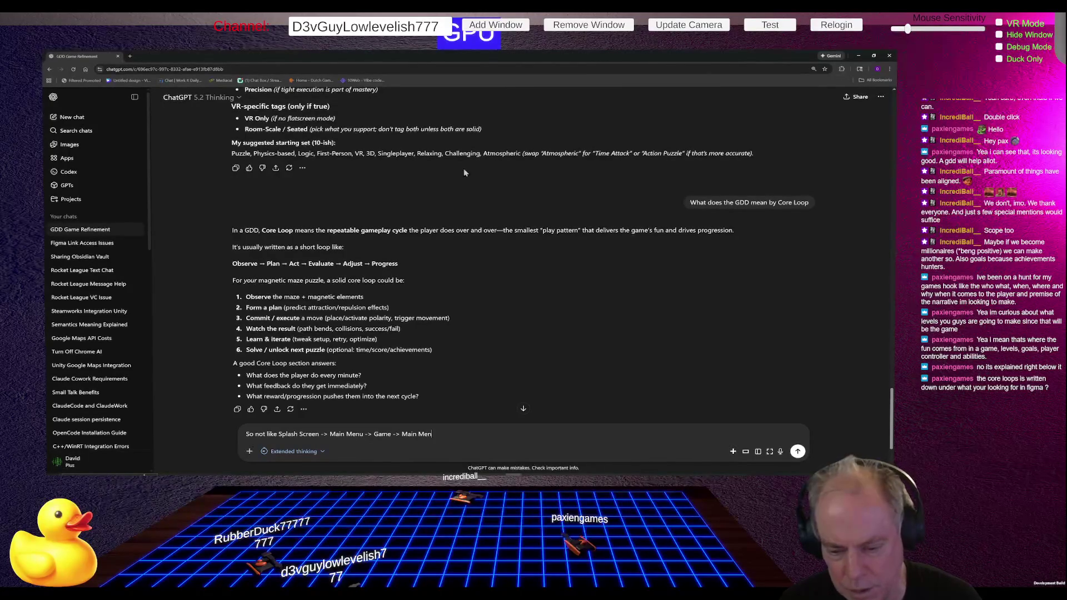
pyautogui.press('Return')
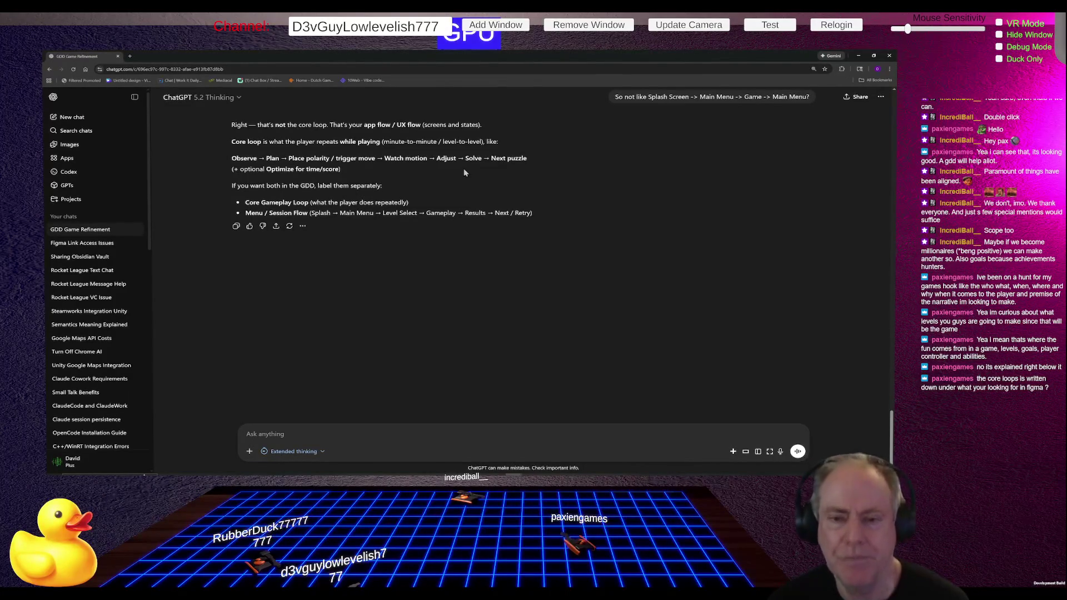
# Step: Return to the Figma GDD's Gameplay Core Loop text, then open a new blank browser tab
pyautogui.hotkey('alt', 'Tab')
pyautogui.scroll(-5, 503, 351)
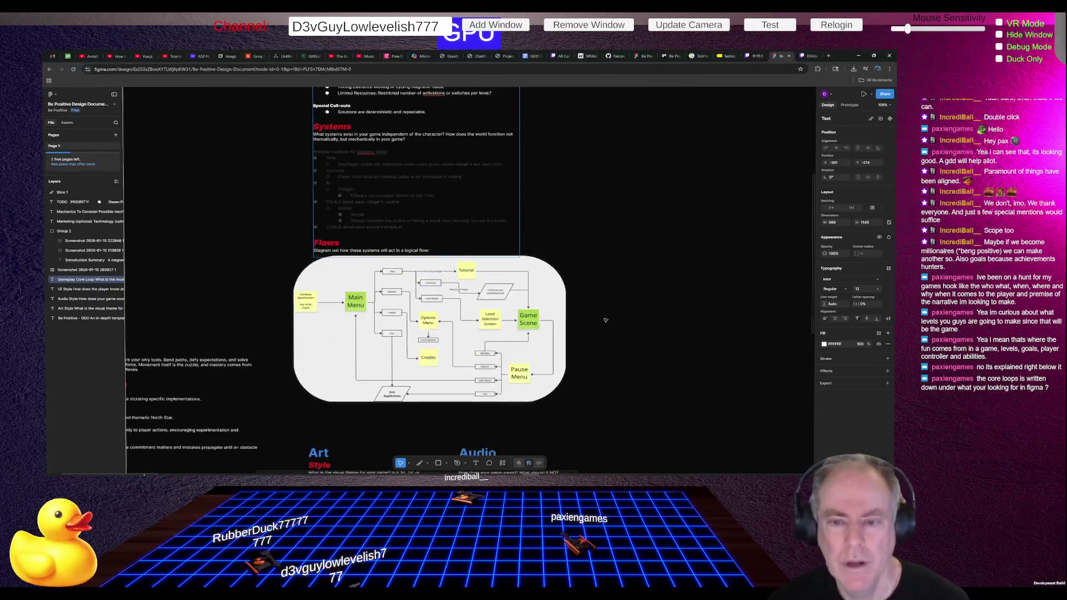
pyautogui.scroll(5, 492, 140)
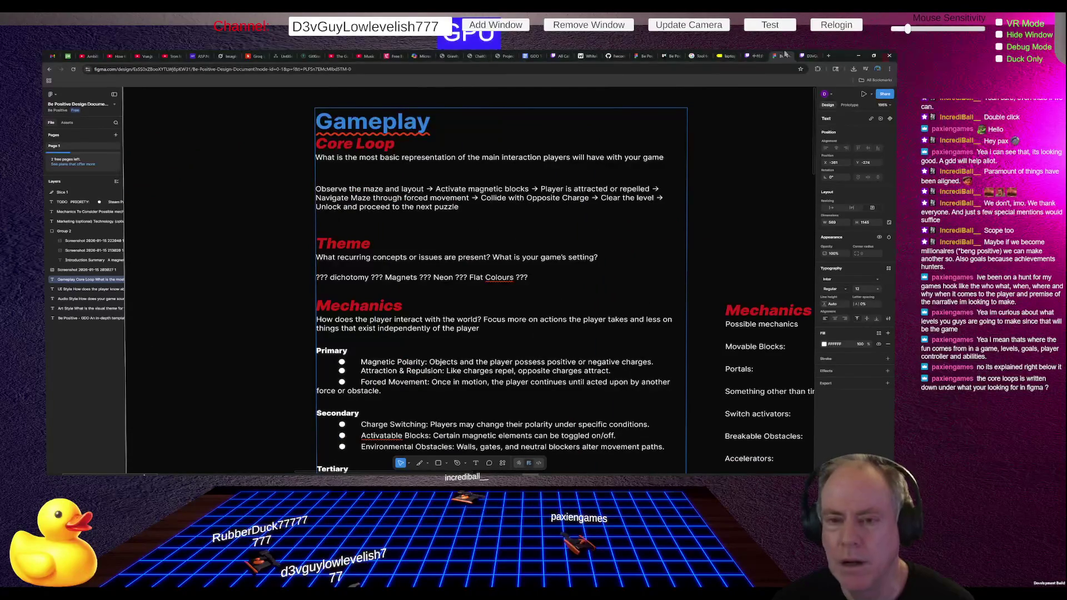
pyautogui.click(828, 56)
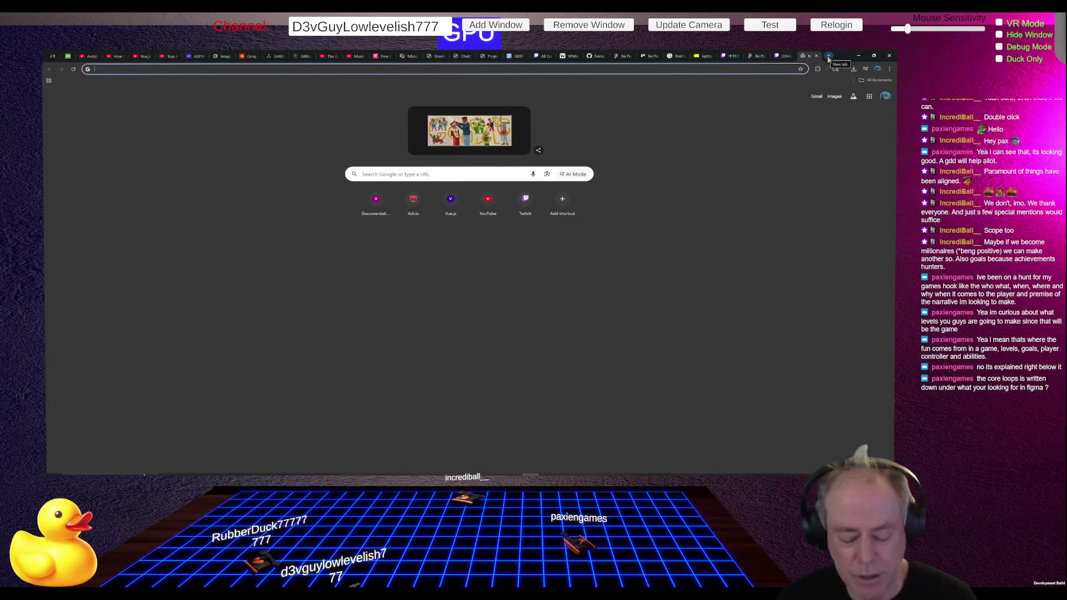
# Step: Search Google for 'Game Loop' and browse the results
pyautogui.write('Game Loop')
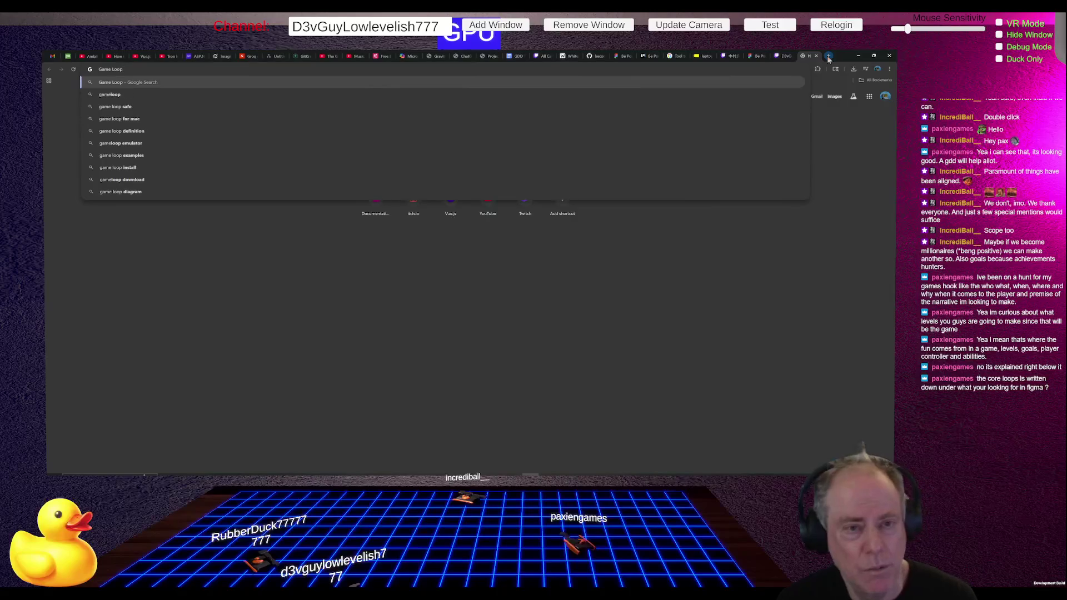
pyautogui.press('Return')
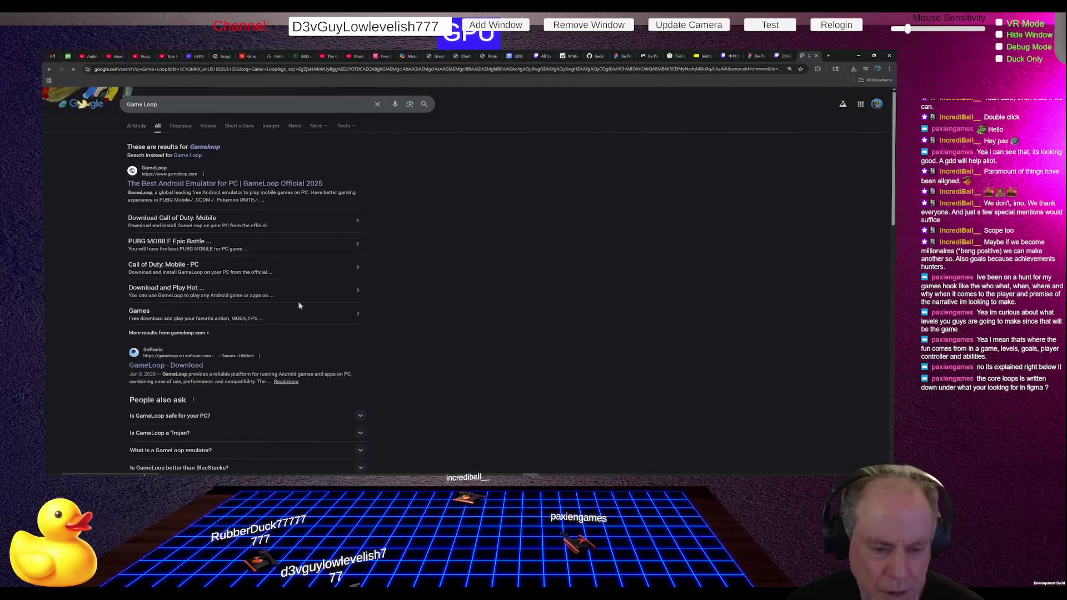
pyautogui.scroll(-3, 425, 283)
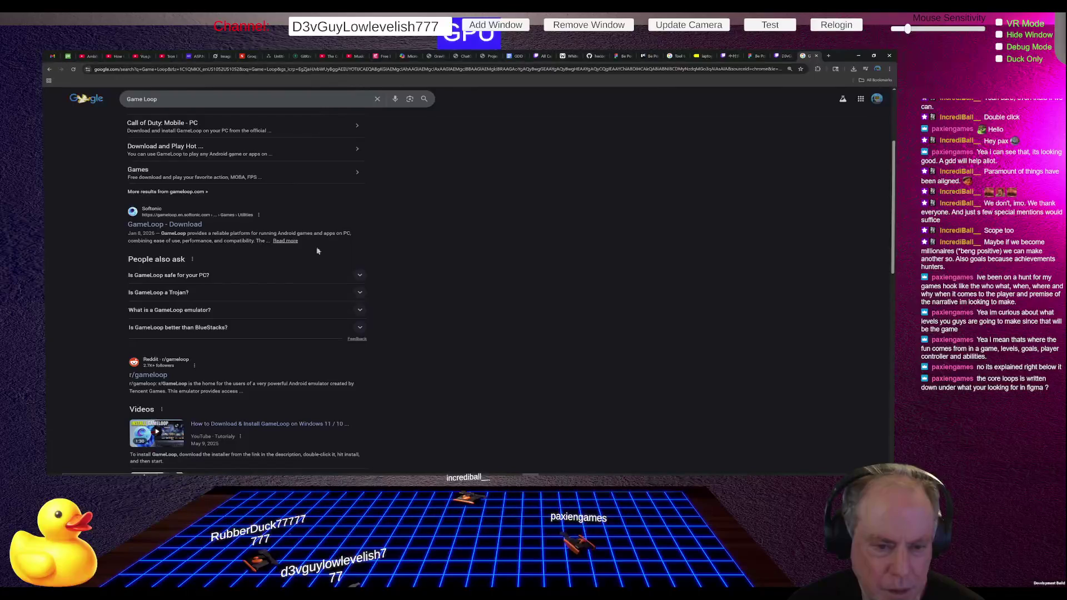
pyautogui.scroll(-1, 315, 277)
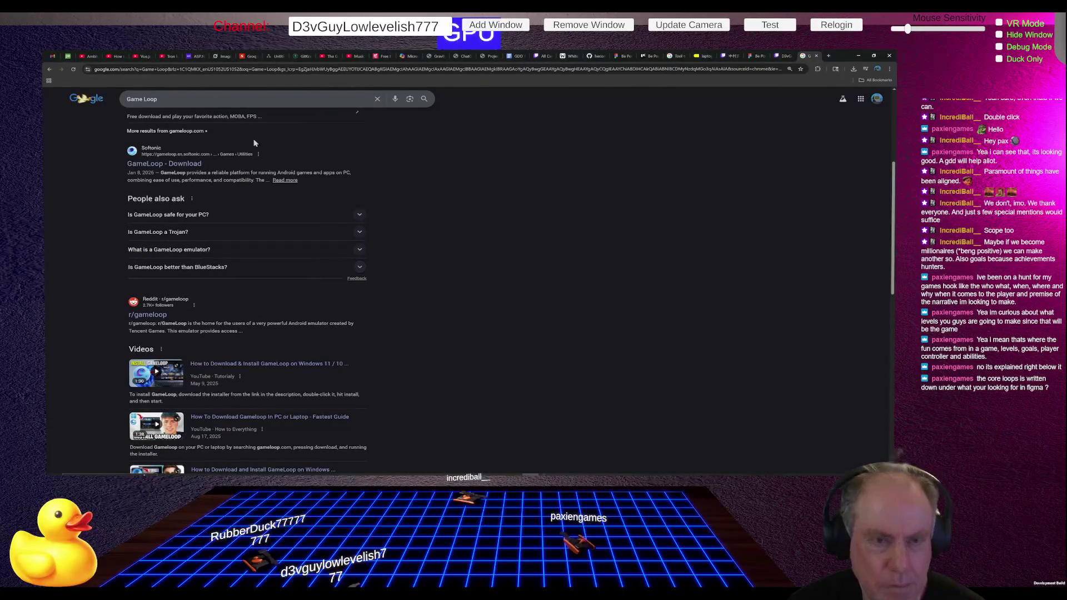
# Step: Refine the search to 'Game Loop Game development' and open the Medium 'Types of gameplay loops' article
pyautogui.click(196, 93)
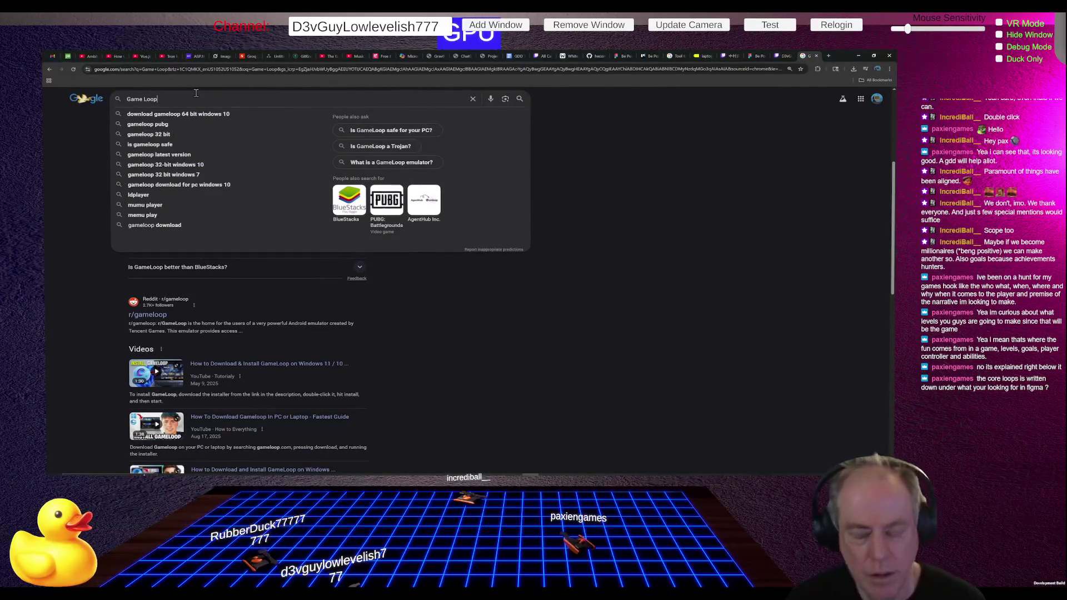
pyautogui.write(' Gam')
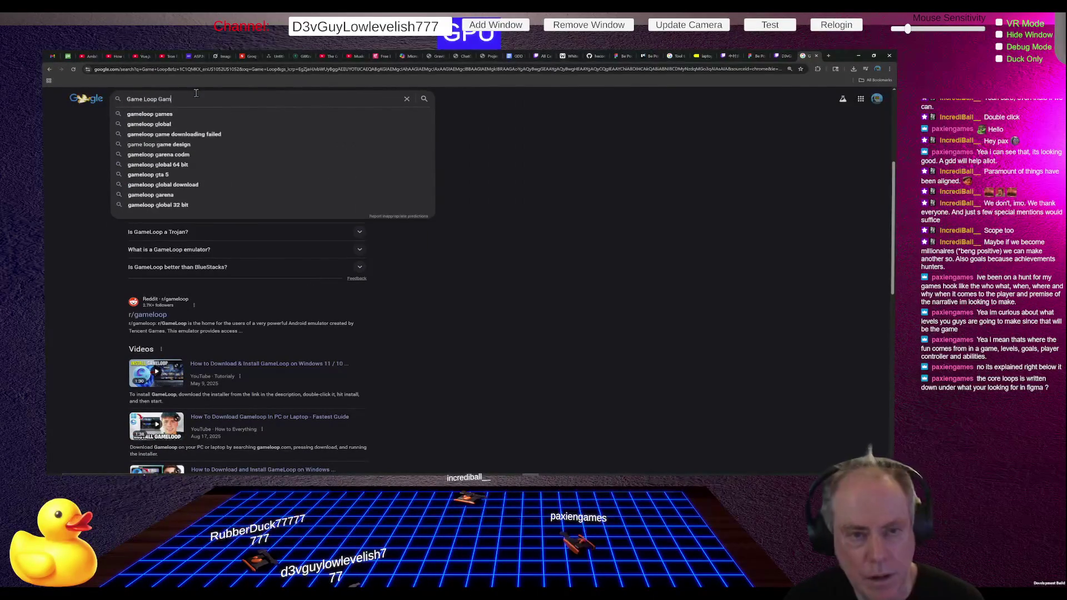
pyautogui.write('e develo')
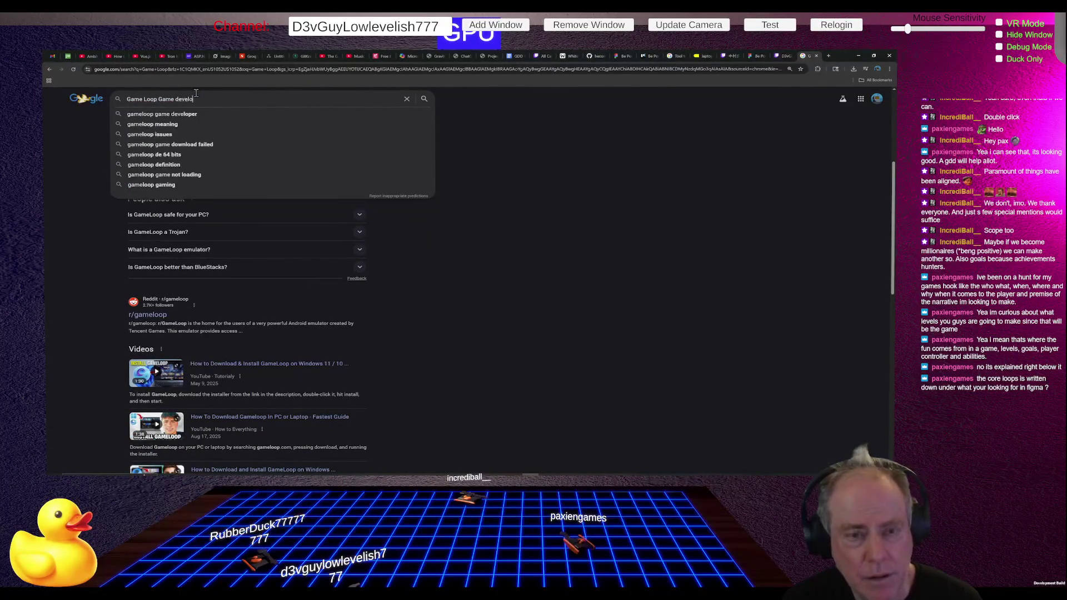
pyautogui.write('pment')
pyautogui.press('Return')
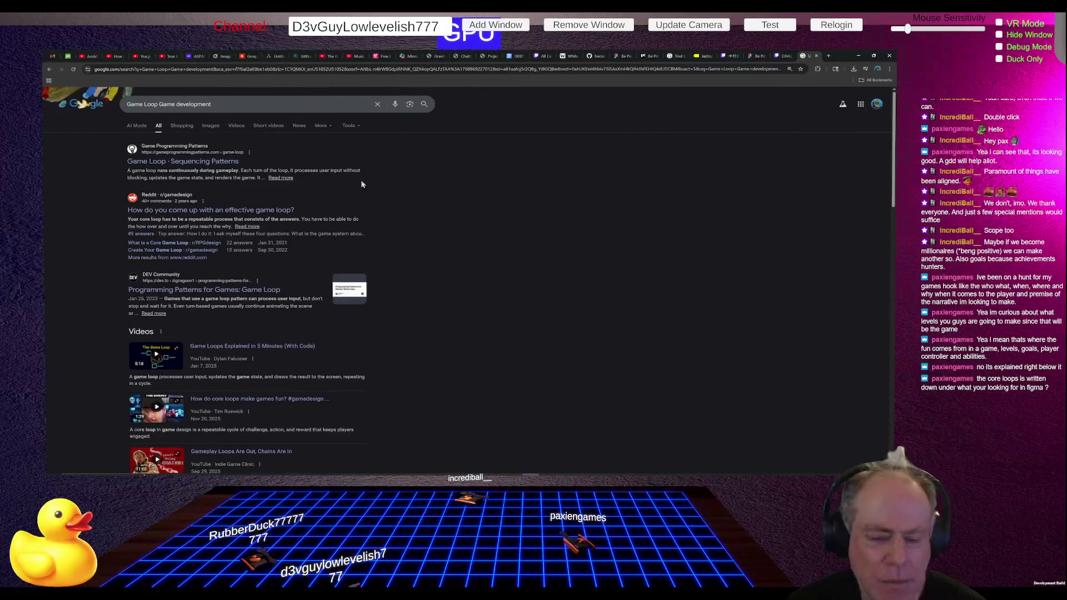
pyautogui.scroll(-5, 387, 190)
pyautogui.scroll(-1, 387, 198)
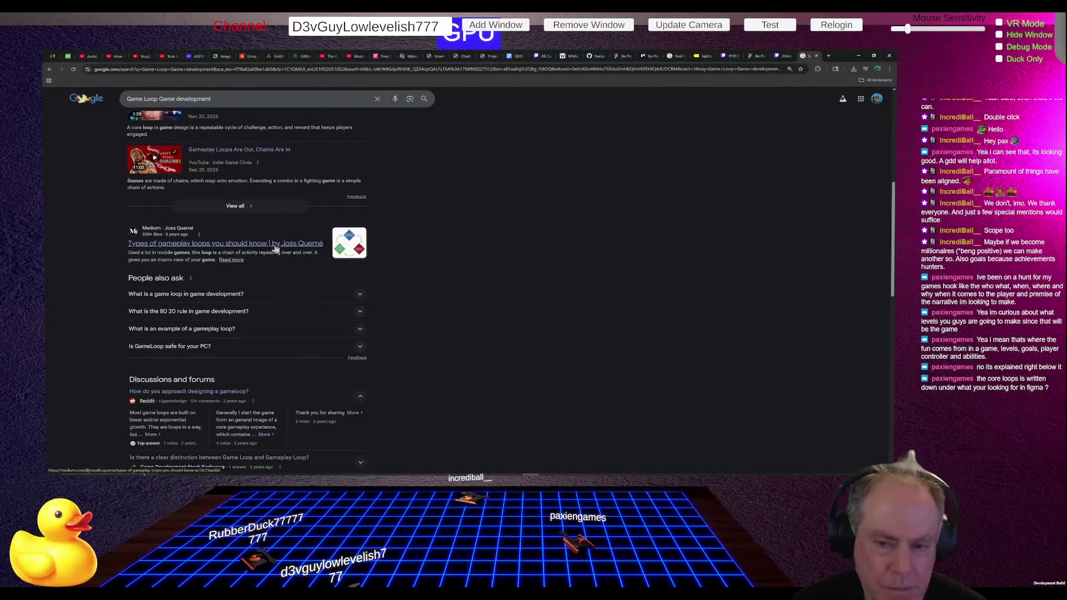
pyautogui.click(300, 244)
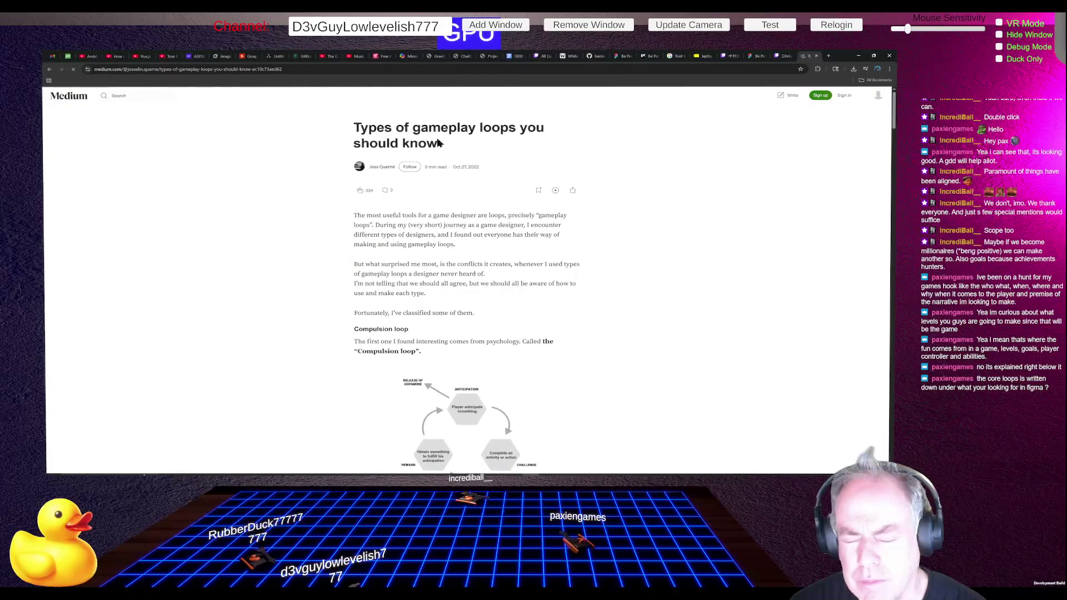
# Step: Skim the opening of the Medium gameplay-loops article, then go back to the ChatGPT conversation
pyautogui.scroll(-2, 558, 222)
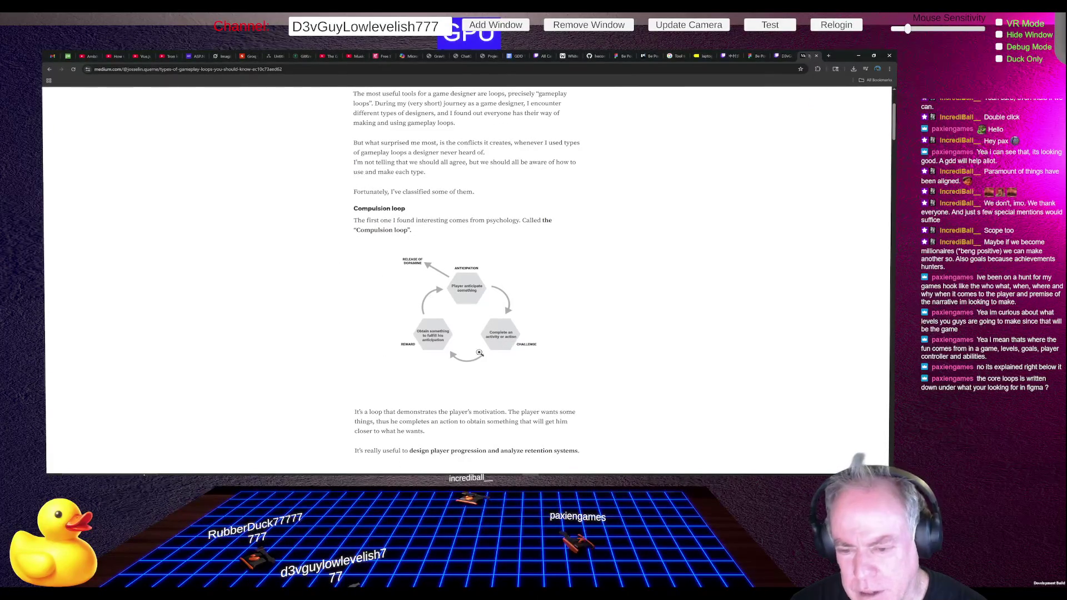
pyautogui.scroll(2, 429, 356)
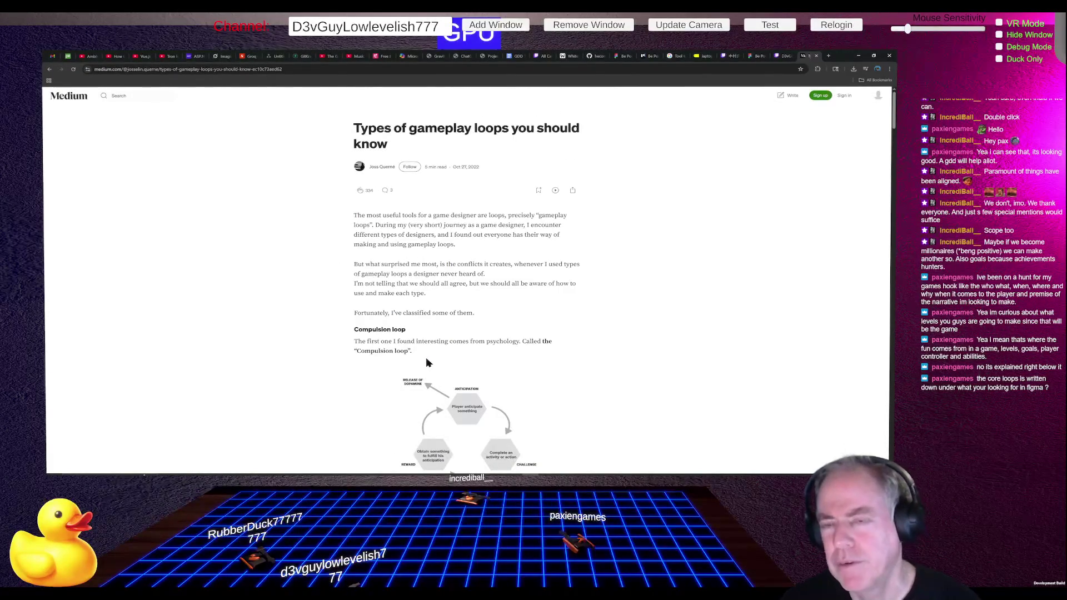
pyautogui.hotkey('alt', 'Tab')
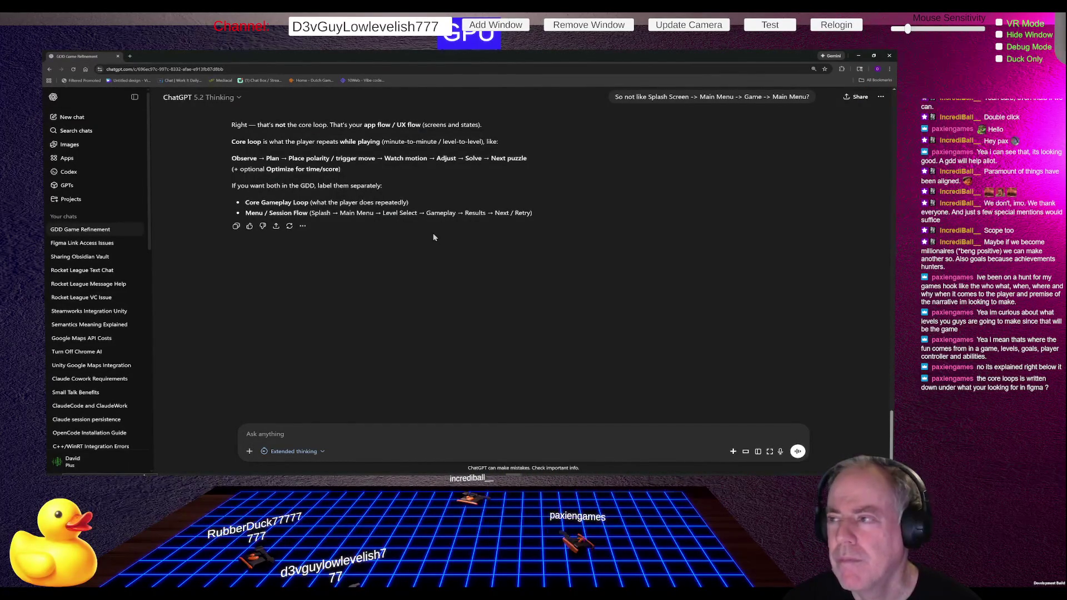
# Step: Switch from ChatGPT back to the Figma GDD's Gameplay Core Loop section
pyautogui.hotkey('alt', 'Tab')
pyautogui.press('Tab')
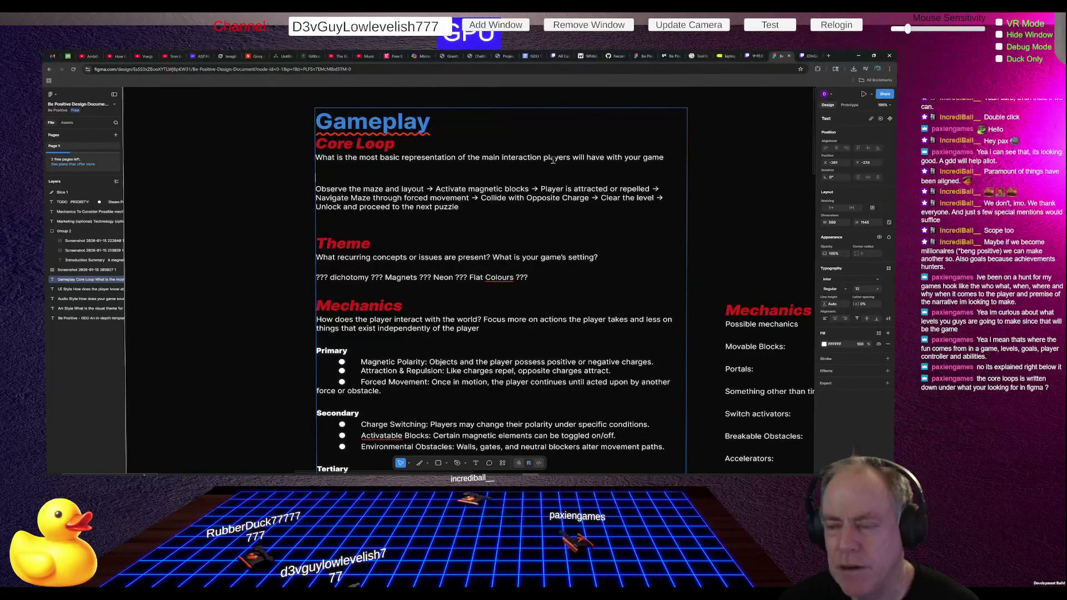
# Step: Delete the Core Loop prompt question so the loop sequence follows the heading directly
pyautogui.moveTo(317, 157); pyautogui.dragTo(328, 170)
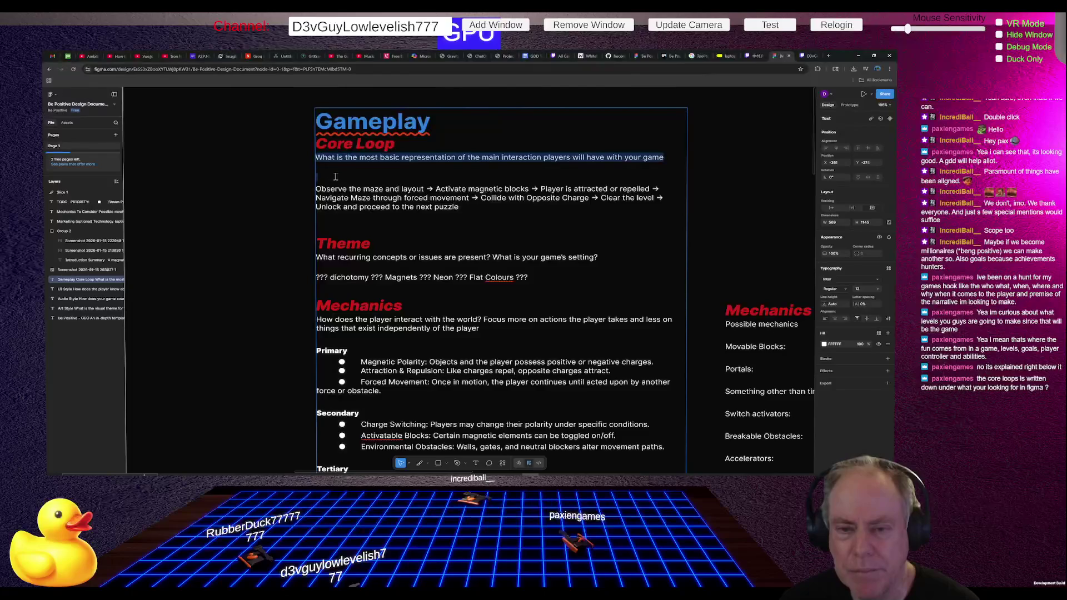
pyautogui.press('BackSpace')
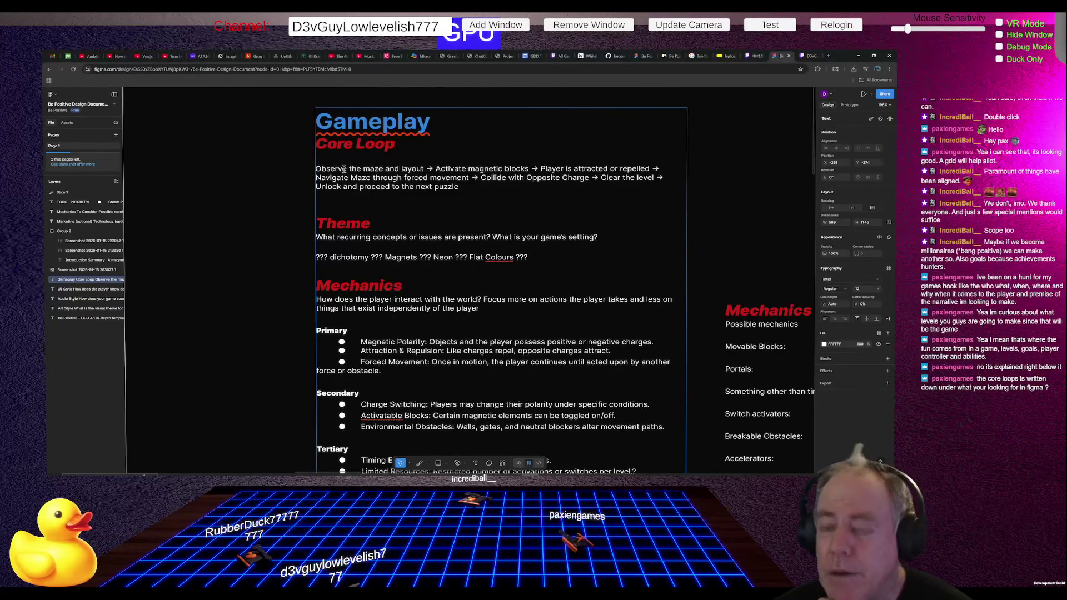
pyautogui.scroll(-3, 344, 169)
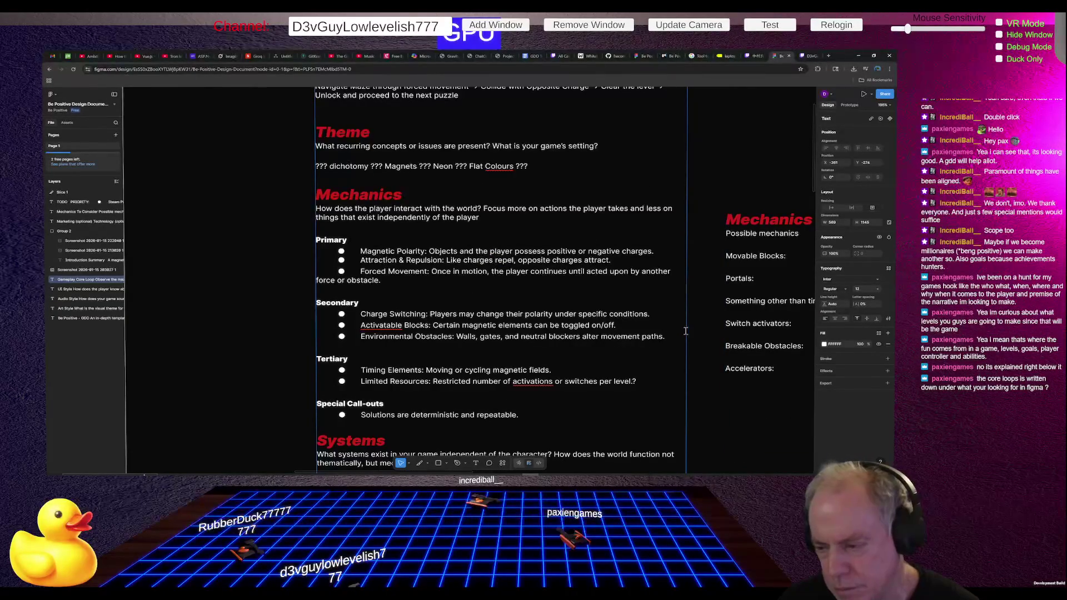
pyautogui.press('Escape')
# Step: Widen the Core Loop text block outward on both its right and left edges
pyautogui.moveTo(688, 327); pyautogui.dragTo(708, 328)
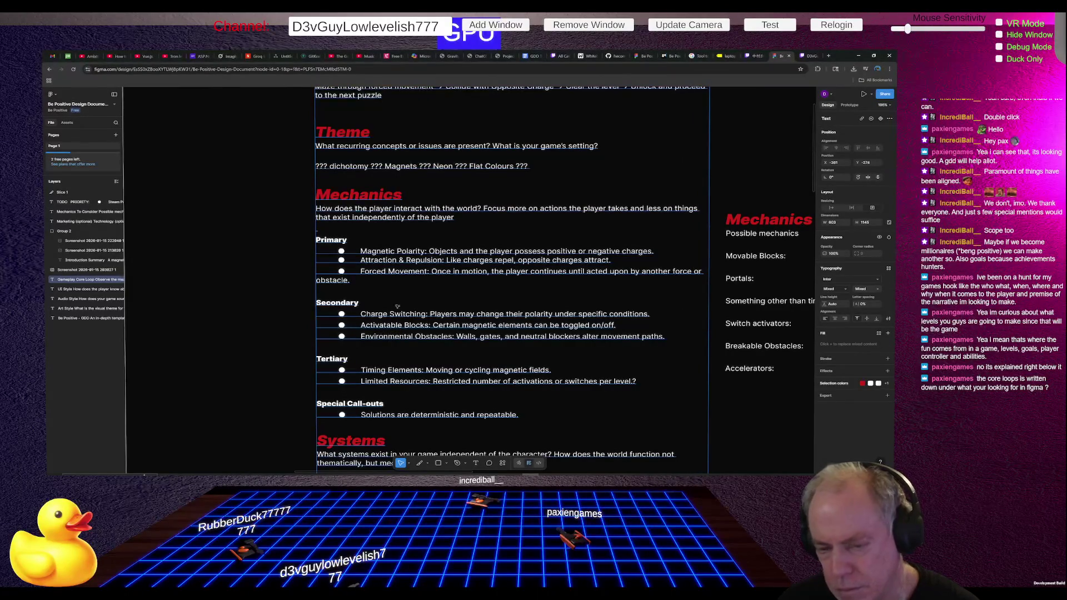
pyautogui.moveTo(311, 293); pyautogui.dragTo(274, 294)
pyautogui.press('Escape')
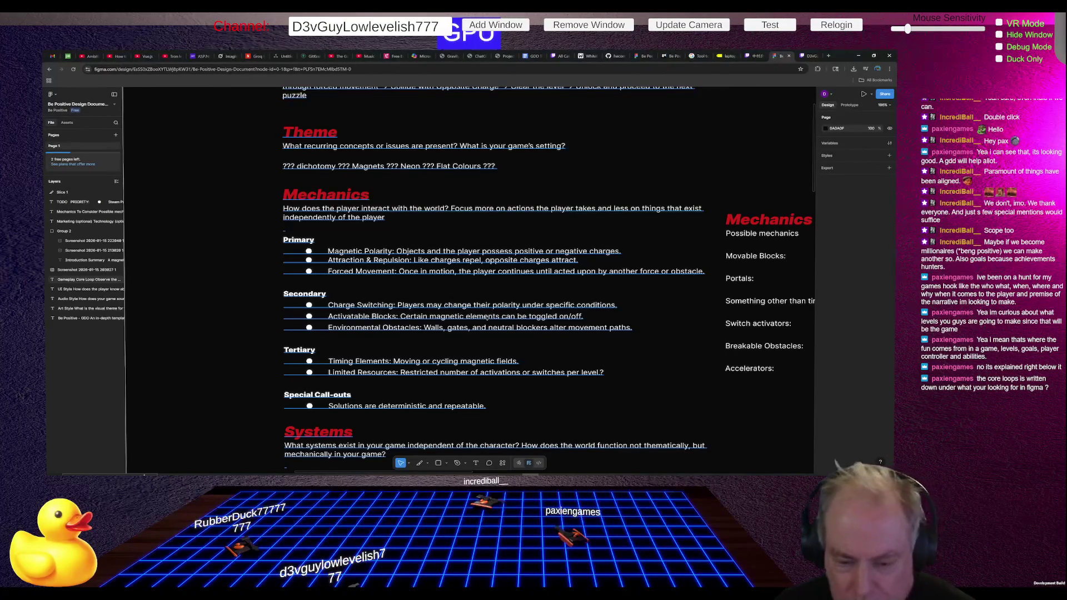
pyautogui.scroll(-1, 486, 317)
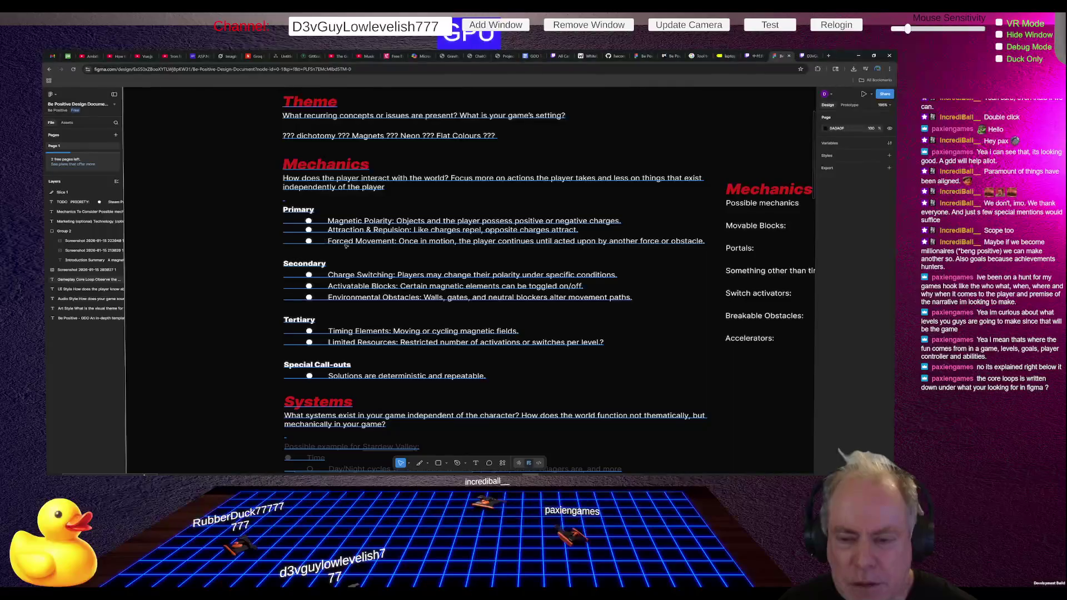
pyautogui.doubleClick(330, 275)
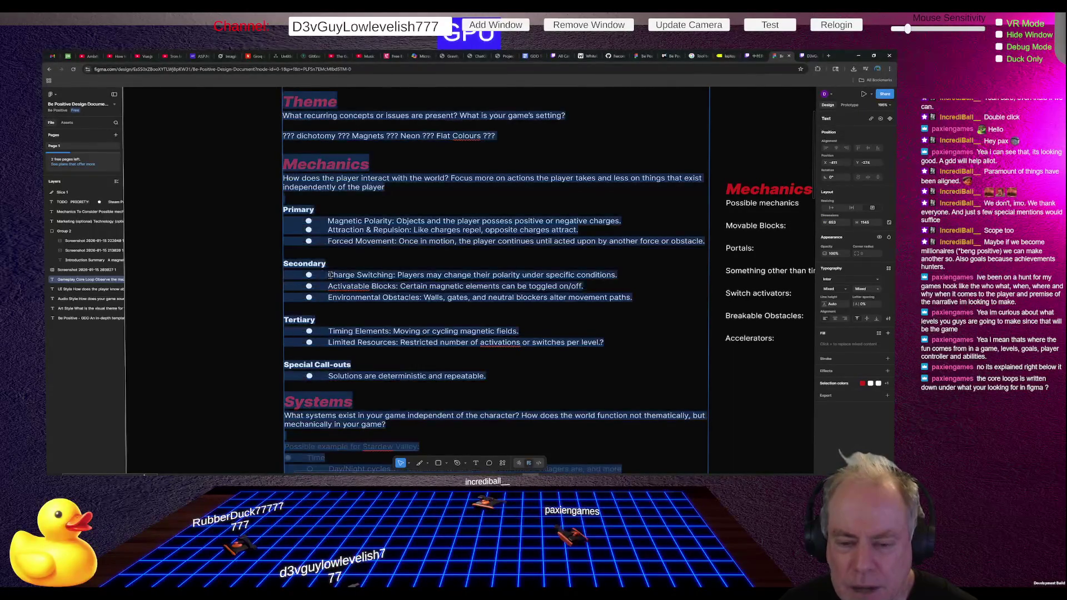
pyautogui.moveTo(330, 275); pyautogui.dragTo(617, 275)
pyautogui.click(399, 275)
pyautogui.moveTo(398, 275); pyautogui.dragTo(616, 275)
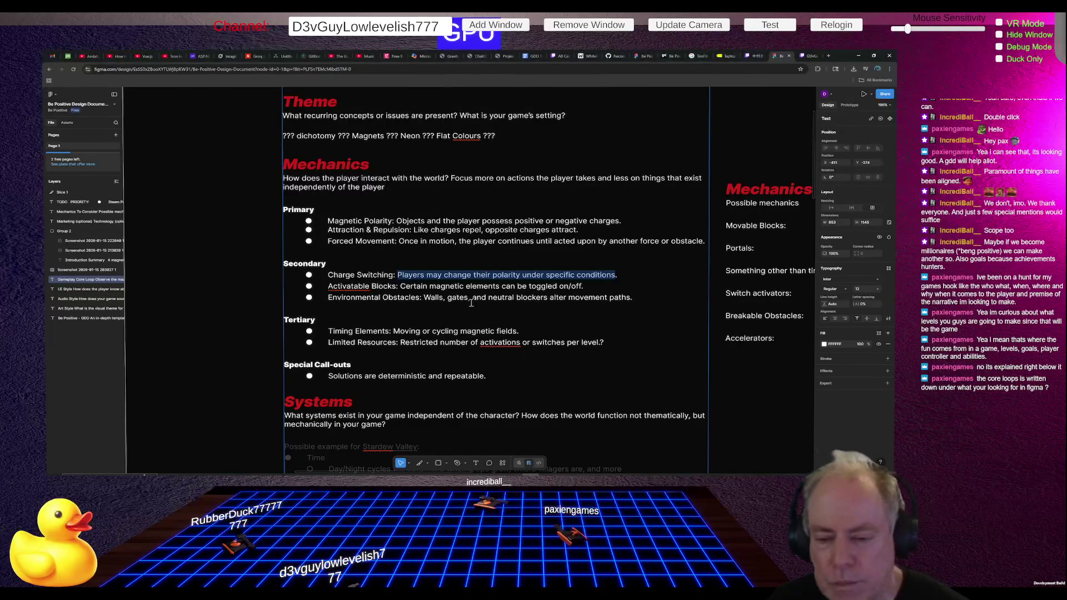
pyautogui.scroll(-3, 461, 313)
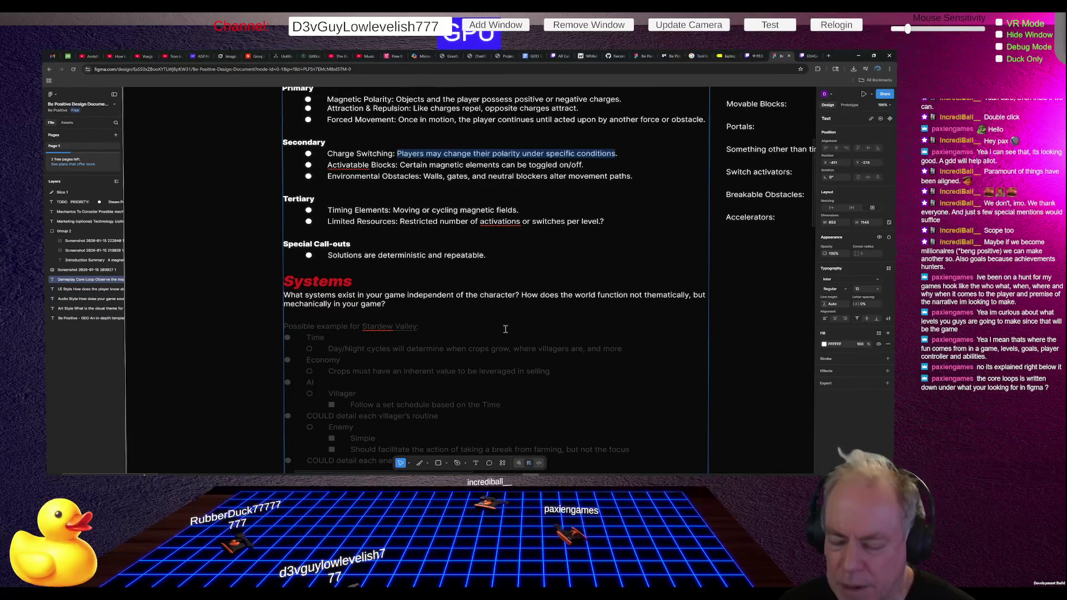
pyautogui.scroll(-3, 598, 307)
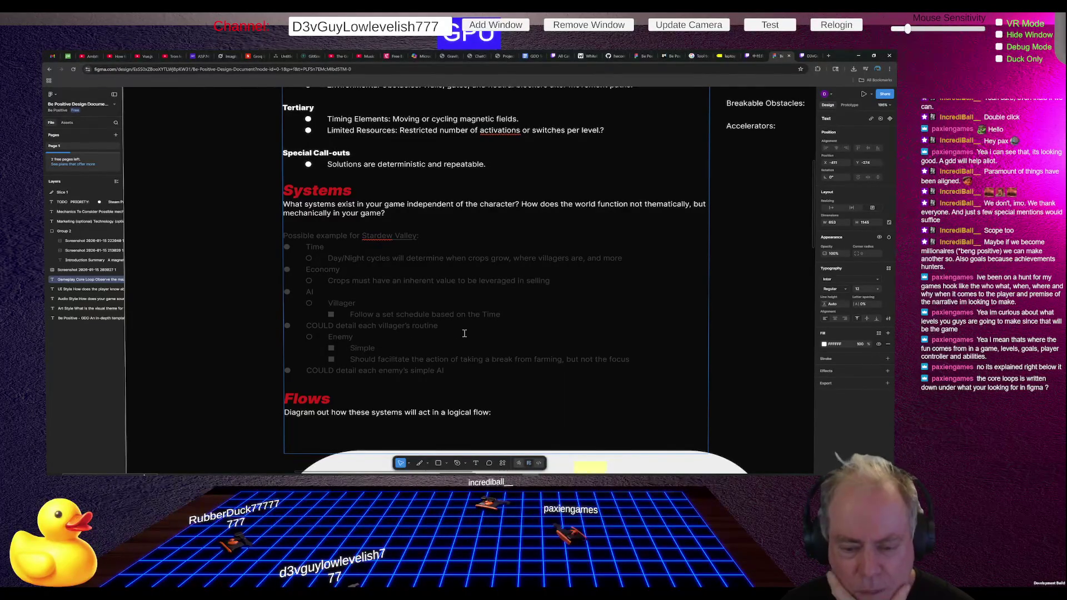
pyautogui.scroll(-1, 464, 333)
pyautogui.scroll(1, 464, 334)
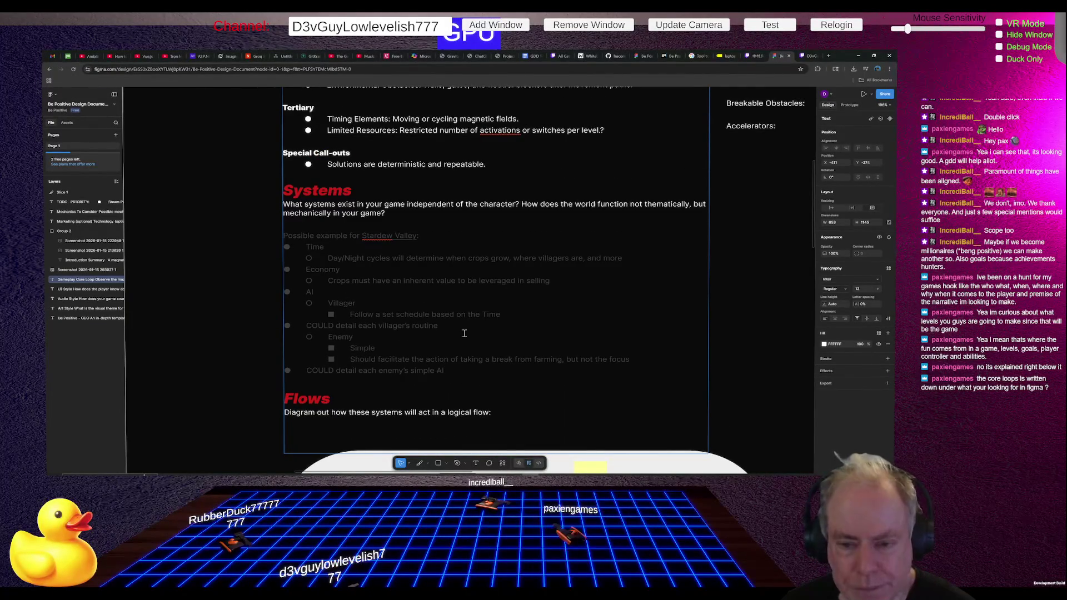
pyautogui.scroll(-1, 464, 334)
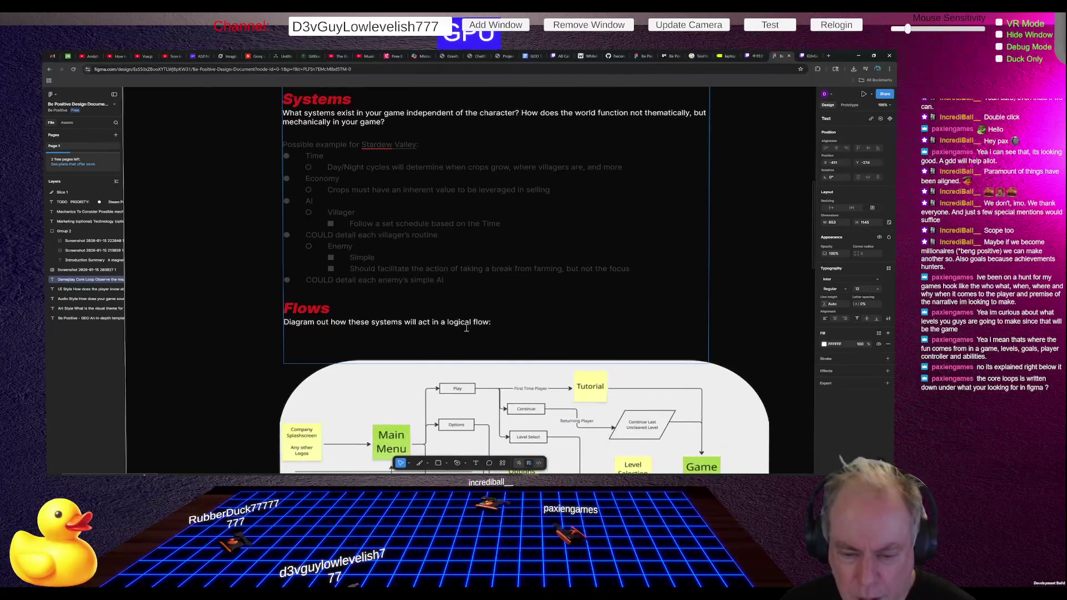
pyautogui.scroll(-2, 462, 317)
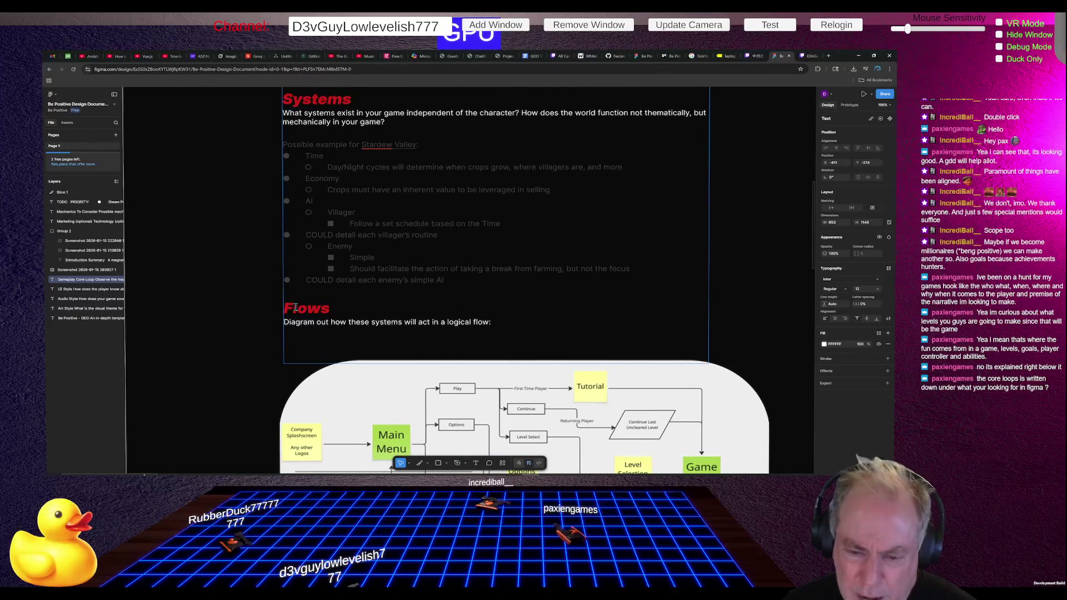
pyautogui.moveTo(289, 309)
pyautogui.mouseDown()
pyautogui.moveTo(358, 309)
pyautogui.moveTo(283, 310)
pyautogui.mouseUp()
pyautogui.click(363, 309)
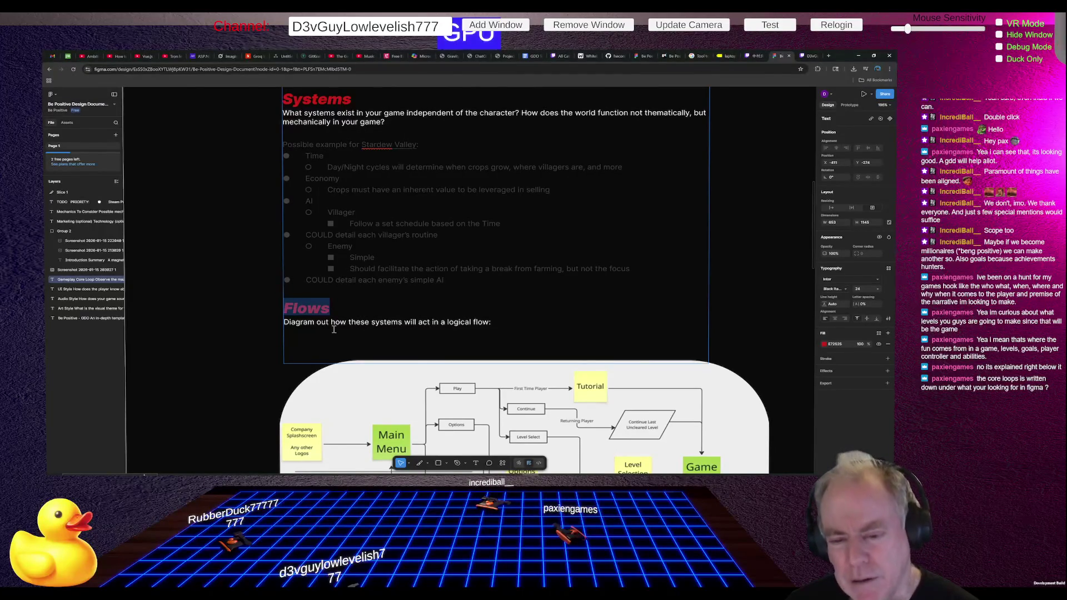
pyautogui.moveTo(510, 322); pyautogui.dragTo(322, 326)
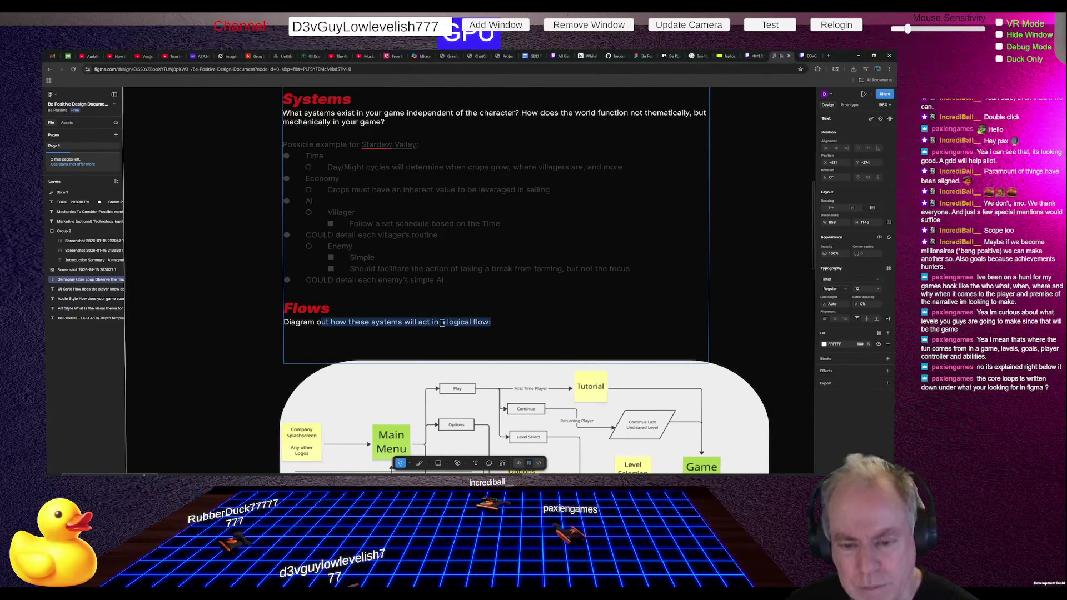
# Step: Select the Systems prompt and Stardew Valley example text, then switch to the ChatGPT chat
pyautogui.click(383, 326)
pyautogui.scroll(3, 471, 306)
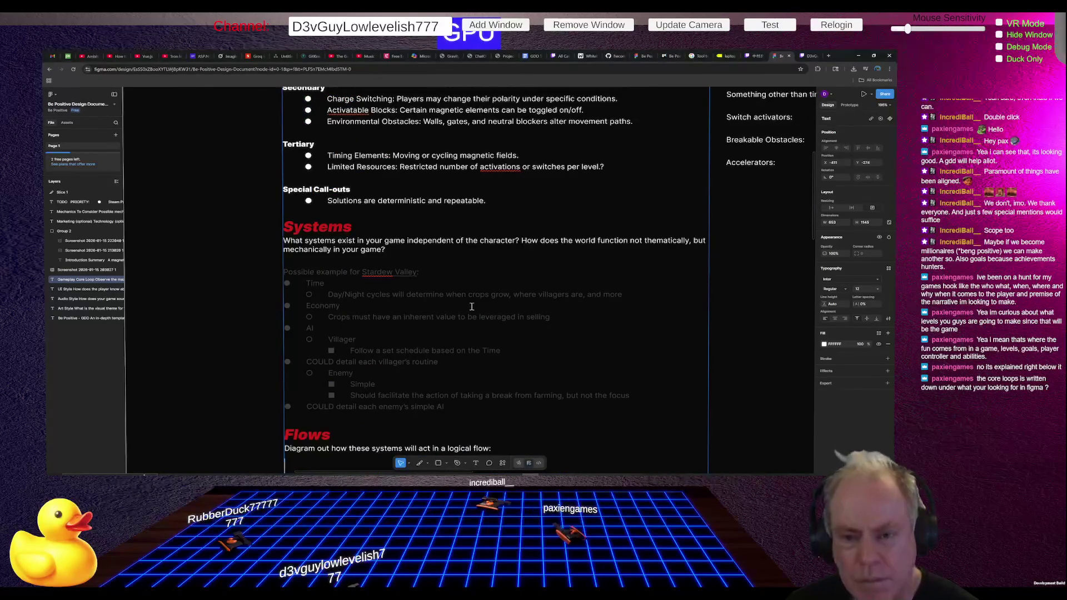
pyautogui.moveTo(357, 240); pyautogui.dragTo(503, 323)
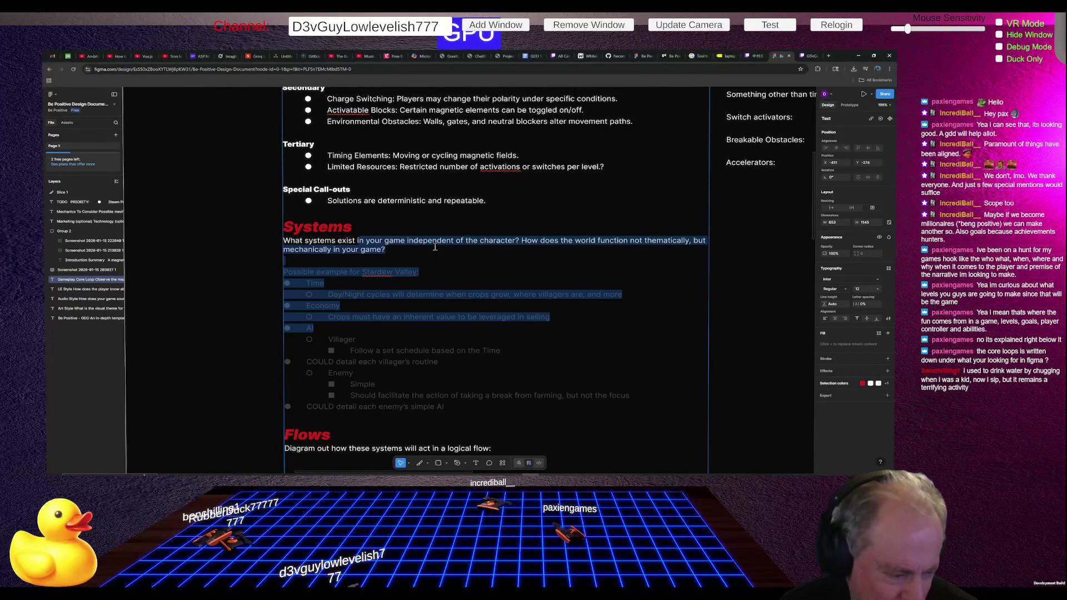
pyautogui.hotkey('alt', 'Tab')
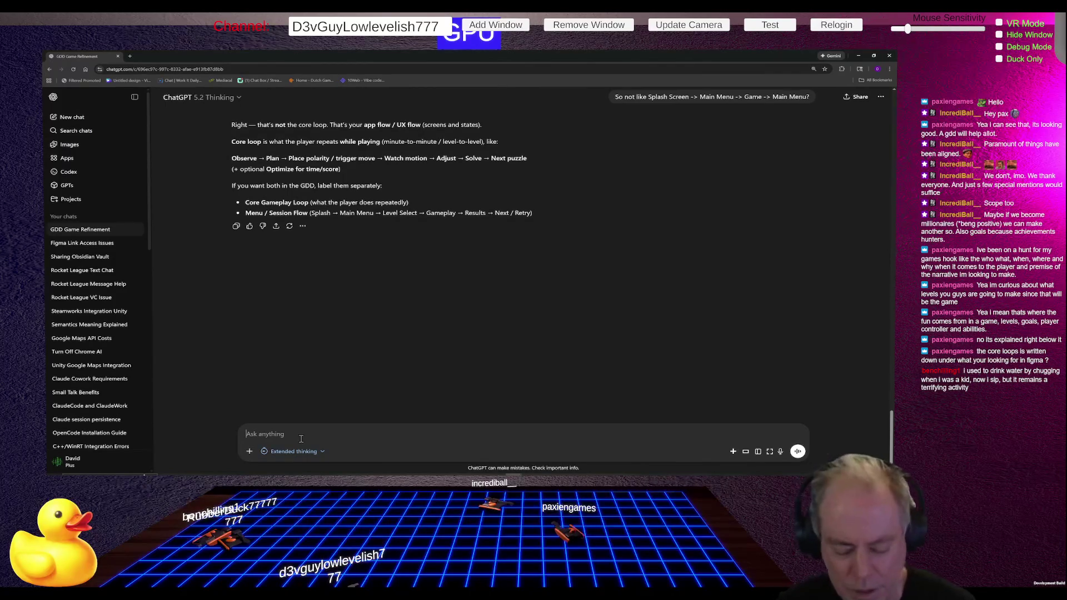
# Step: Ask ChatGPT 'What should we put for systems?', then return to the Figma GDD
pyautogui.hotkey('alt', 'Tab')
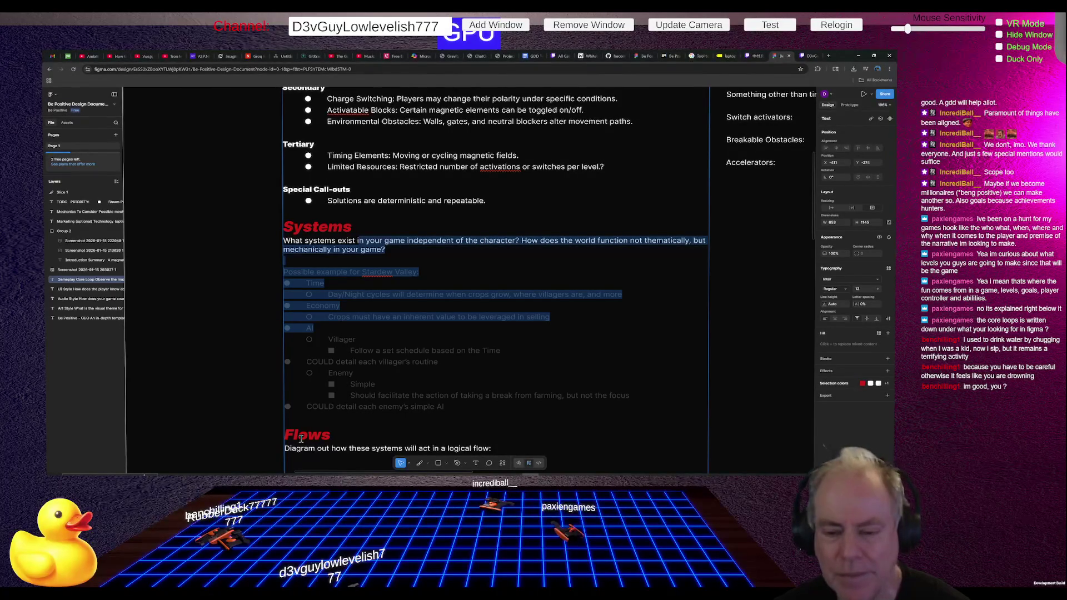
pyautogui.hotkey('alt', 'Tab')
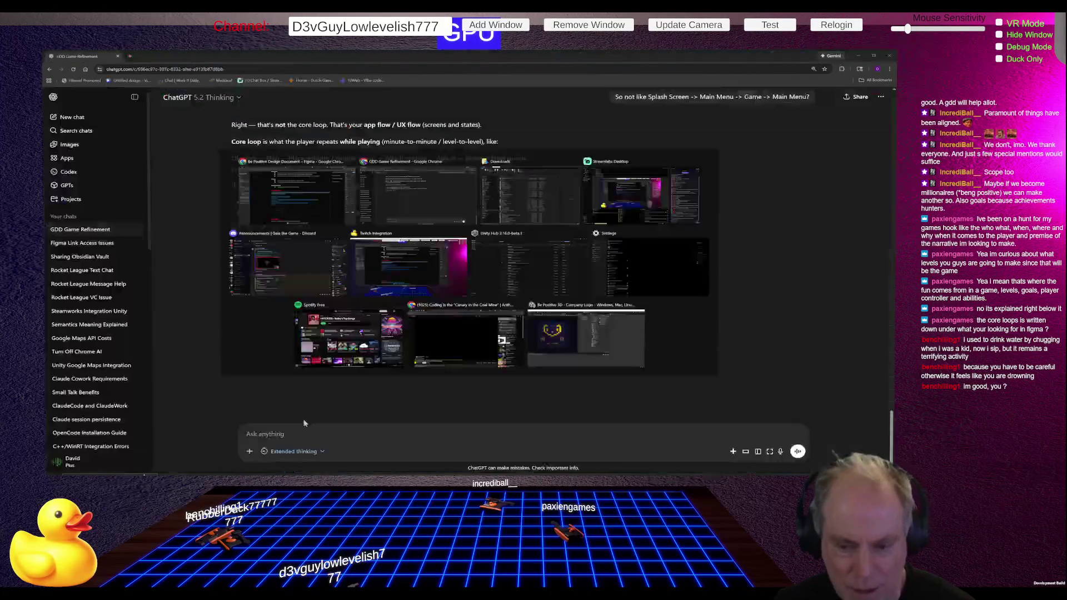
pyautogui.write('What ah')
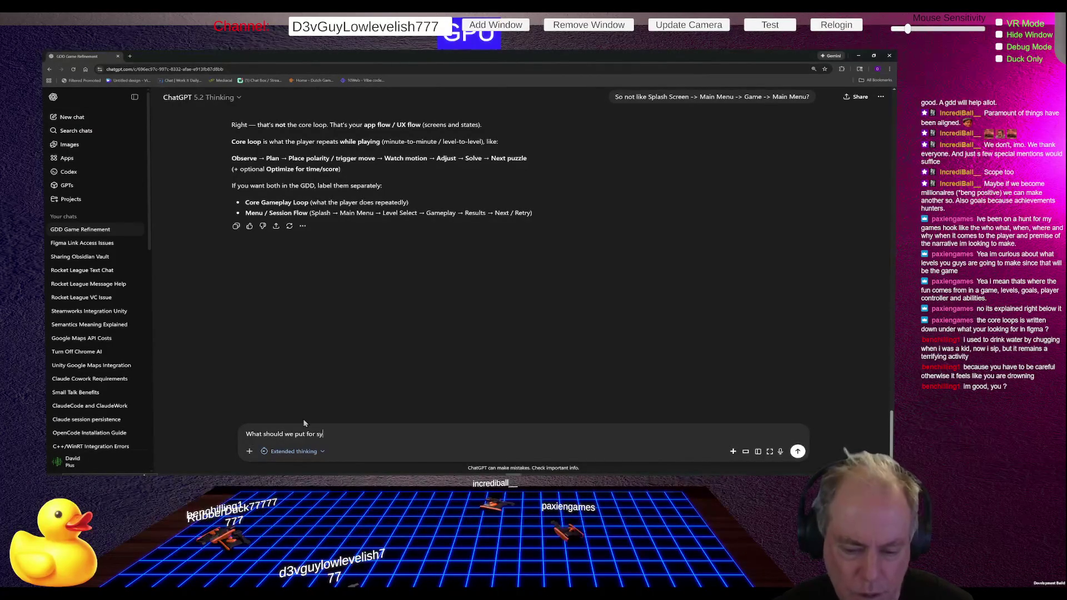
pyautogui.write('ems?')
pyautogui.press('Return')
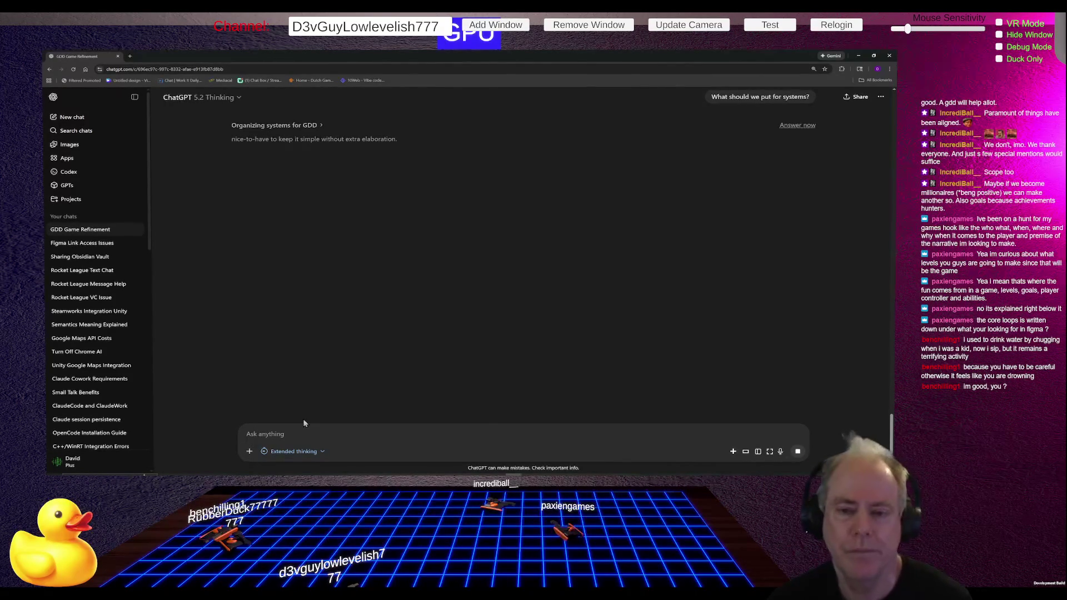
pyautogui.hotkey('alt', 'Tab')
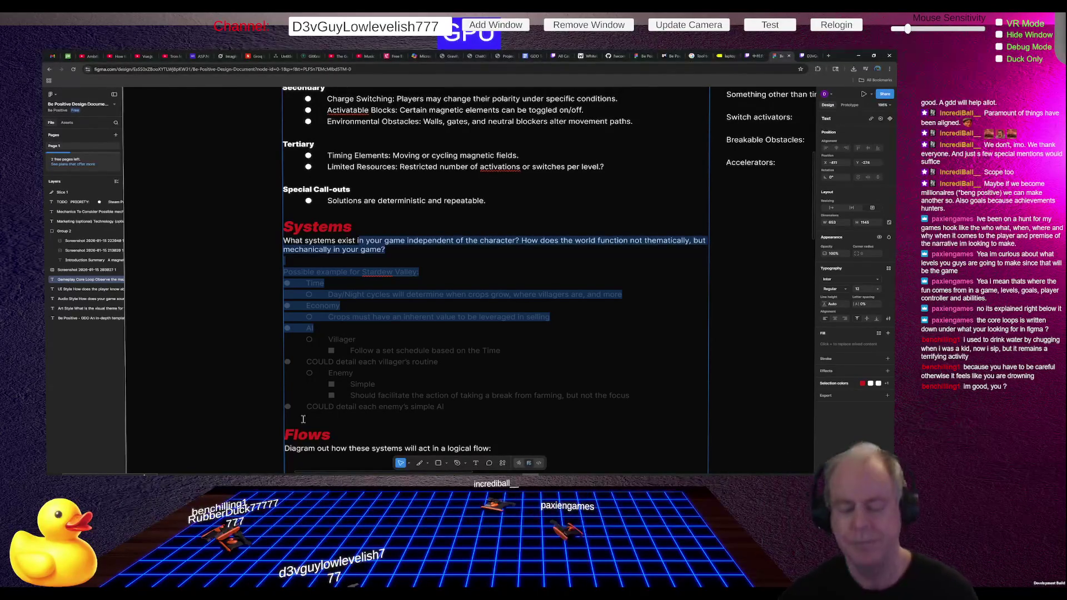
# Step: Switch to ChatGPT to read its core, interaction, feedback and progression system suggestions
pyautogui.hotkey('alt', 'Tab')
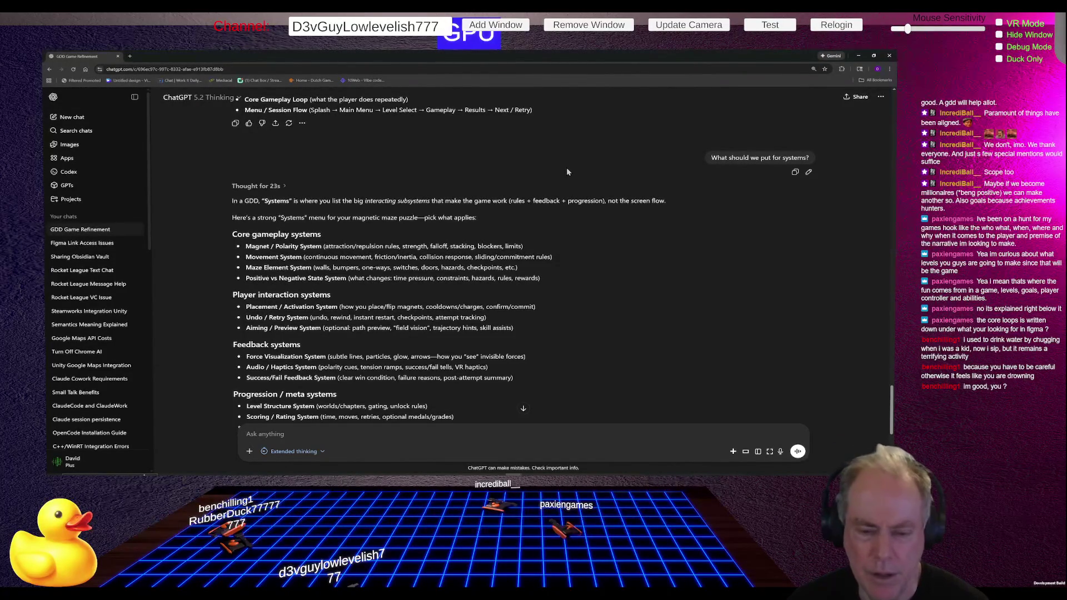
# Step: Read the rest of ChatGPT's suggested systems, then open a new blank browser tab
pyautogui.scroll(-1, 574, 171)
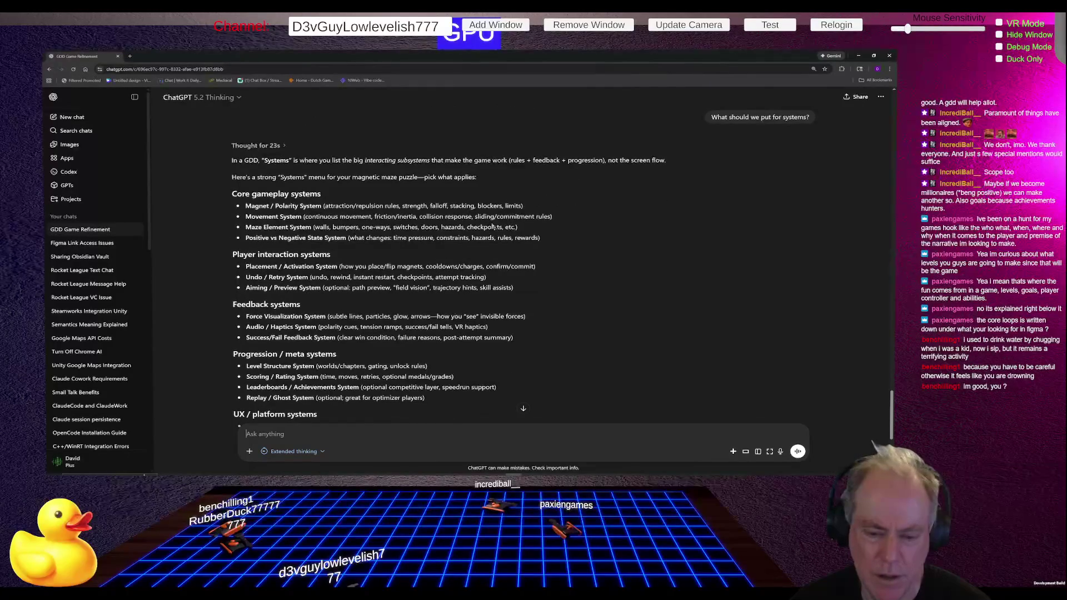
pyautogui.scroll(-1, 492, 226)
pyautogui.hotkey('alt', 'Tab')
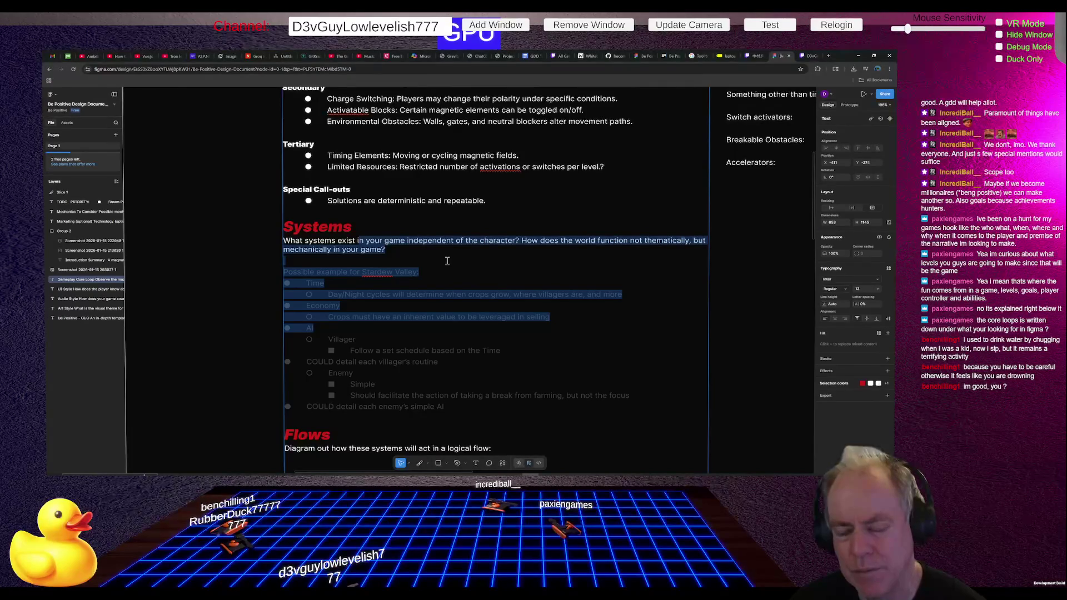
pyautogui.click(828, 56)
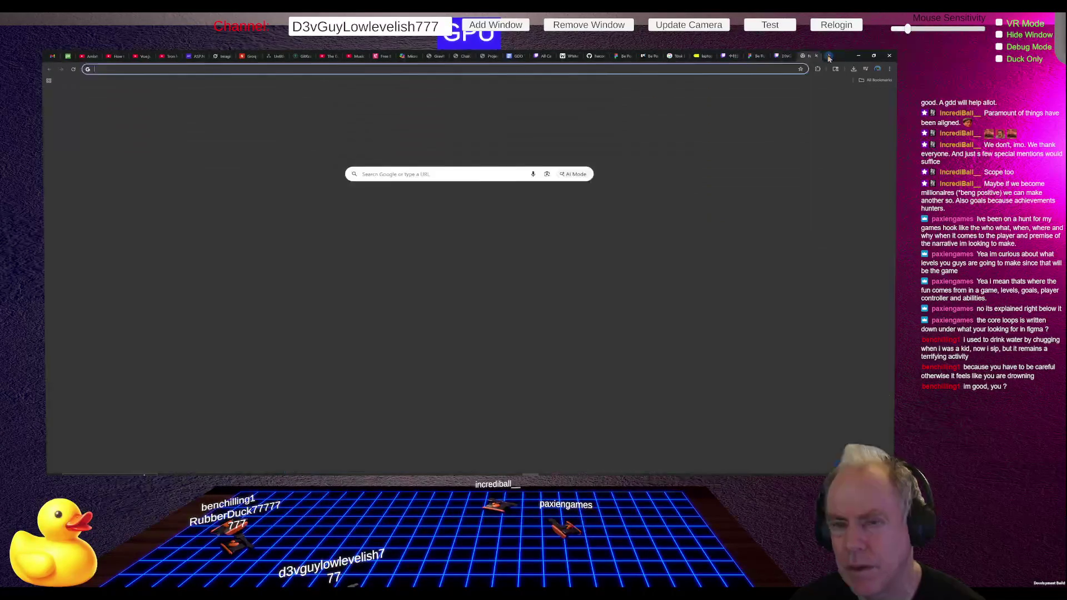
# Step: Search Google for 'GDD system' and scroll through the results
pyautogui.write('GDD')
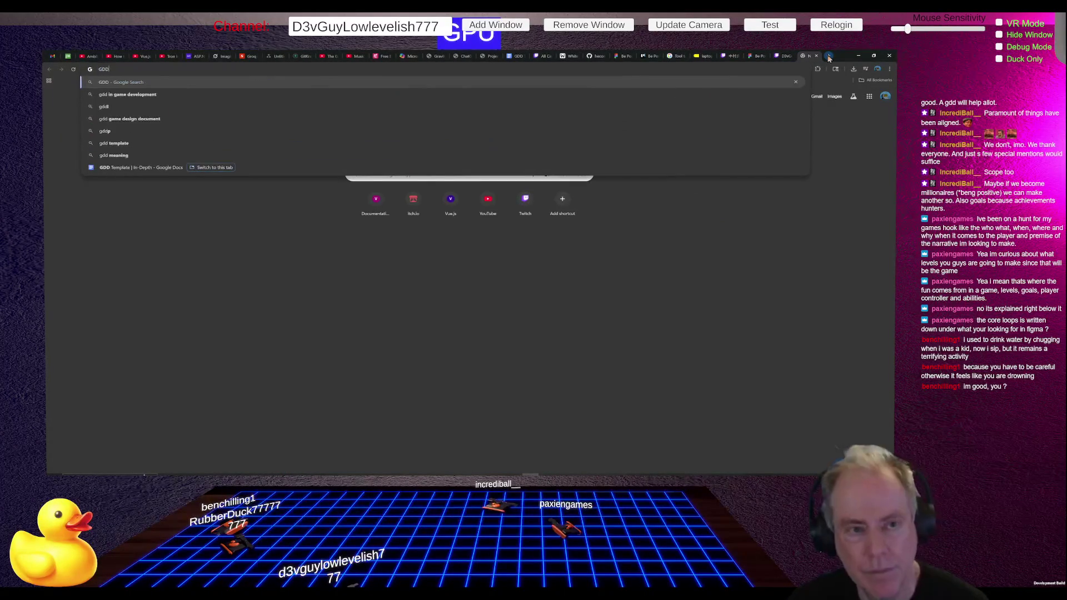
pyautogui.write(' system')
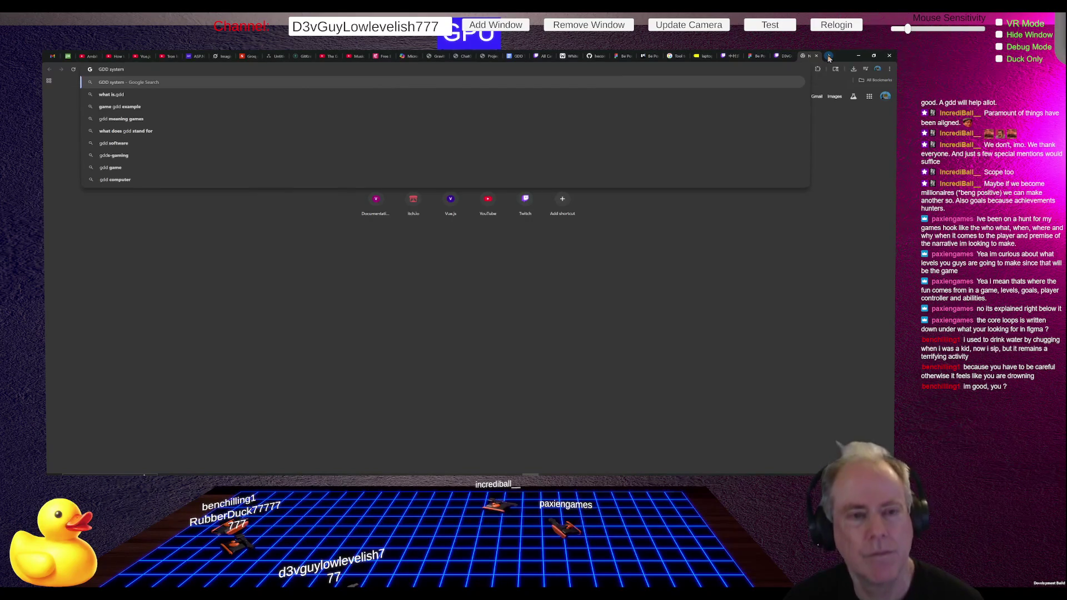
pyautogui.press('Return')
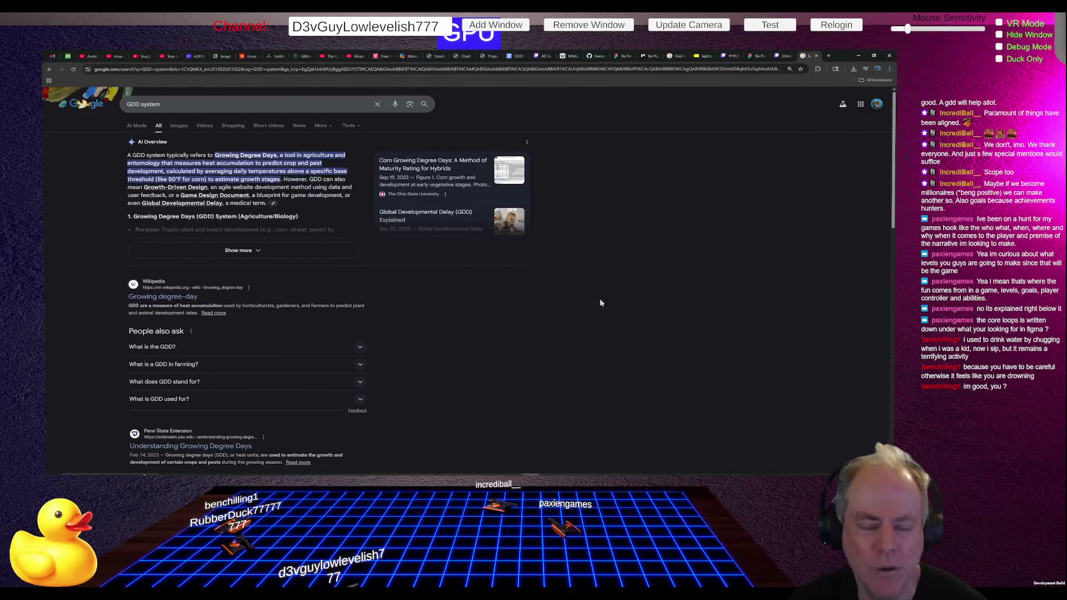
pyautogui.scroll(-1, 499, 297)
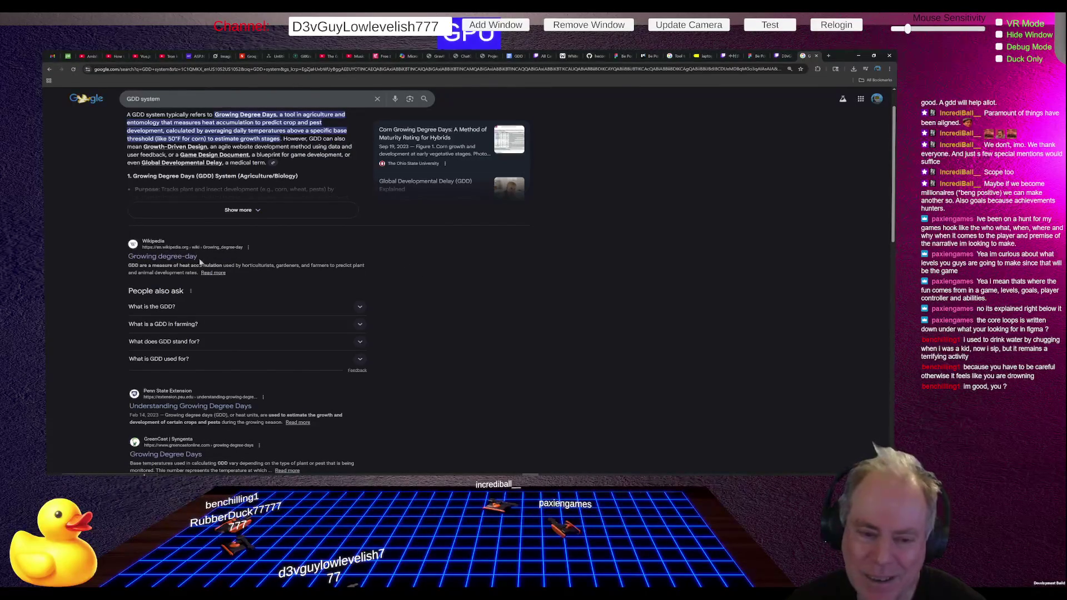
pyautogui.scroll(-1, 281, 252)
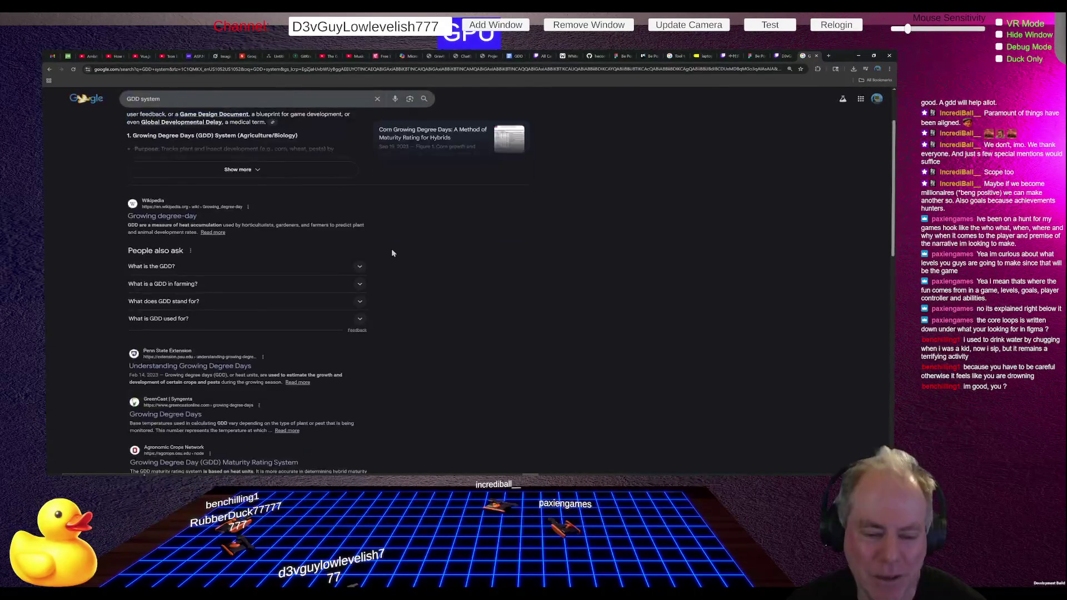
pyautogui.scroll(-1, 392, 253)
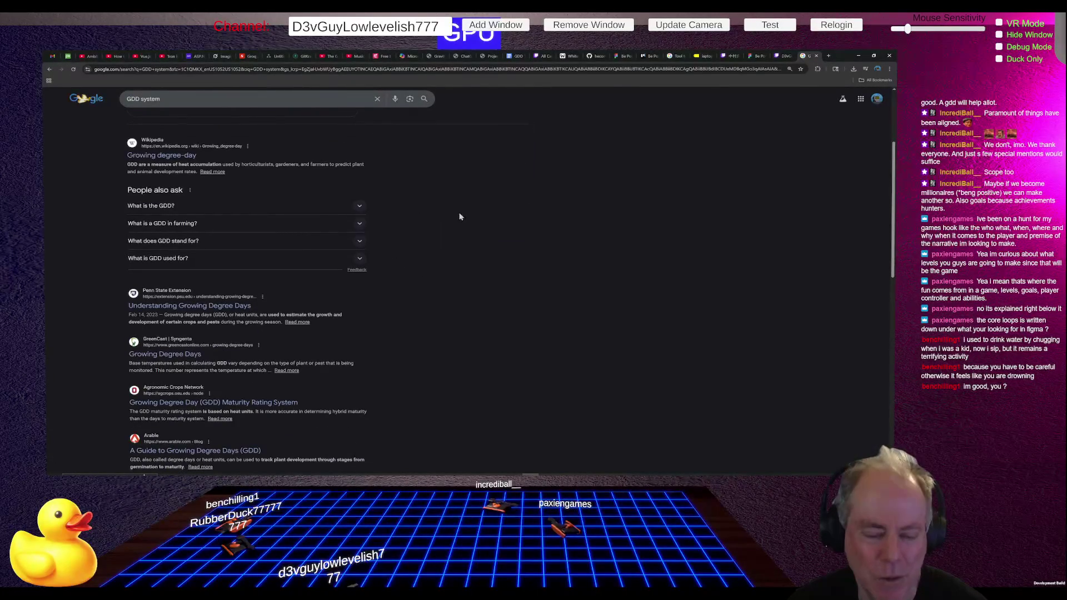
pyautogui.scroll(-1, 389, 262)
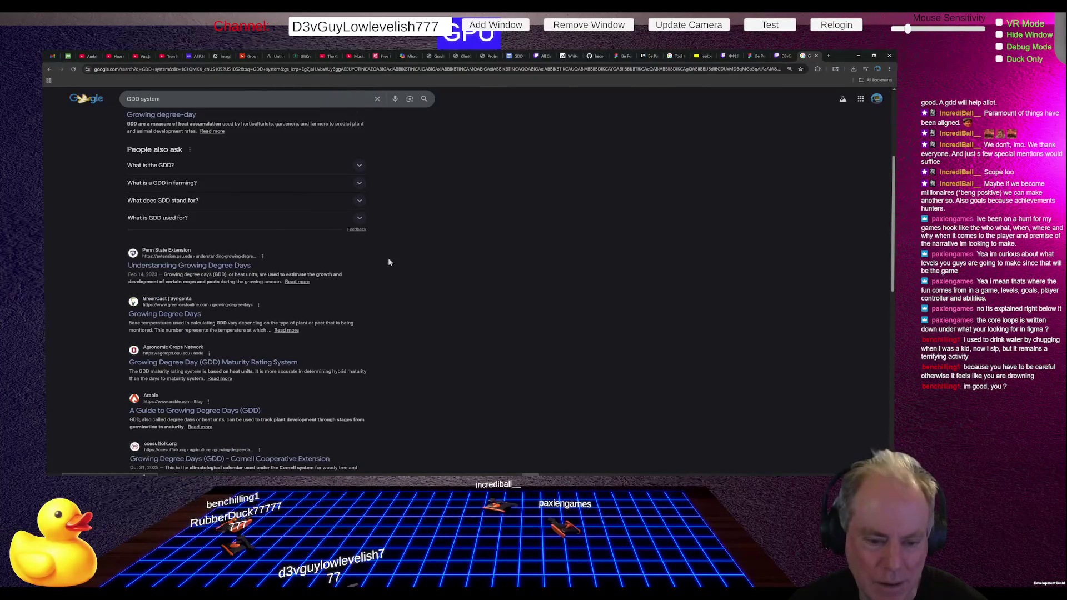
pyautogui.scroll(-1, 389, 262)
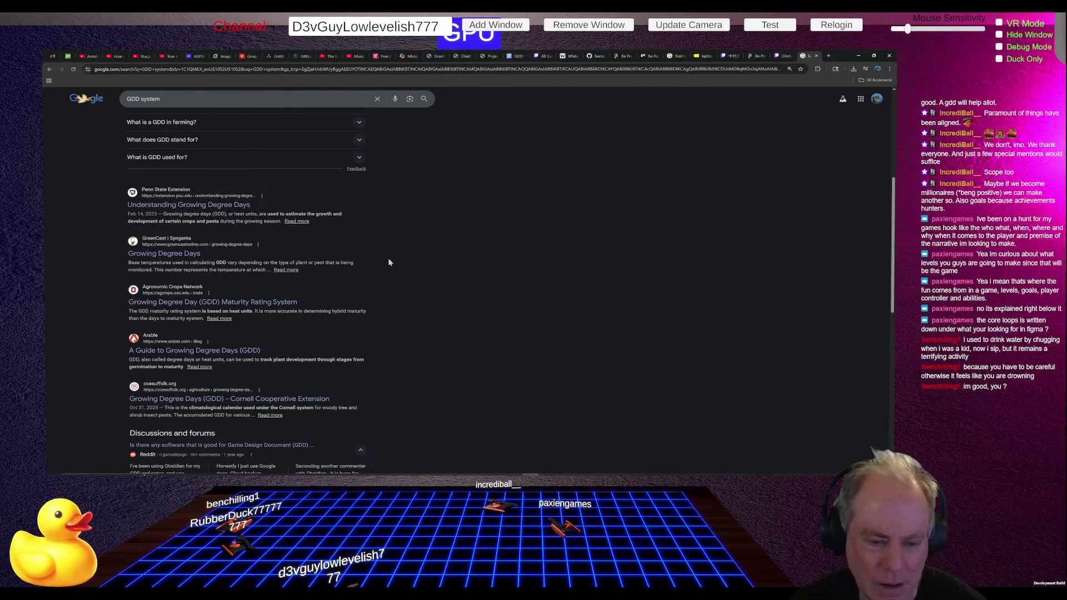
pyautogui.scroll(4, 389, 262)
# Step: Change the query to 'Game Design Document system' and open the Wikipedia 'Game design document' result
pyautogui.doubleClick(139, 104)
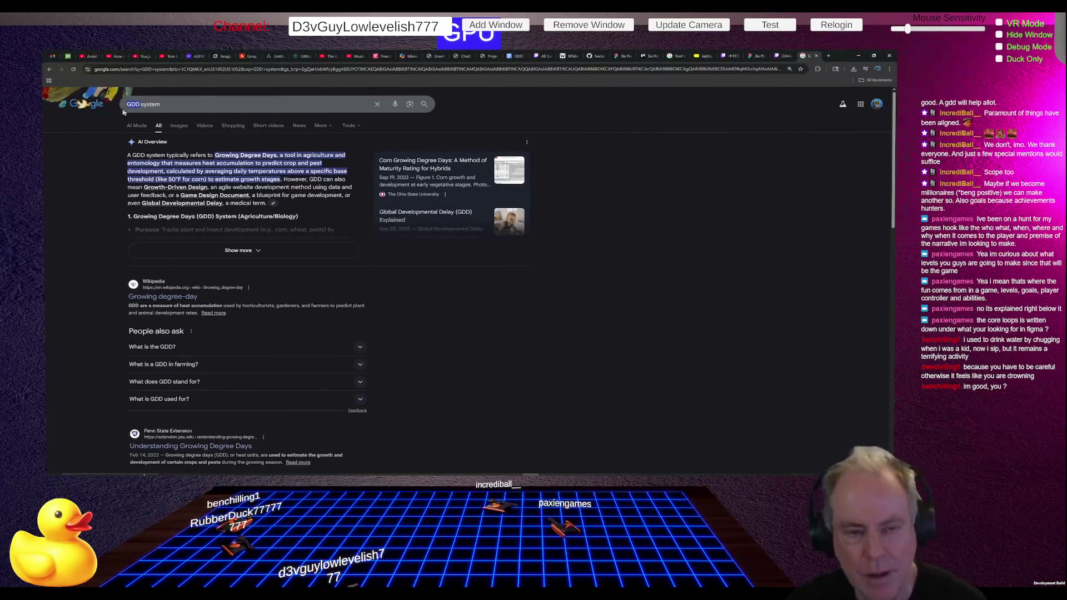
pyautogui.write('Game De')
pyautogui.write('sign')
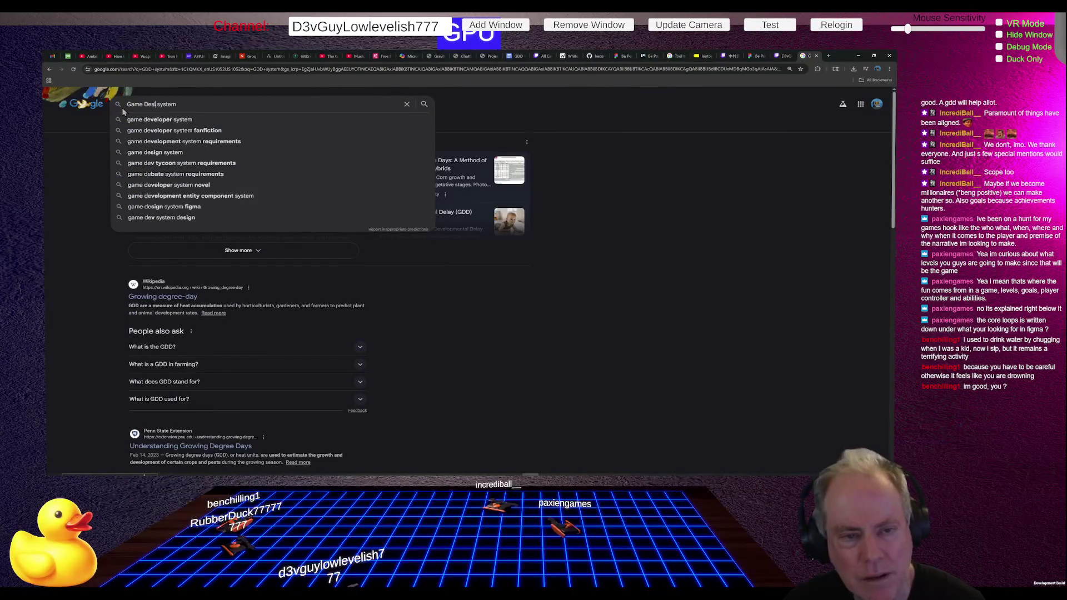
pyautogui.write(' Documen')
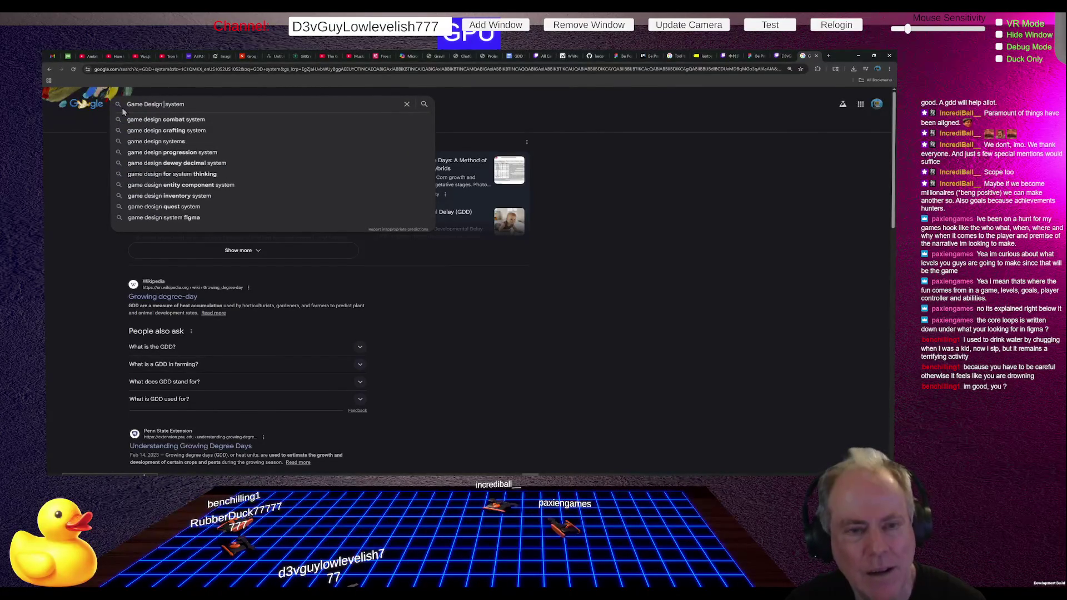
pyautogui.write('t')
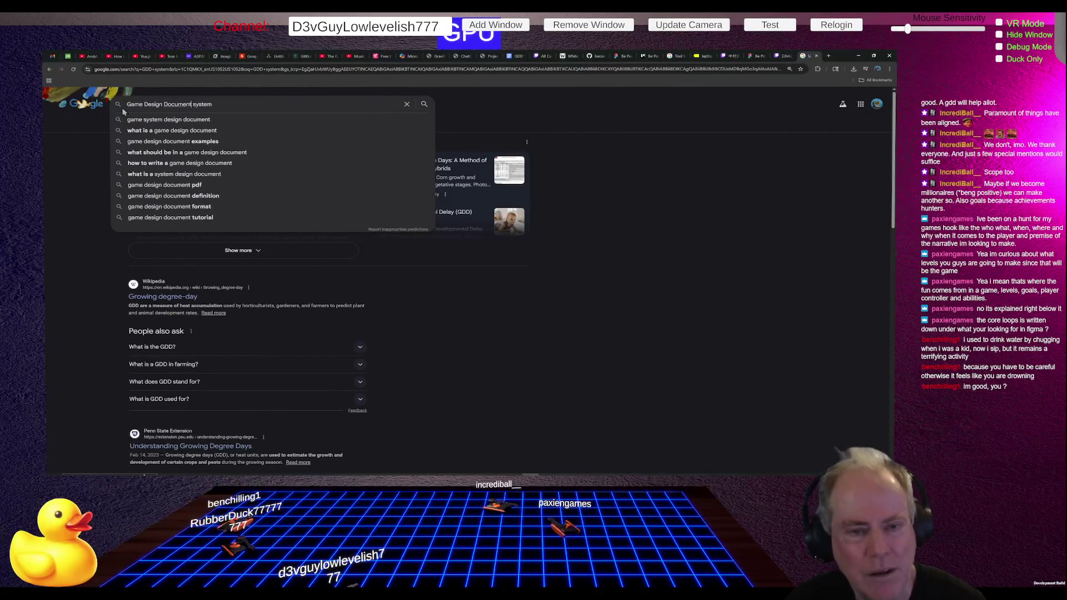
pyautogui.press('Return')
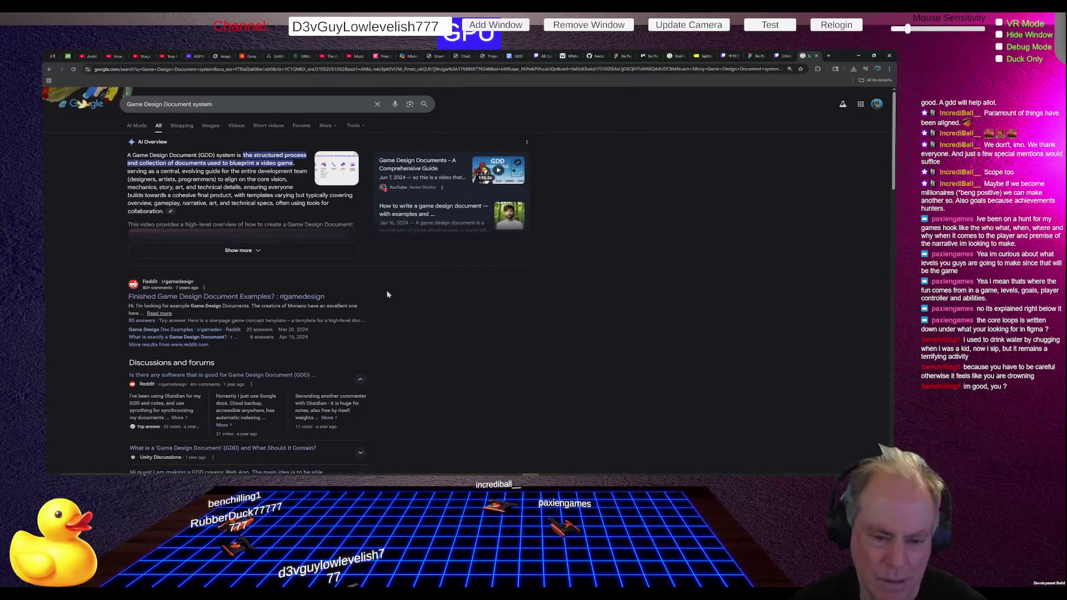
pyautogui.scroll(-2, 512, 258)
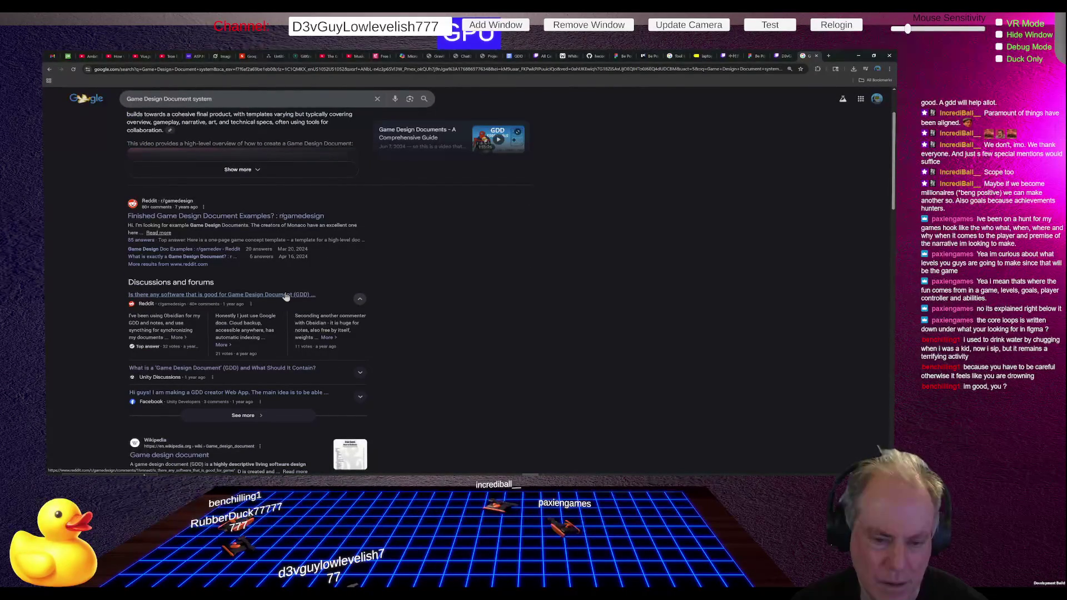
pyautogui.scroll(-1, 486, 255)
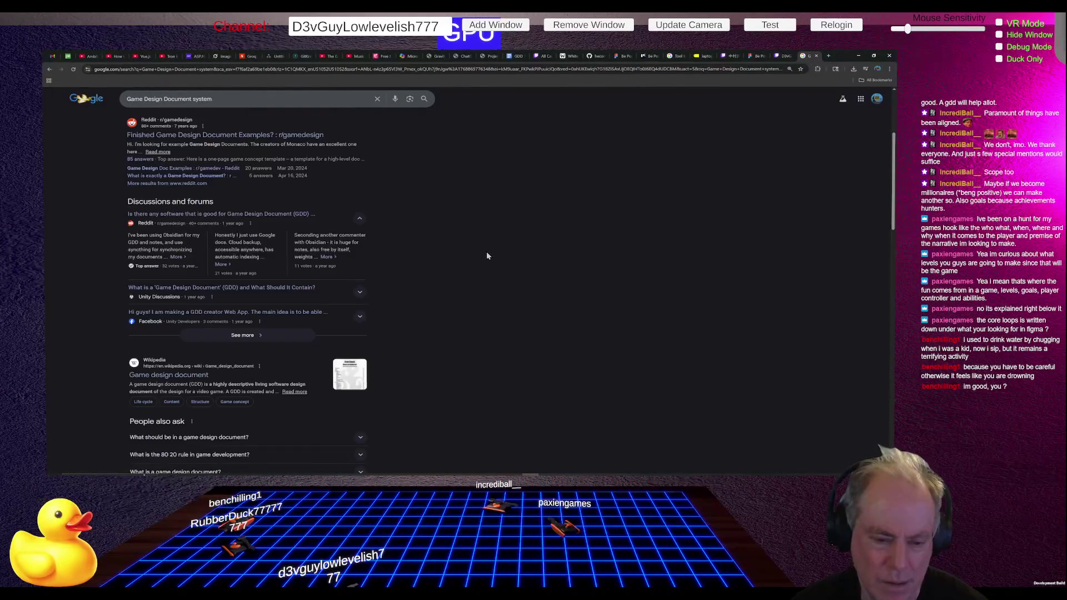
pyautogui.scroll(-1, 485, 251)
pyautogui.click(199, 340)
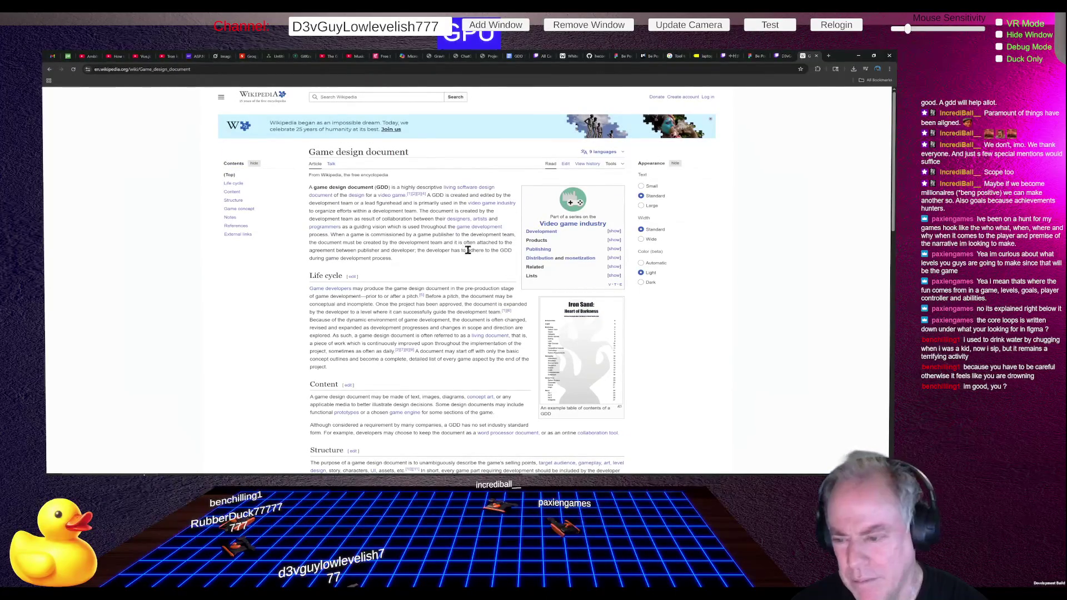
pyautogui.click(596, 361)
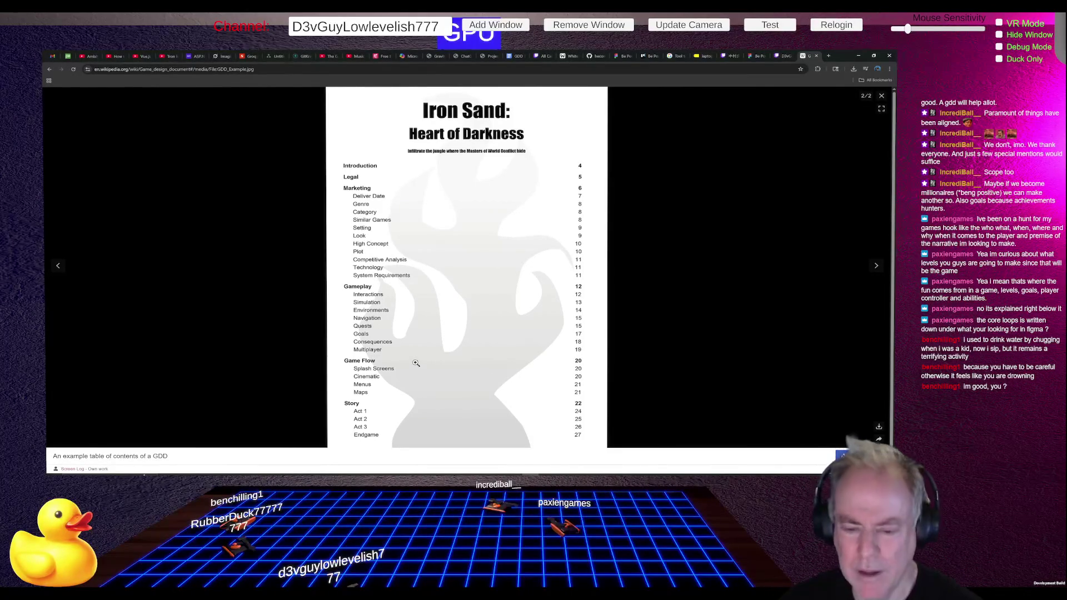
pyautogui.scroll(-2, 455, 361)
pyautogui.press('Escape')
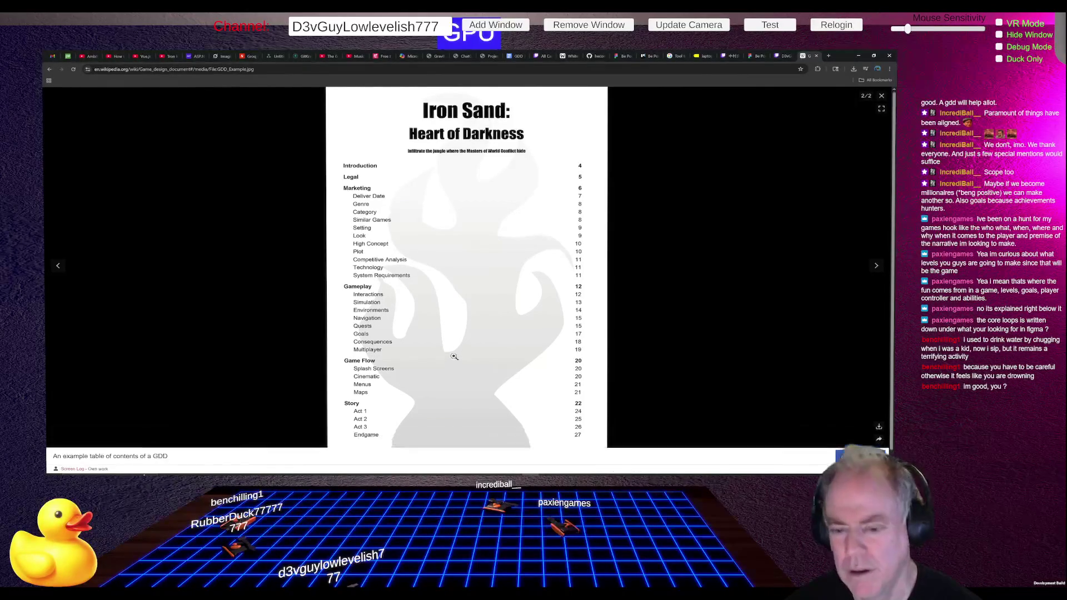
pyautogui.scroll(-3, 404, 339)
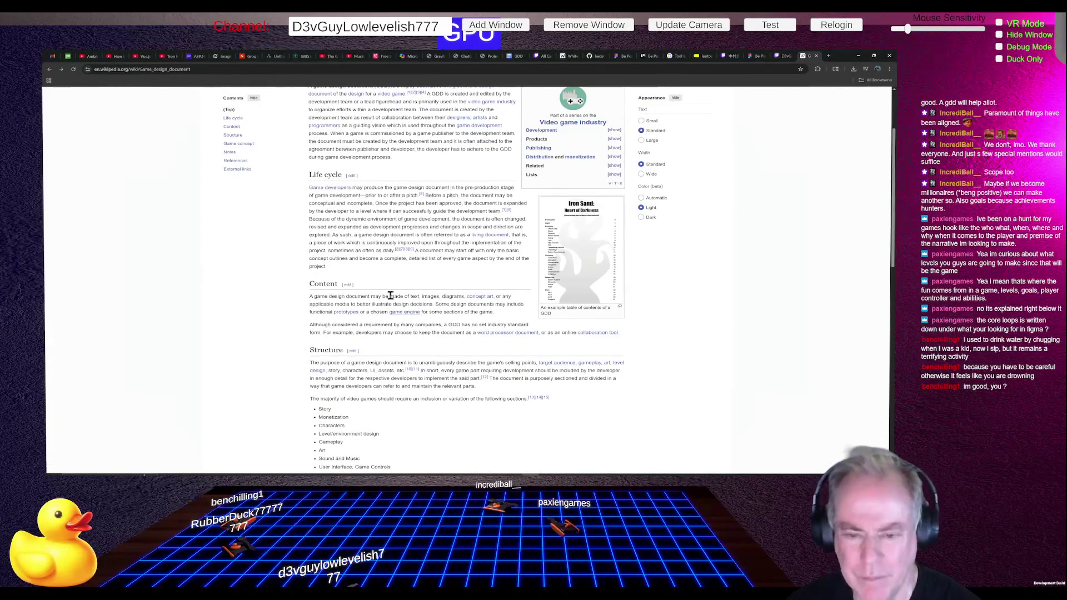
pyautogui.scroll(-3, 420, 295)
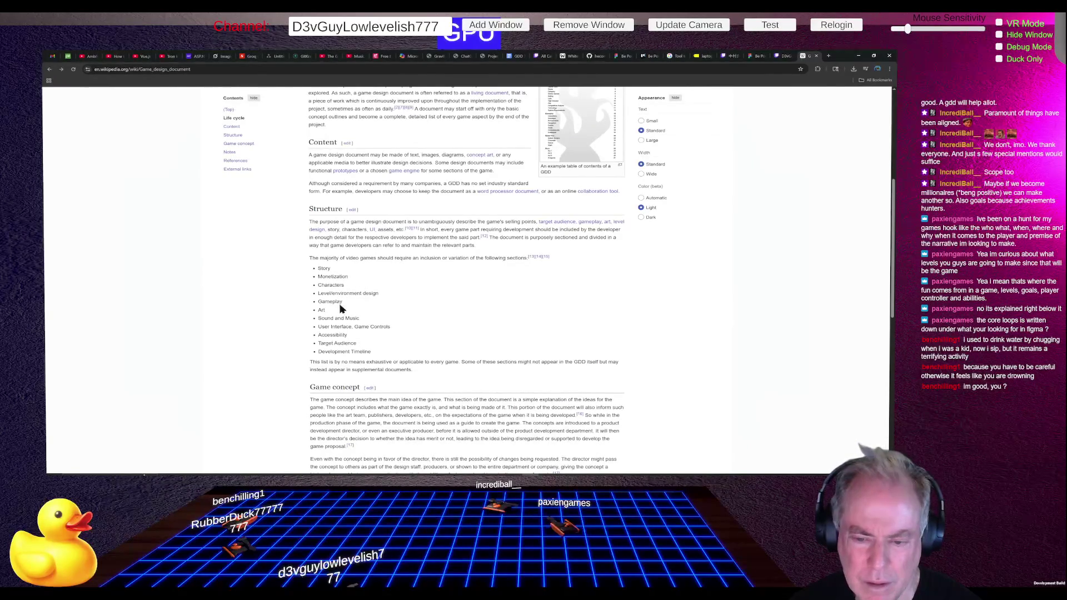
pyautogui.scroll(-2, 375, 325)
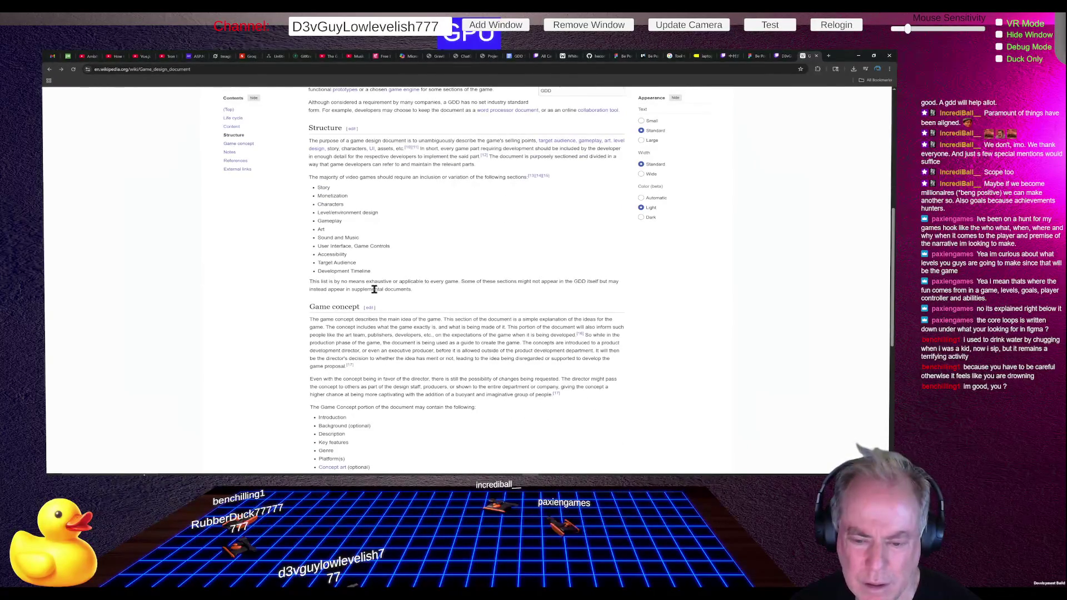
pyautogui.scroll(-2, 387, 297)
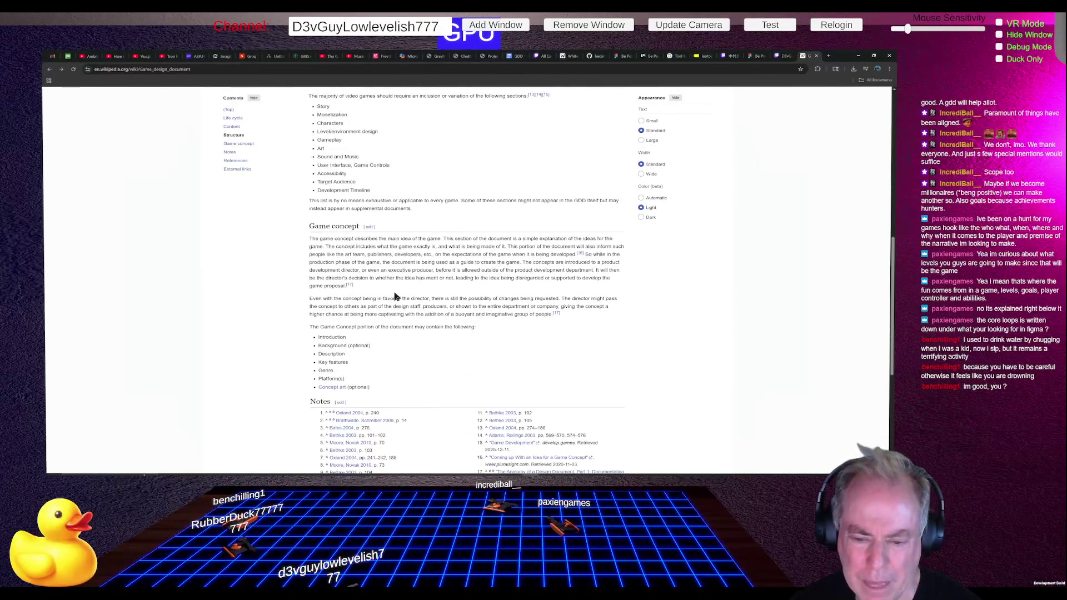
pyautogui.scroll(-6, 396, 297)
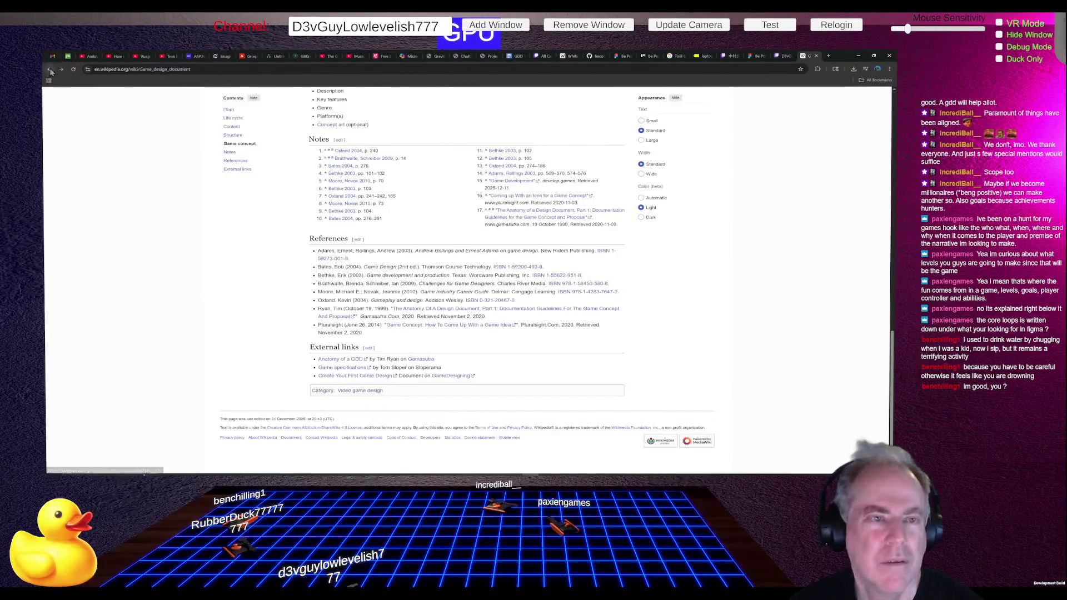
# Step: Go back to the Google results for 'Game Design Document system'
pyautogui.click(49, 70)
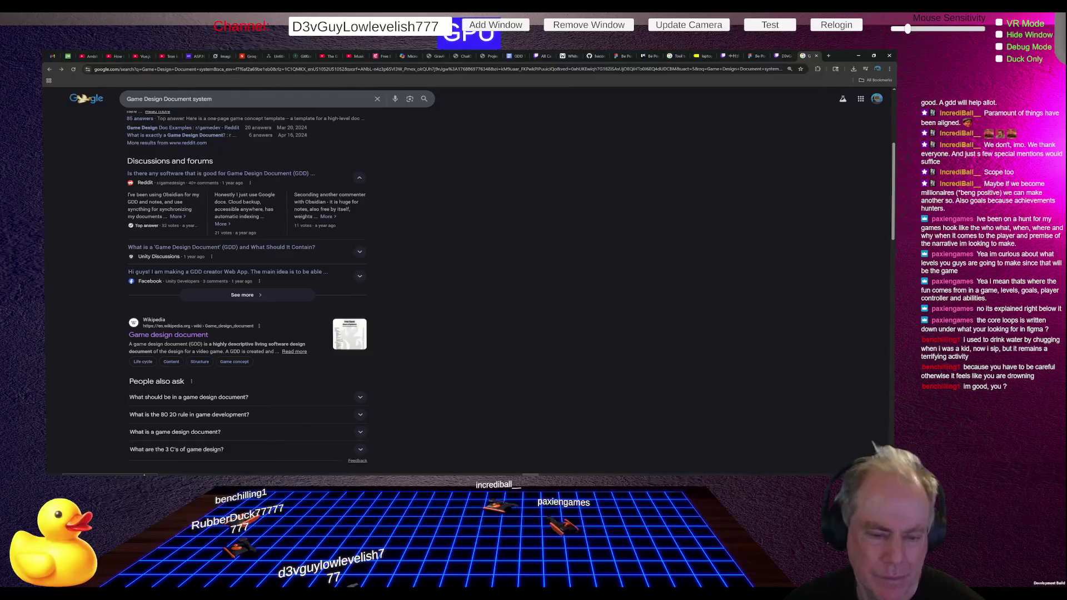
# Step: Preview the first game design document image and scroll through the search results
pyautogui.scroll(-4, 244, 278)
pyautogui.click(165, 306)
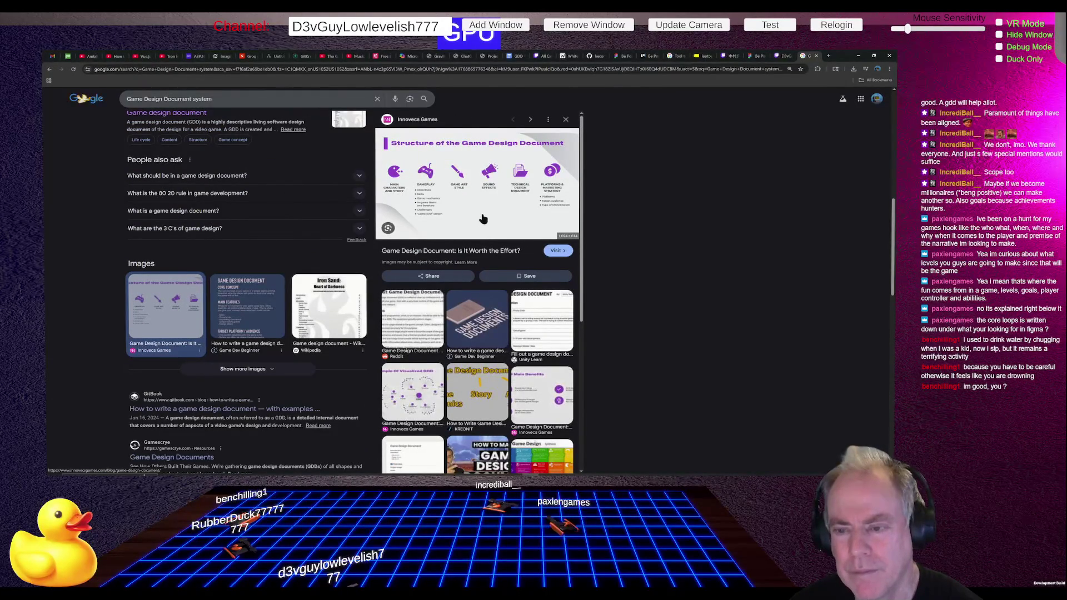
pyautogui.scroll(-3, 552, 347)
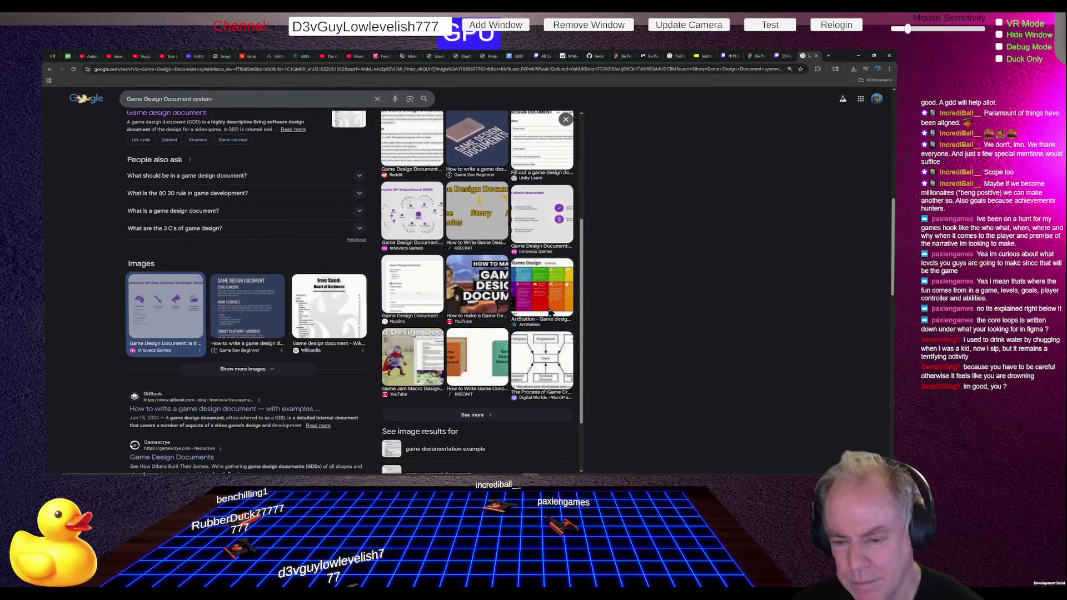
pyautogui.scroll(-2, 552, 314)
pyautogui.scroll(10, 545, 278)
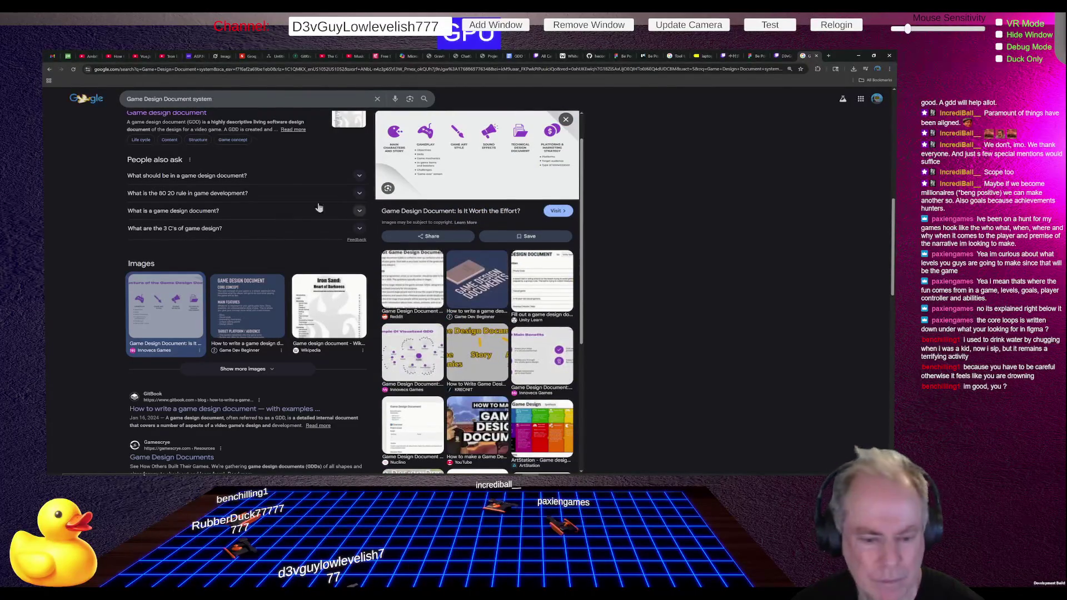
pyautogui.scroll(-1, 278, 225)
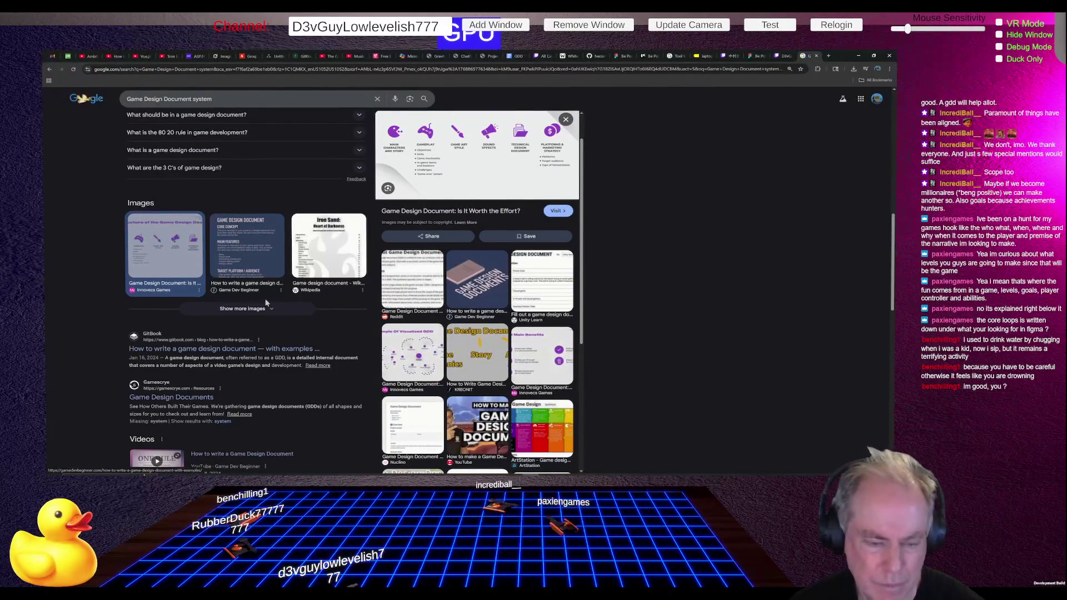
pyautogui.scroll(-1, 283, 347)
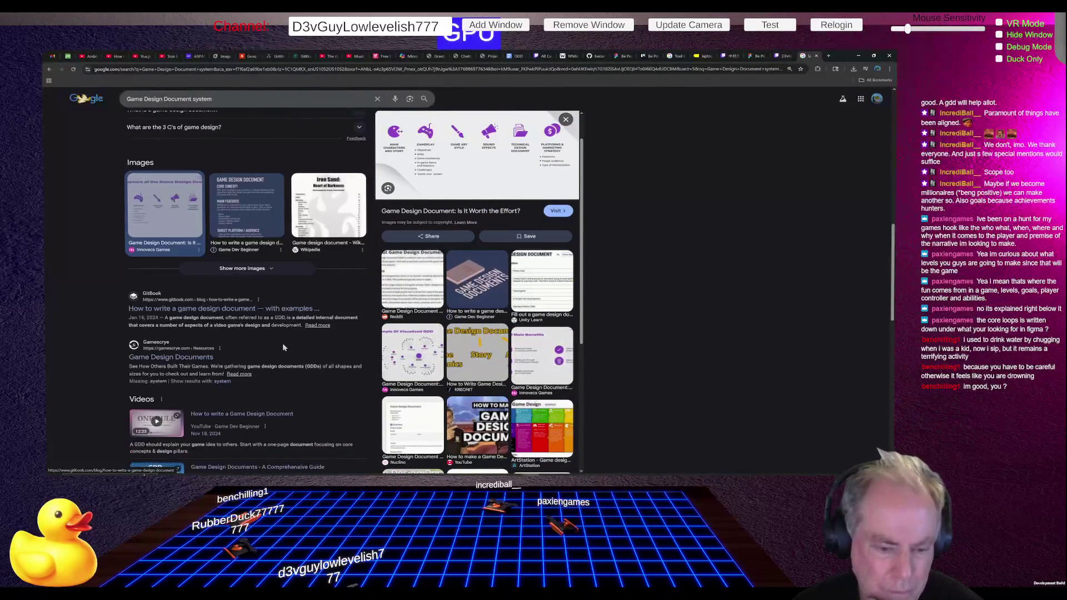
pyautogui.scroll(-1, 282, 347)
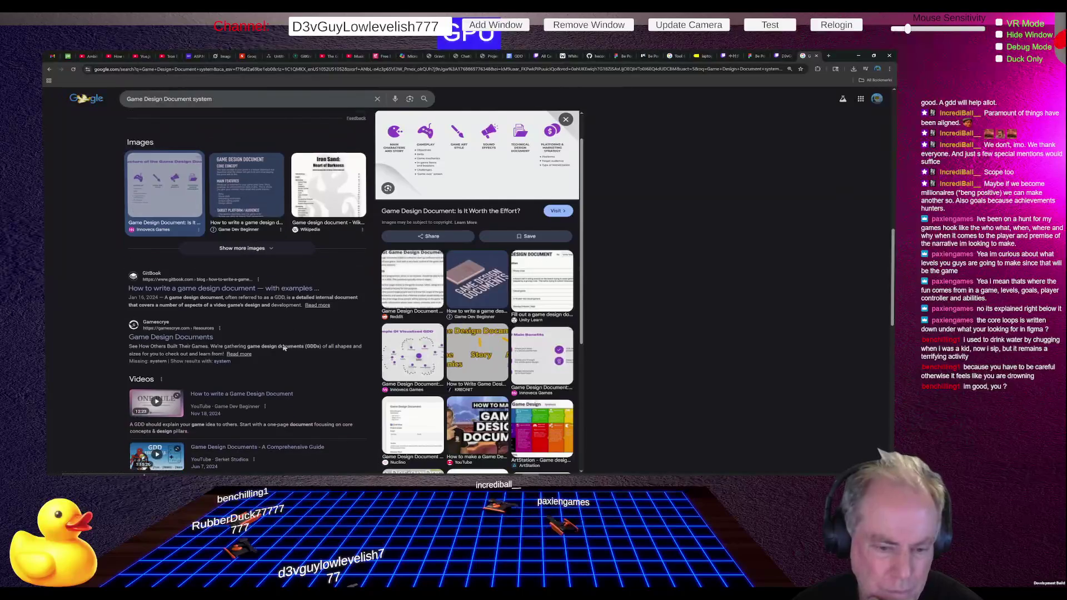
# Step: Open Gamescrye's Game Design Documents collection and its Diablo pitch PDF
pyautogui.click(195, 337)
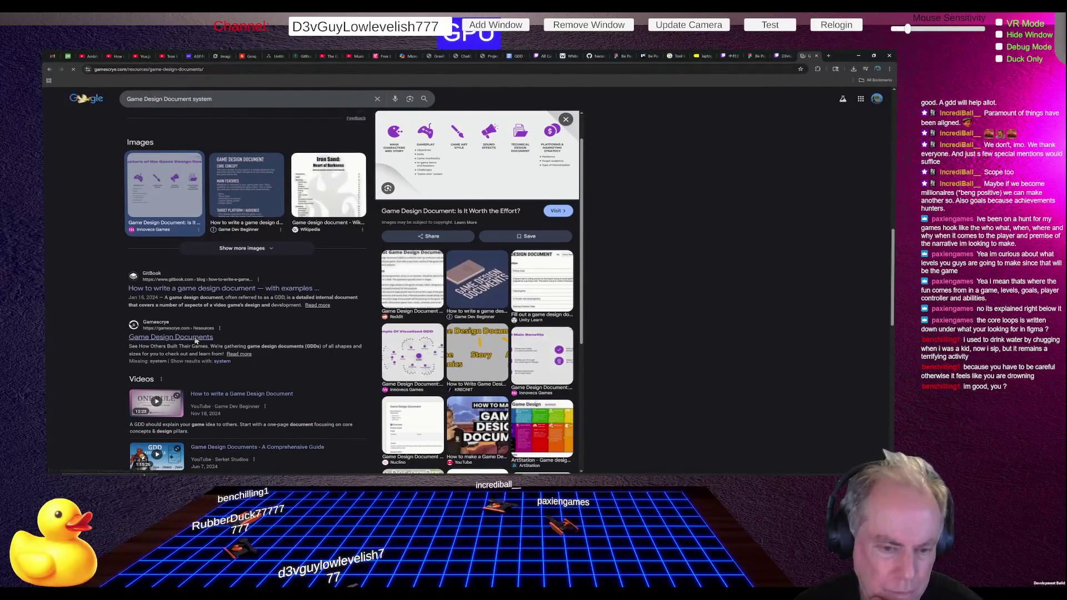
pyautogui.scroll(-4, 540, 357)
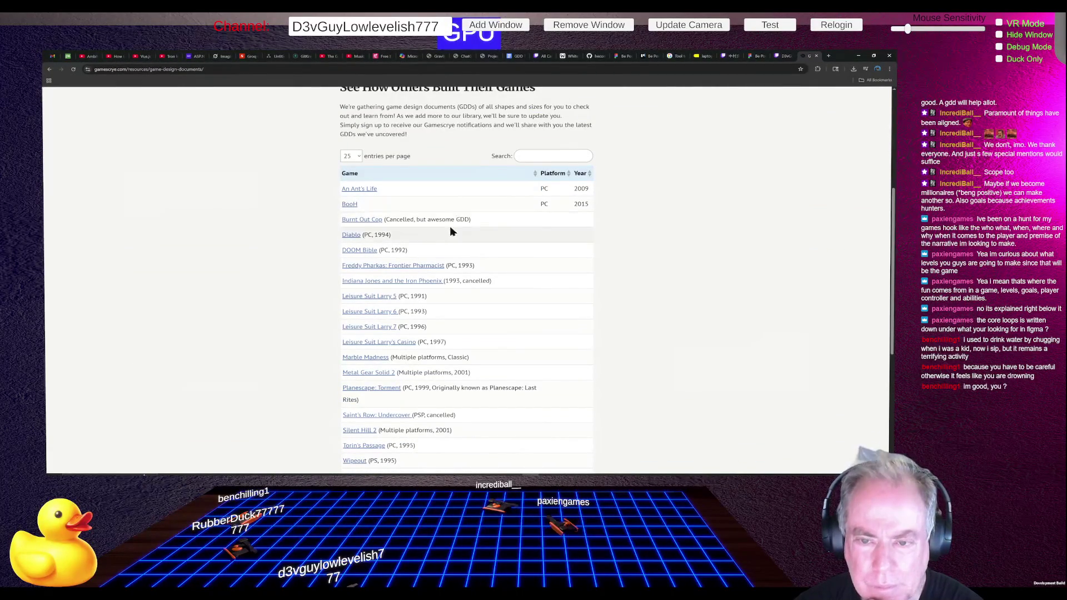
pyautogui.click(351, 235)
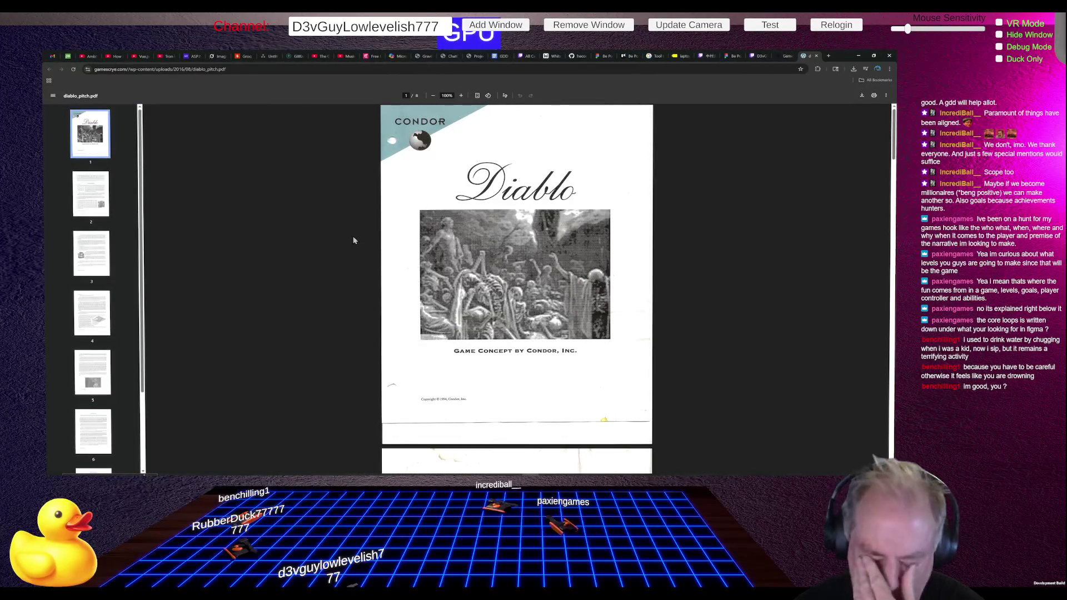
pyautogui.scroll(-5, 701, 289)
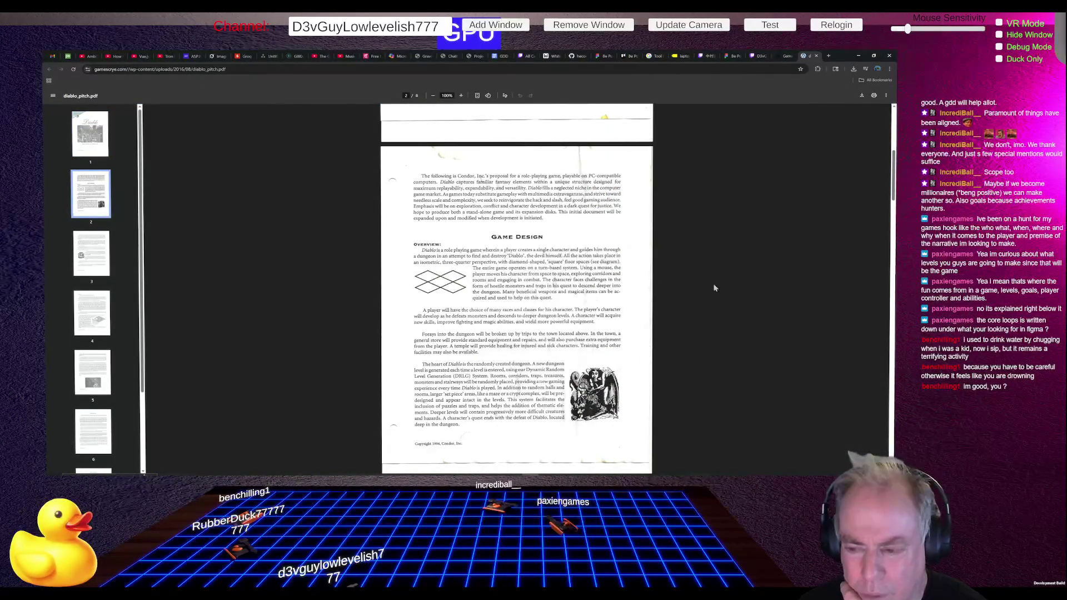
pyautogui.scroll(-1, 715, 288)
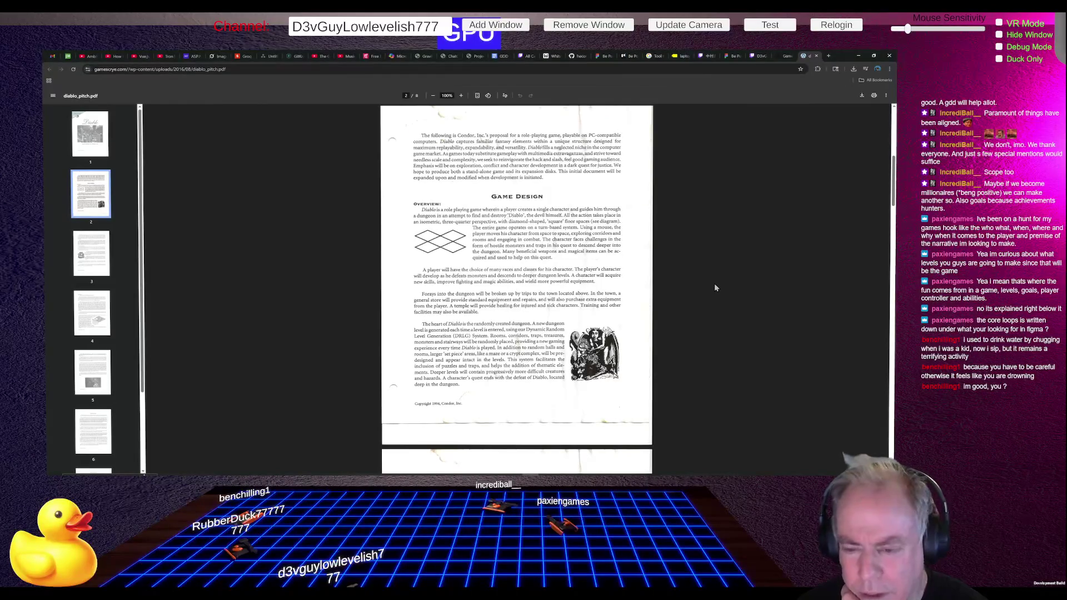
pyautogui.scroll(-10, 714, 288)
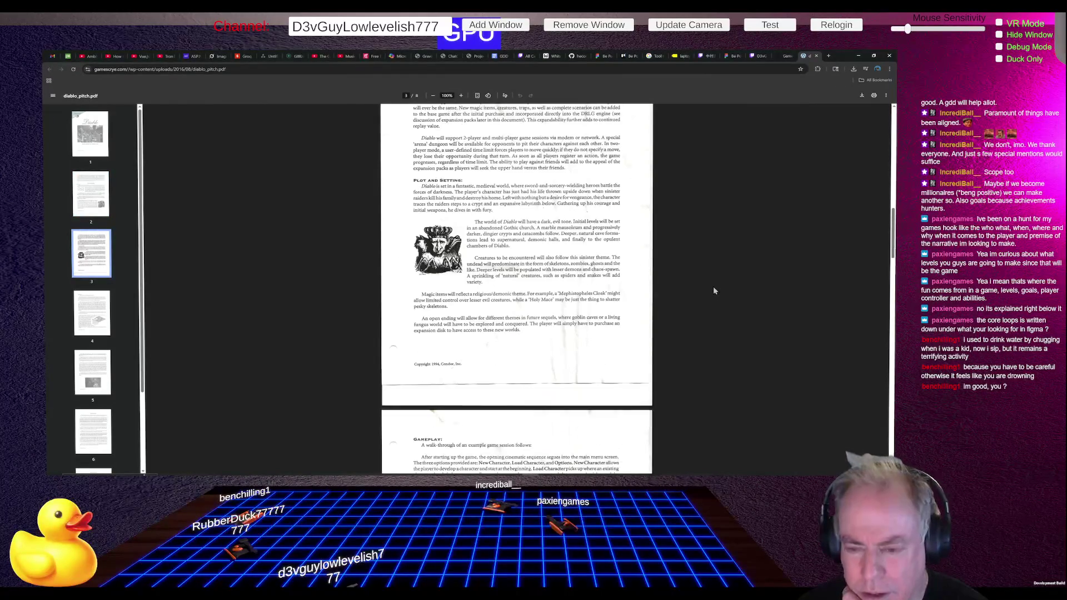
pyautogui.scroll(20, 714, 288)
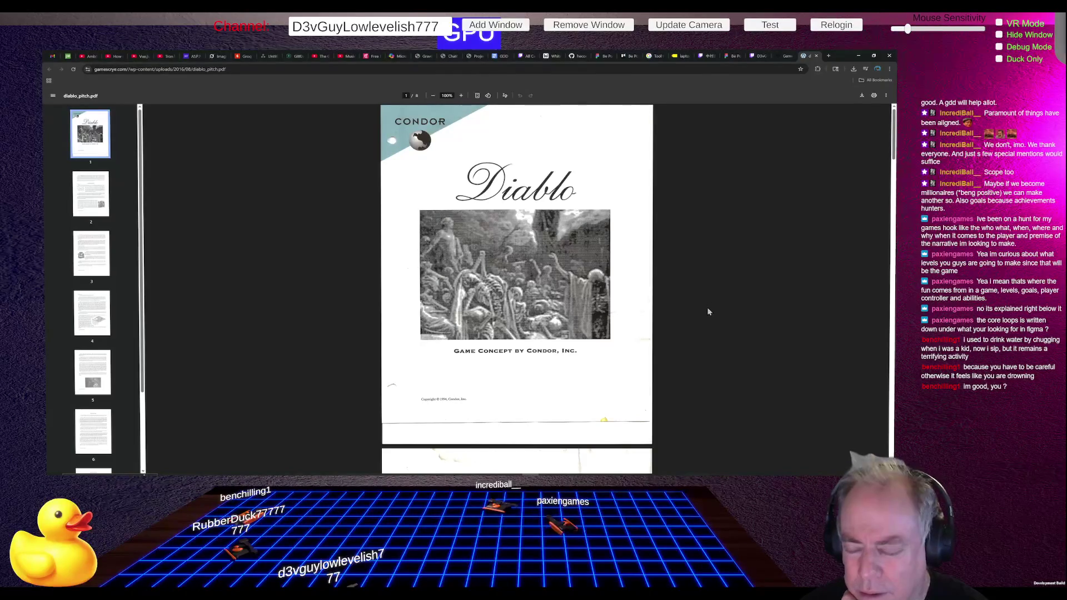
pyautogui.scroll(-8, 710, 317)
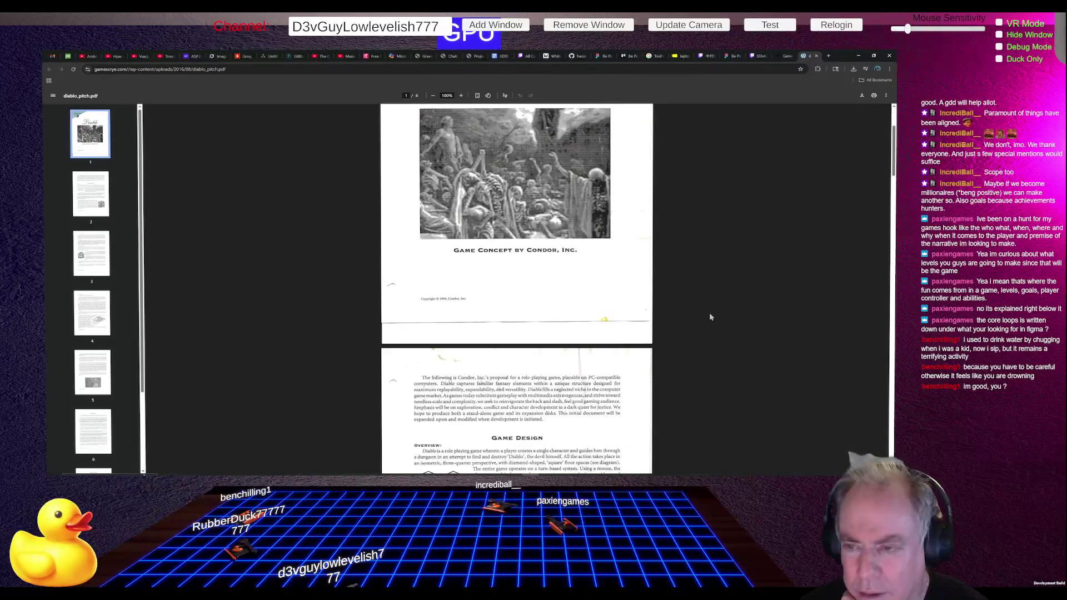
pyautogui.scroll(-20, 709, 316)
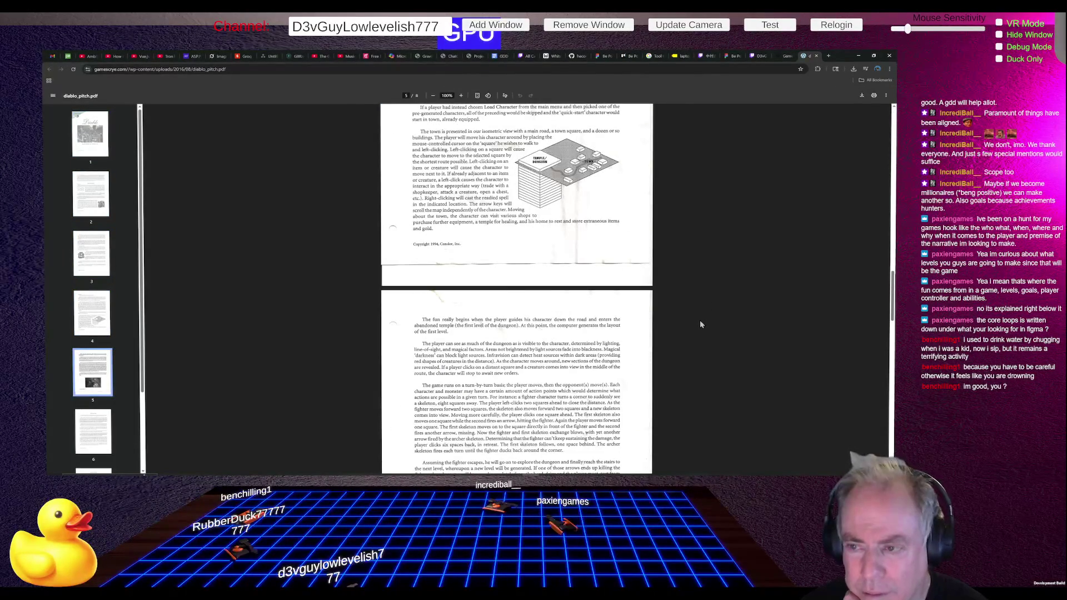
pyautogui.scroll(1, 700, 324)
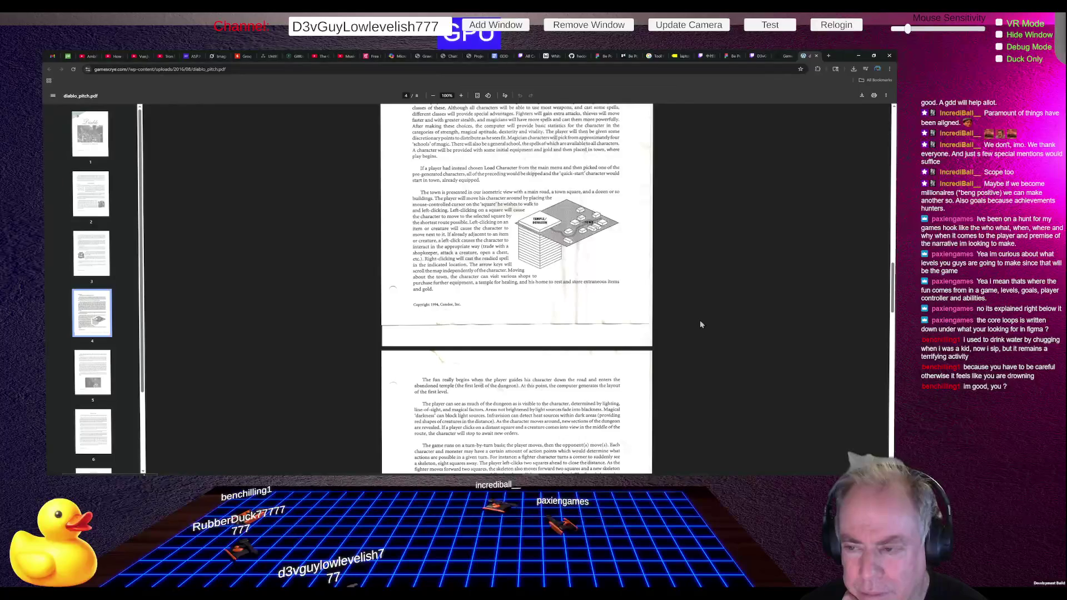
pyautogui.scroll(-6, 701, 326)
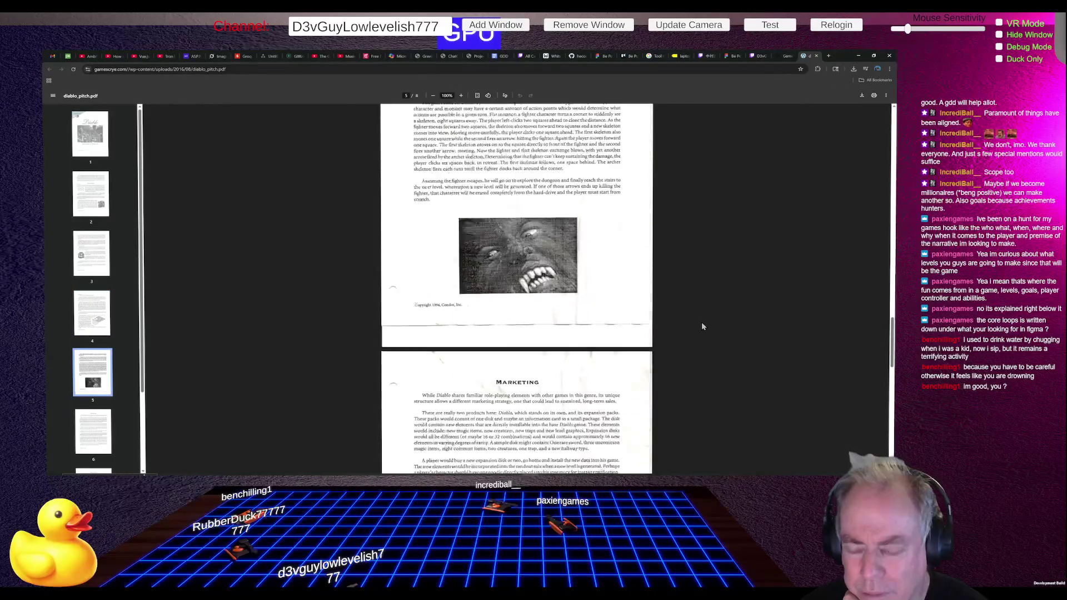
pyautogui.scroll(-7, 702, 326)
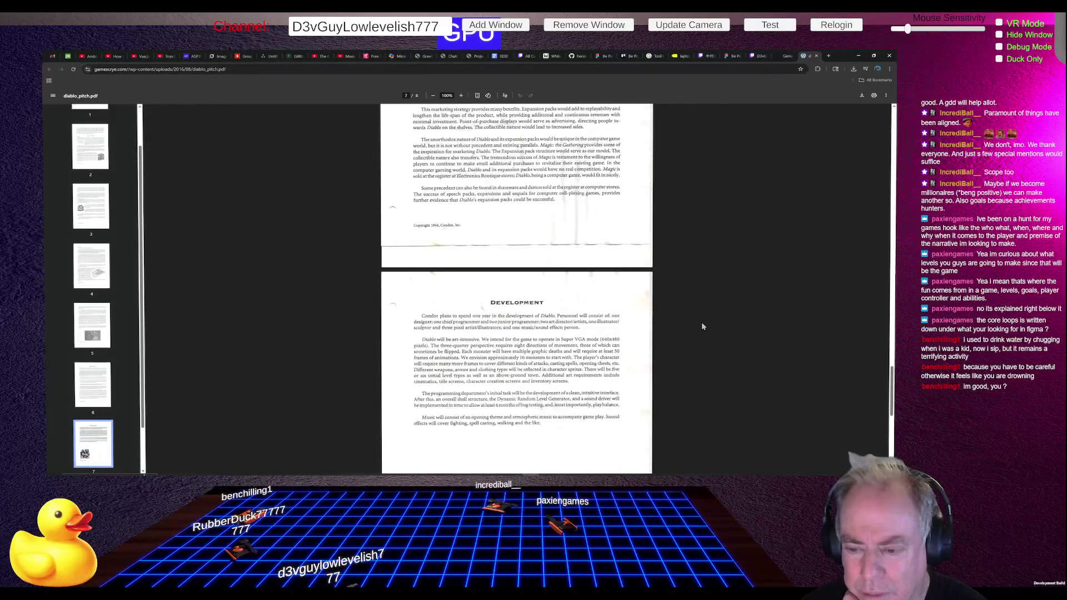
pyautogui.scroll(-7, 701, 326)
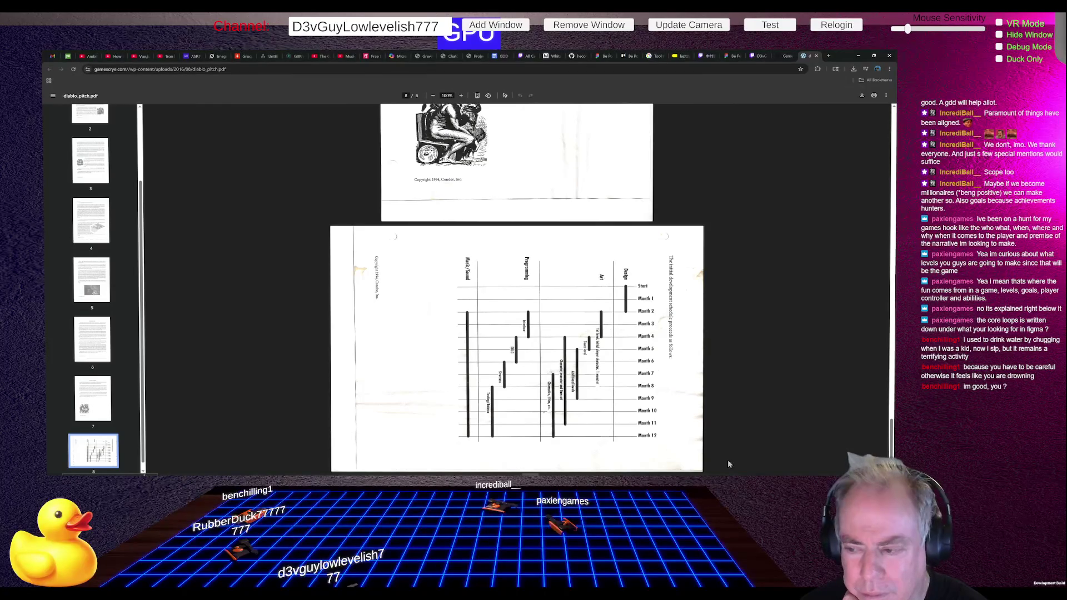
pyautogui.scroll(6, 671, 381)
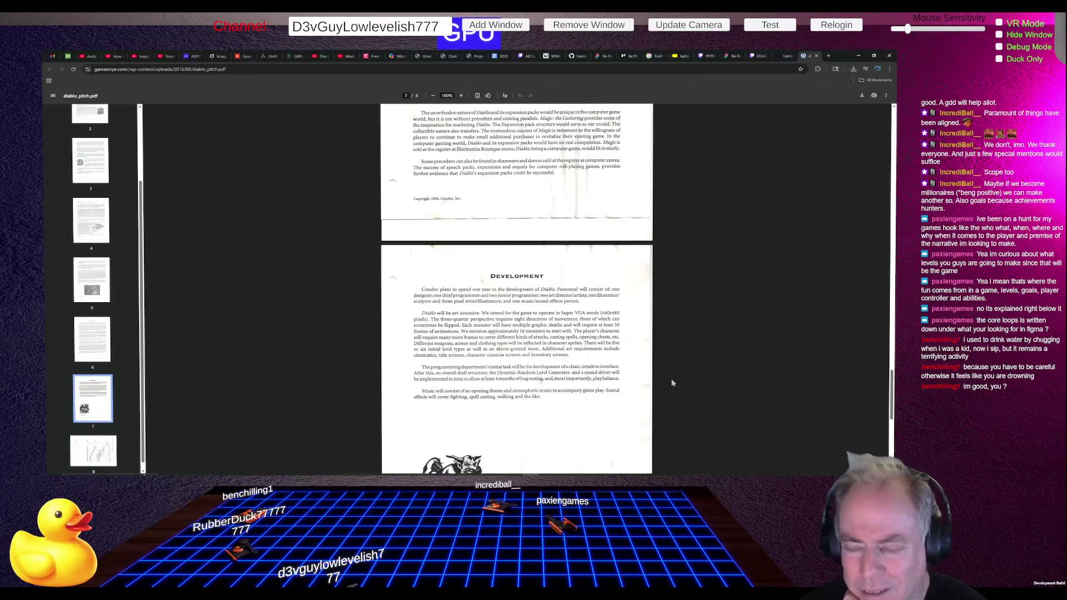
pyautogui.scroll(12, 671, 382)
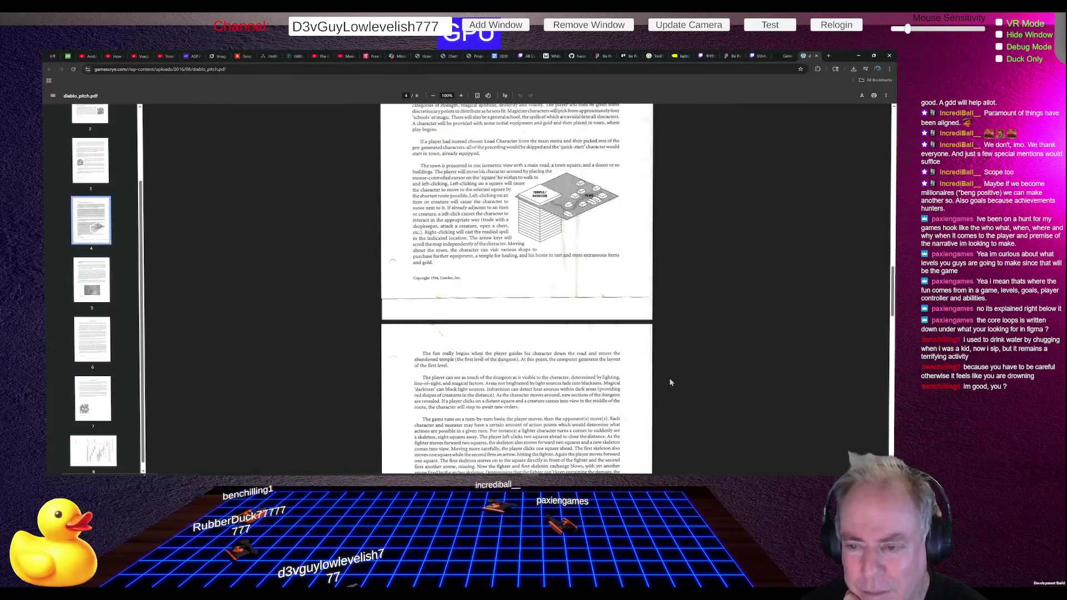
pyautogui.scroll(9, 670, 382)
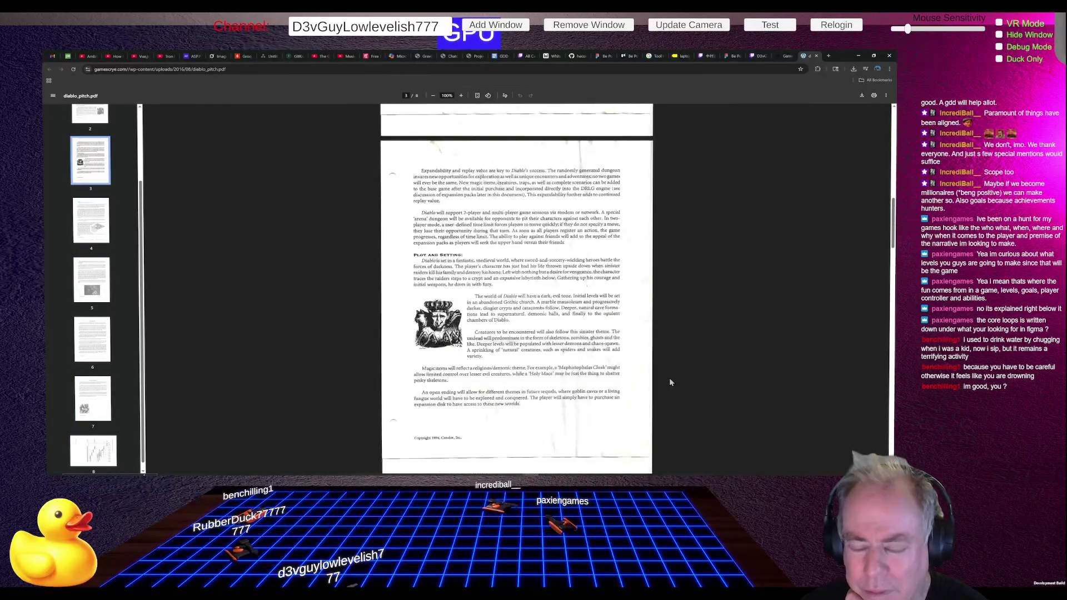
pyautogui.scroll(6, 670, 382)
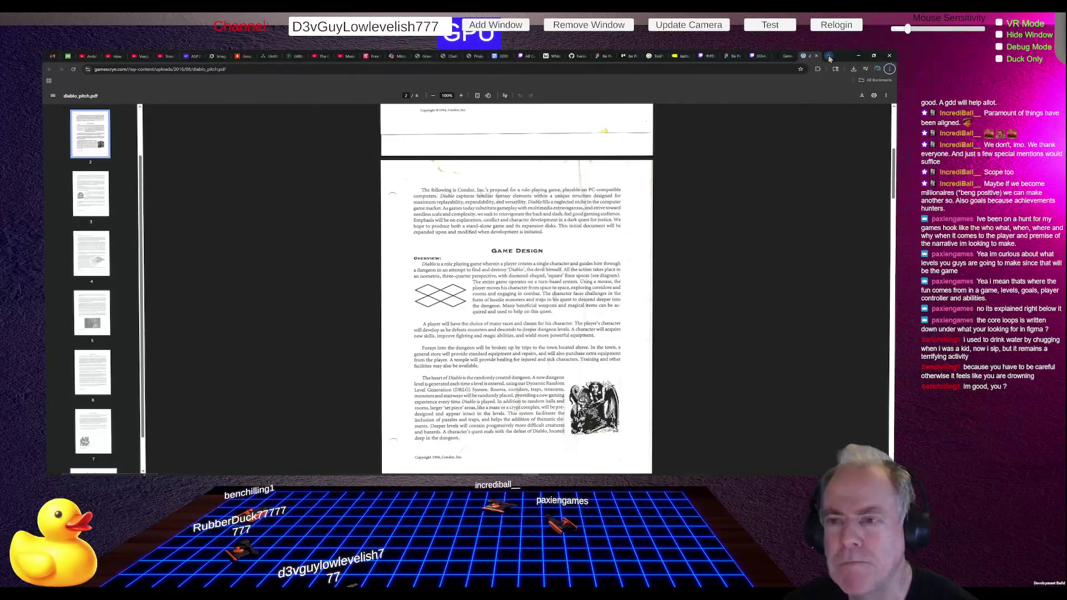
pyautogui.hotkey('alt', 'Tab')
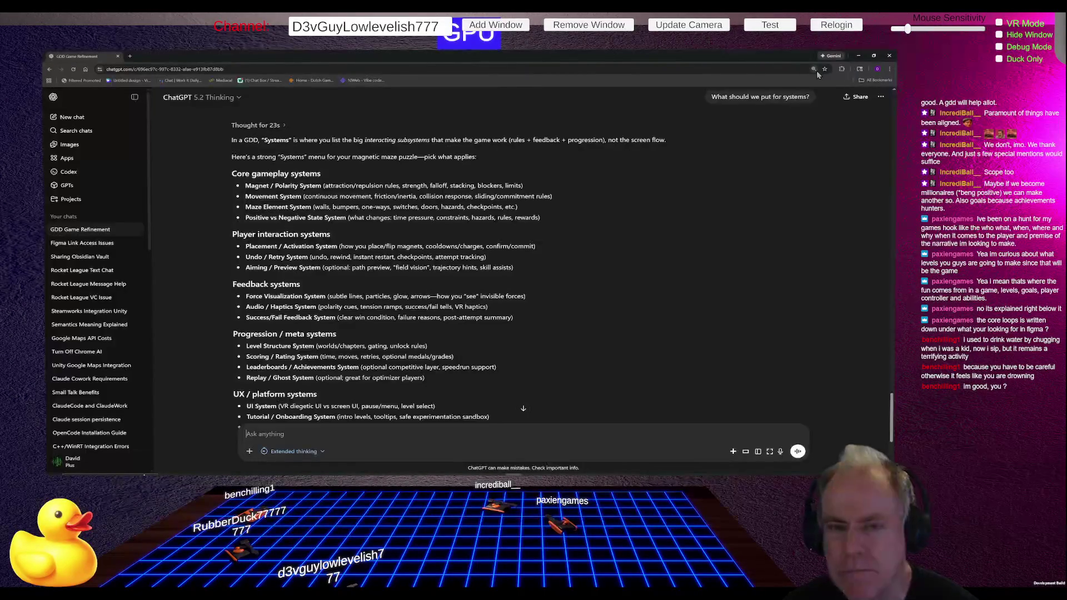
# Step: Reach Claude via a Google search in a new tab and ask 'In a GDD, what is meant by Systems'
pyautogui.click(130, 57)
pyautogui.write('claude')
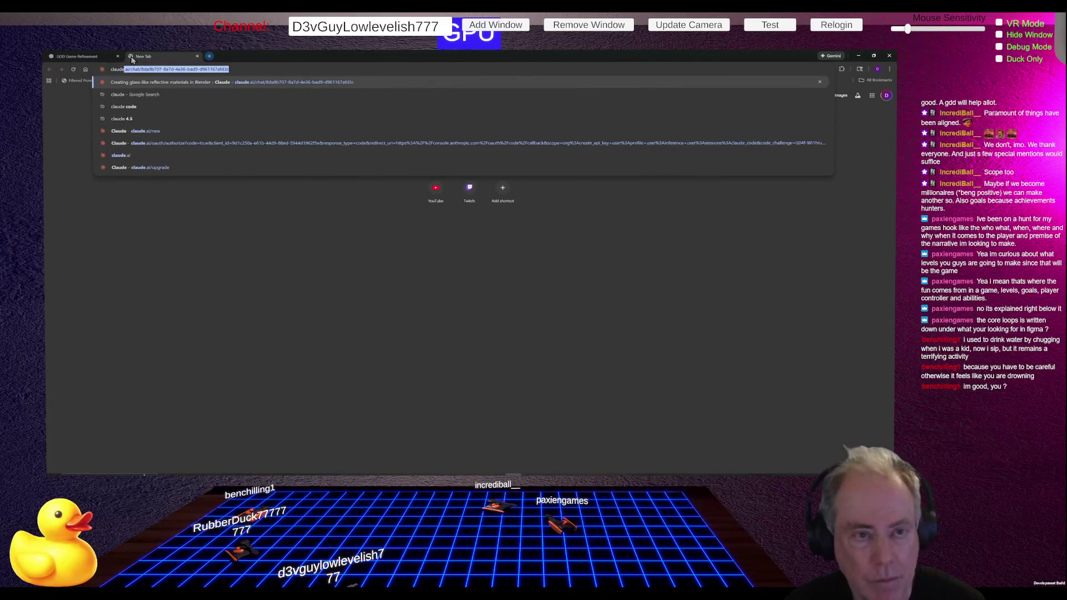
pyautogui.press('Delete')
pyautogui.press('Return')
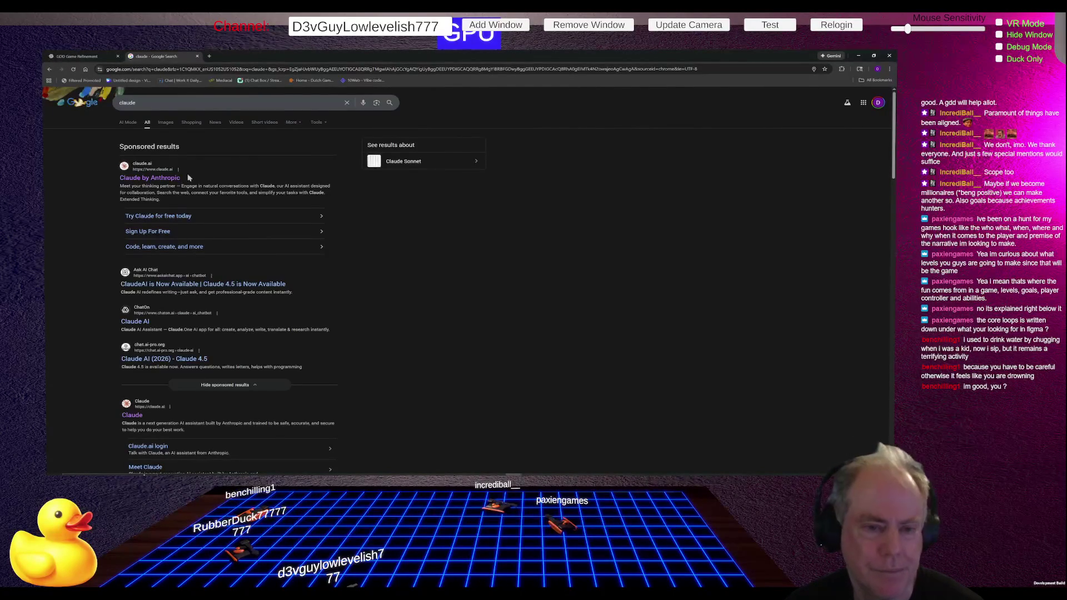
pyautogui.click(172, 182)
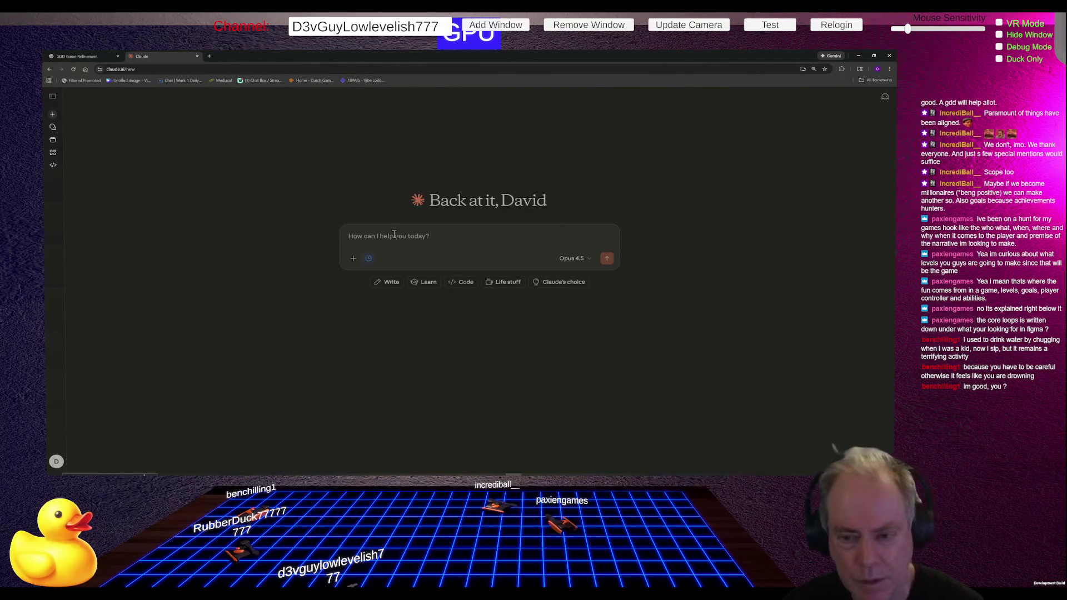
pyautogui.write('In a')
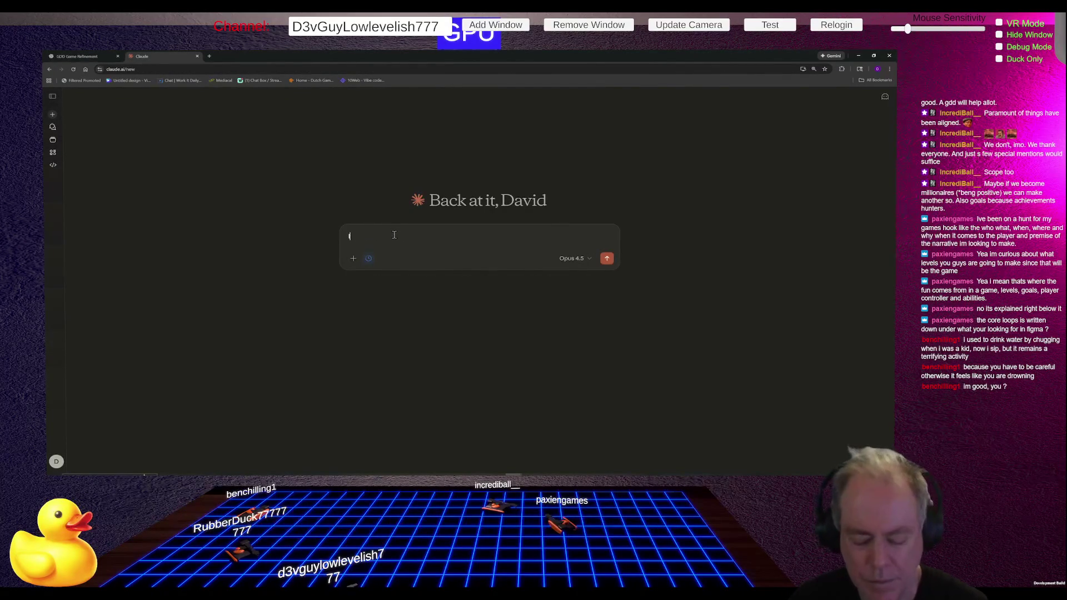
pyautogui.write(' GDD, what is me')
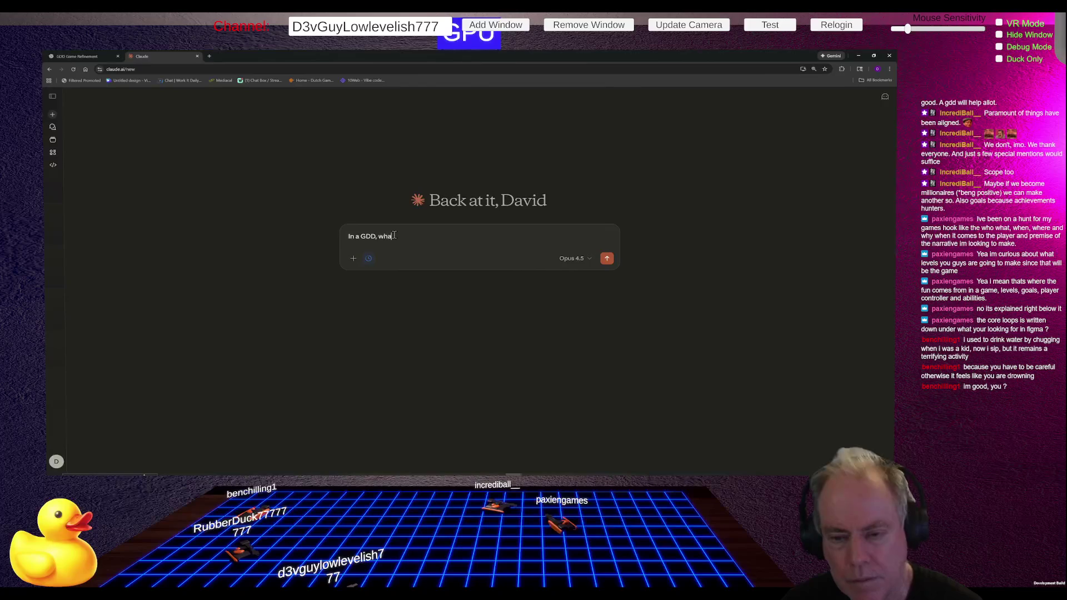
pyautogui.write('ant by System')
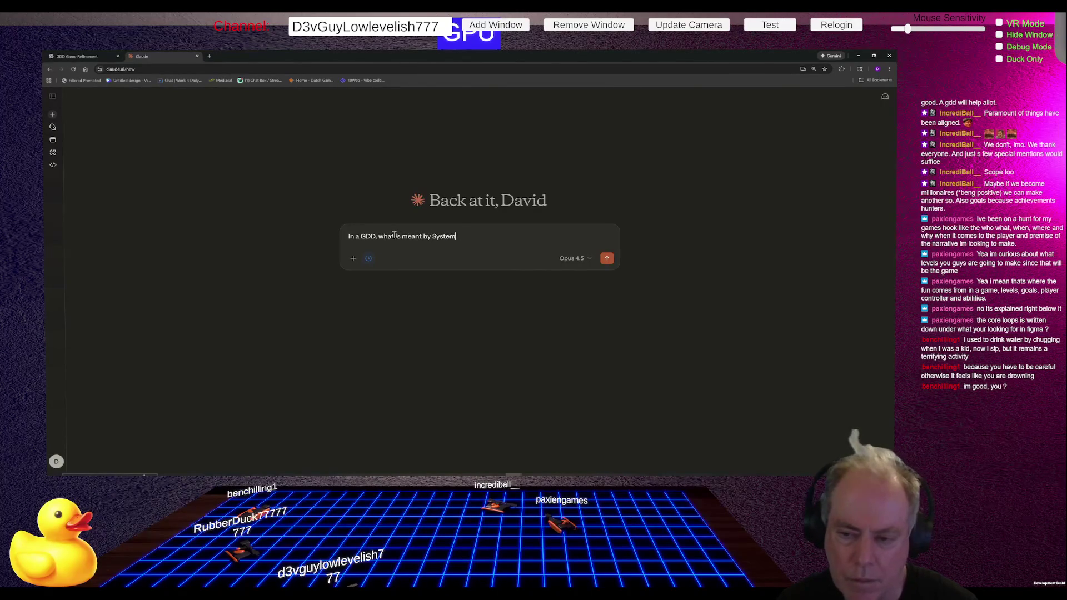
pyautogui.press('Return')
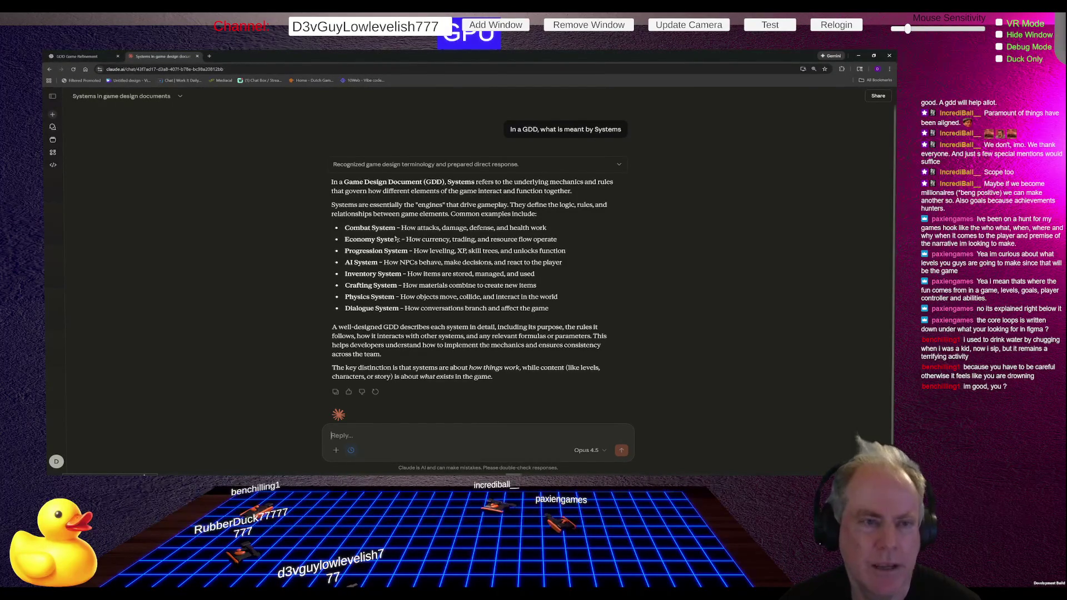
# Step: In the GDD Game Refinement chat, select the systems list from Core gameplay through the Determinism line
pyautogui.click(93, 56)
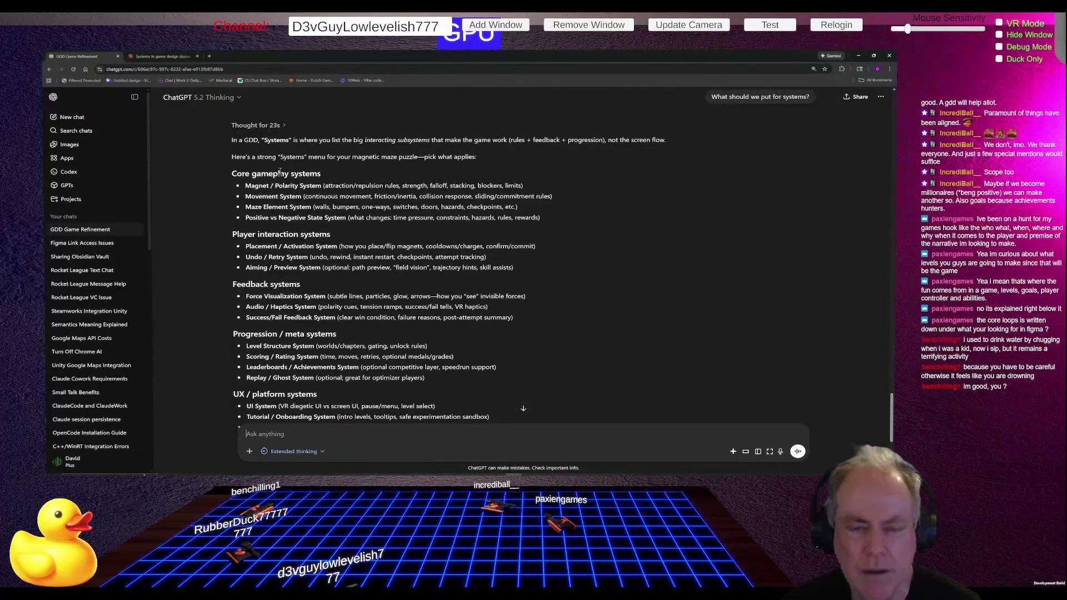
pyautogui.moveTo(231, 173)
pyautogui.mouseDown()
pyautogui.moveTo(315, 229)
pyautogui.moveTo(344, 269)
pyautogui.moveTo(361, 325)
pyautogui.moveTo(389, 355)
pyautogui.moveTo(389, 396)
pyautogui.mouseUp()
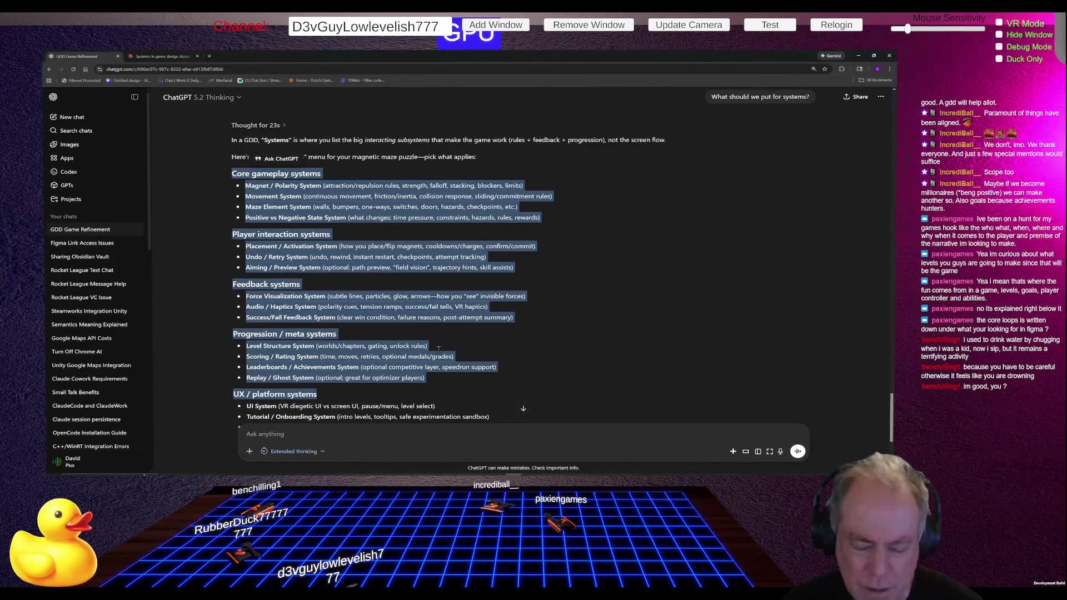
pyautogui.scroll(-2, 552, 304)
pyautogui.scroll(-2, 552, 305)
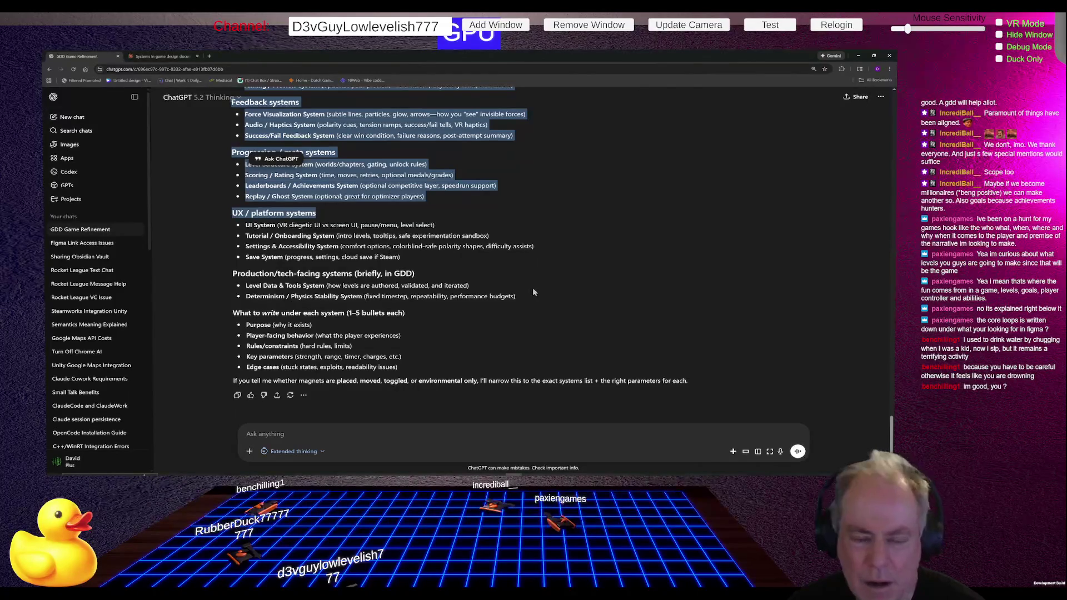
pyautogui.scroll(4, 534, 289)
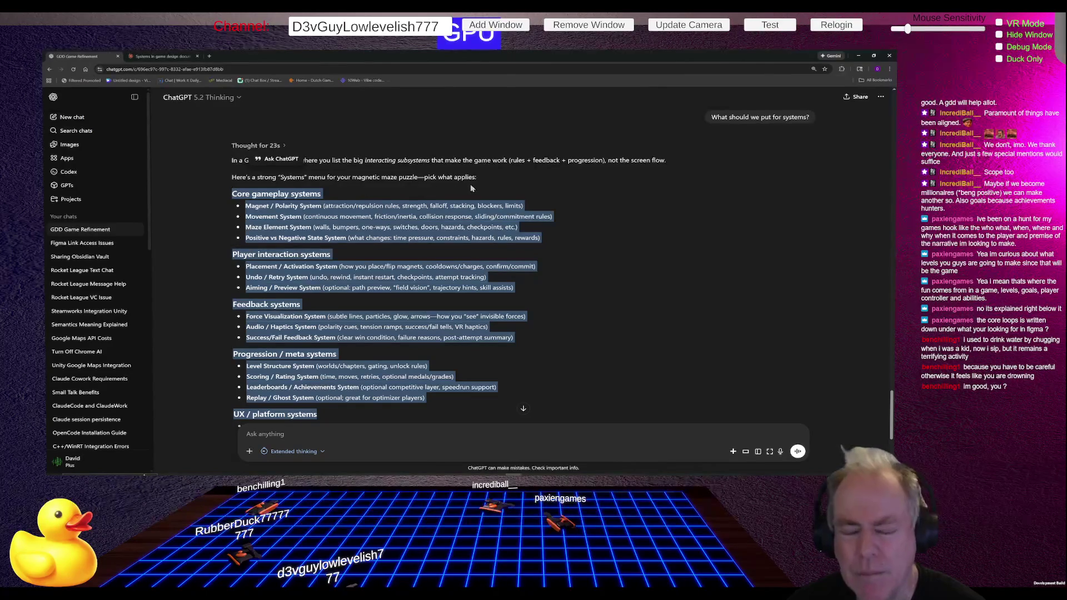
pyautogui.scroll(-1, 486, 211)
pyautogui.scroll(-2, 488, 214)
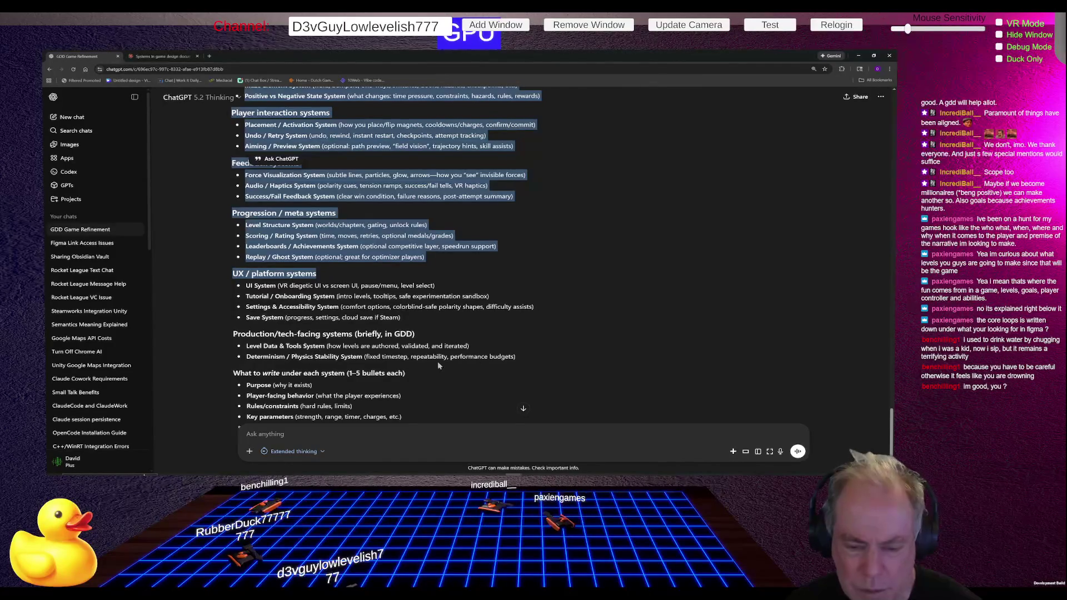
pyautogui.keyDown('shift'); pyautogui.click(537, 360); pyautogui.keyUp('shift')
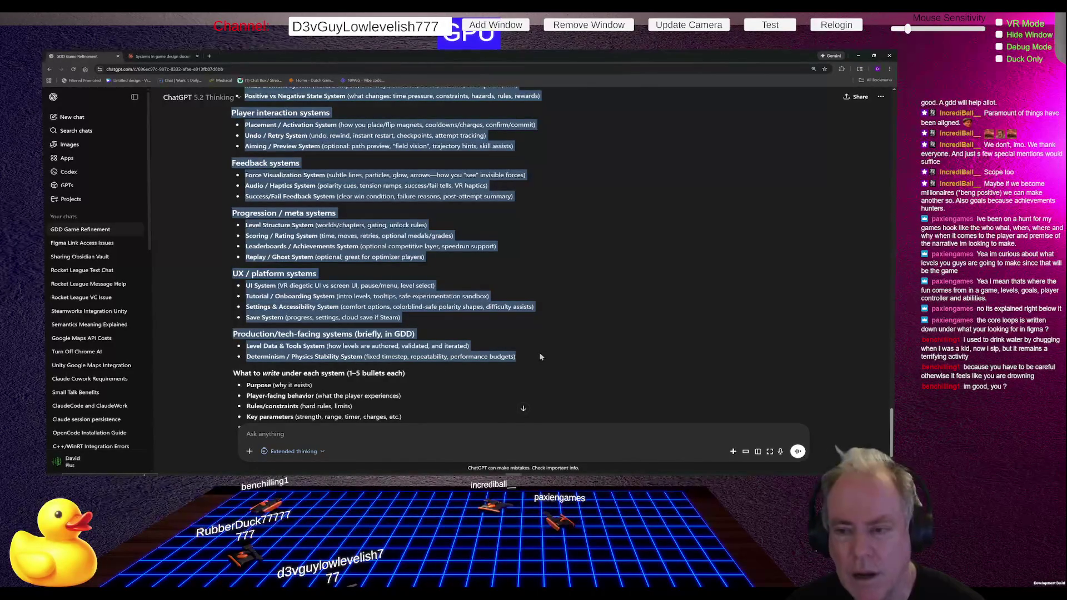
pyautogui.hotkey('alt', 'Tab')
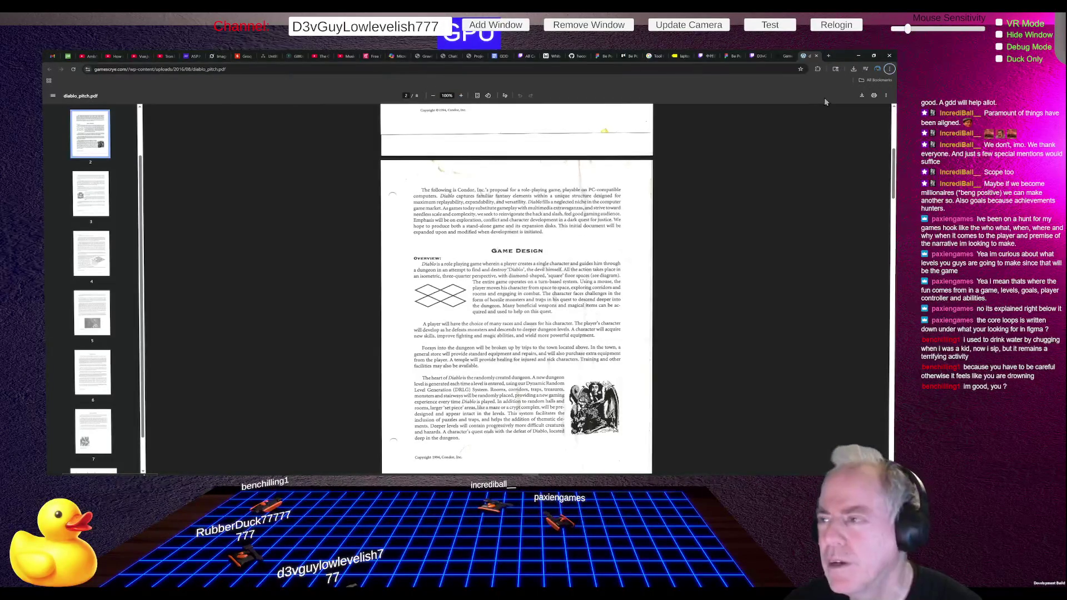
# Step: Close the Gamescrye list and diablo_pitch.pdf tabs and return to the Figma Be Positive file
pyautogui.click(783, 56)
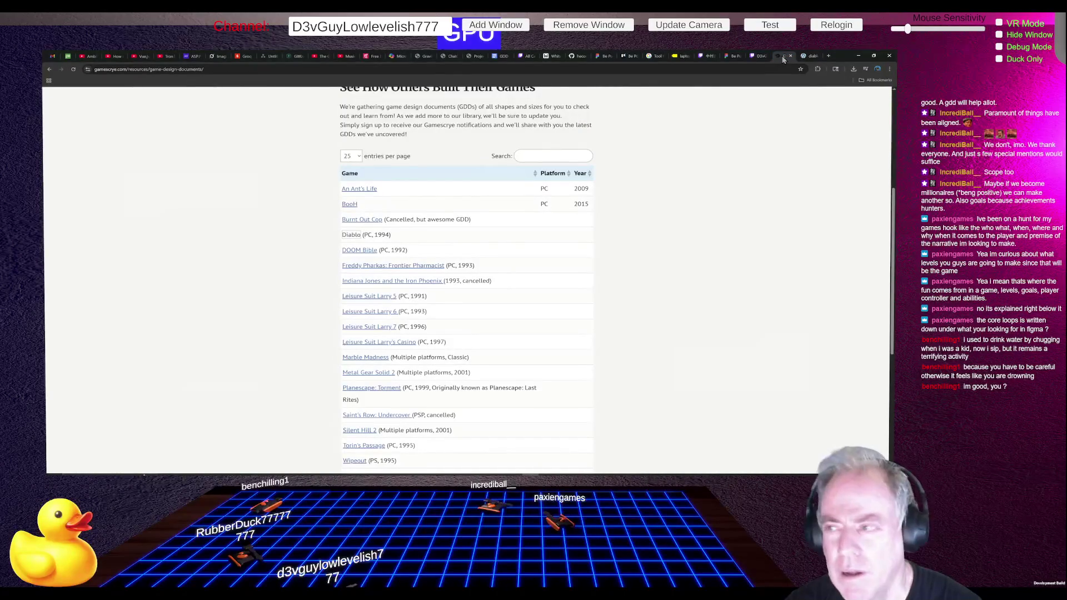
pyautogui.click(790, 56)
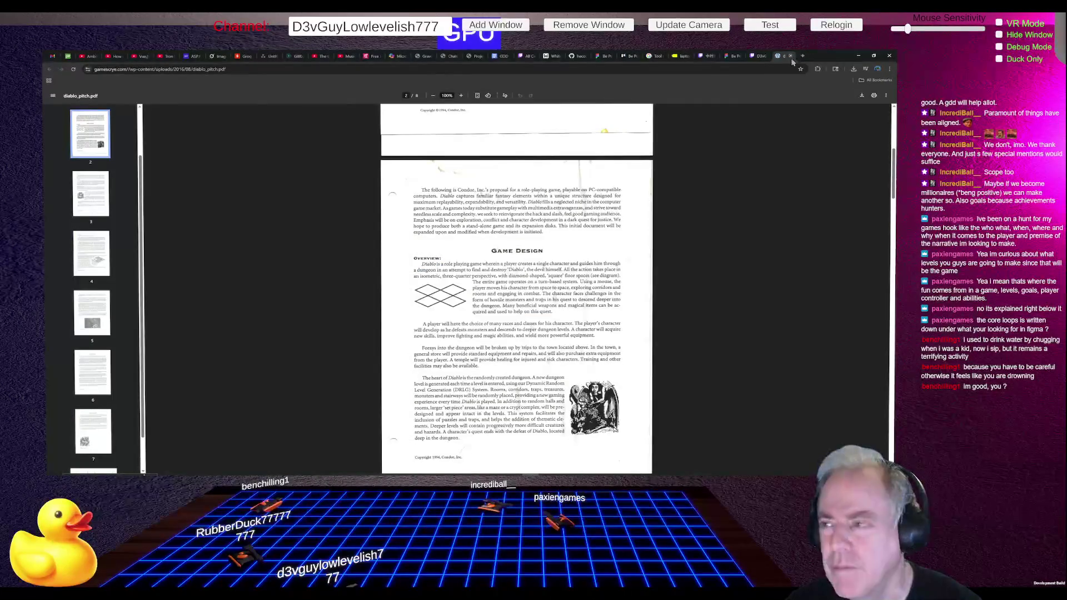
pyautogui.click(792, 57)
pyautogui.click(758, 58)
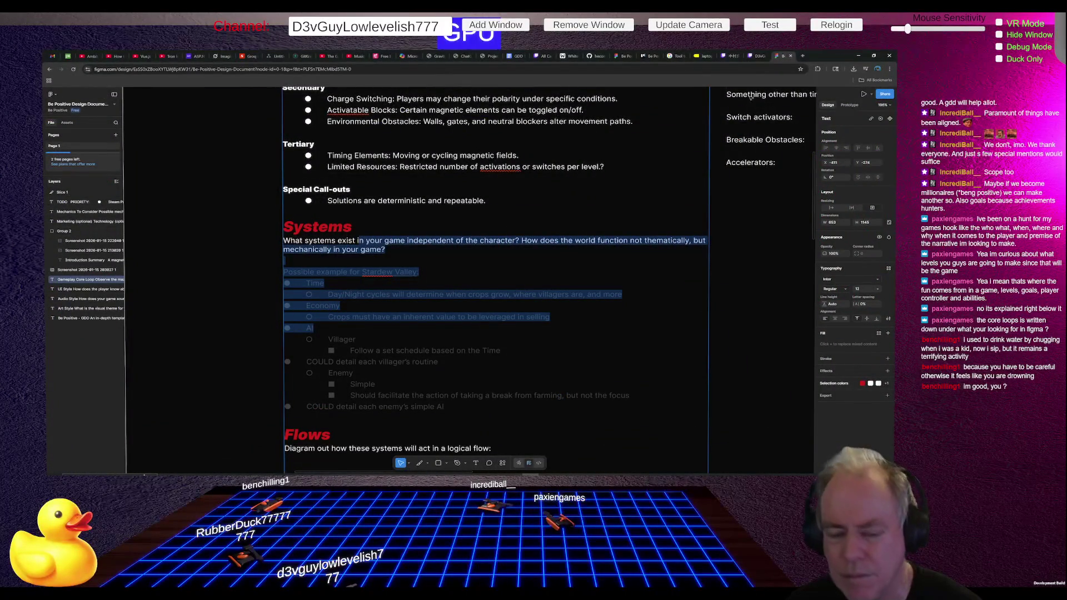
# Step: Replace the old Systems text, down to the enemy AI line, with the copied systems list
pyautogui.press('Left')
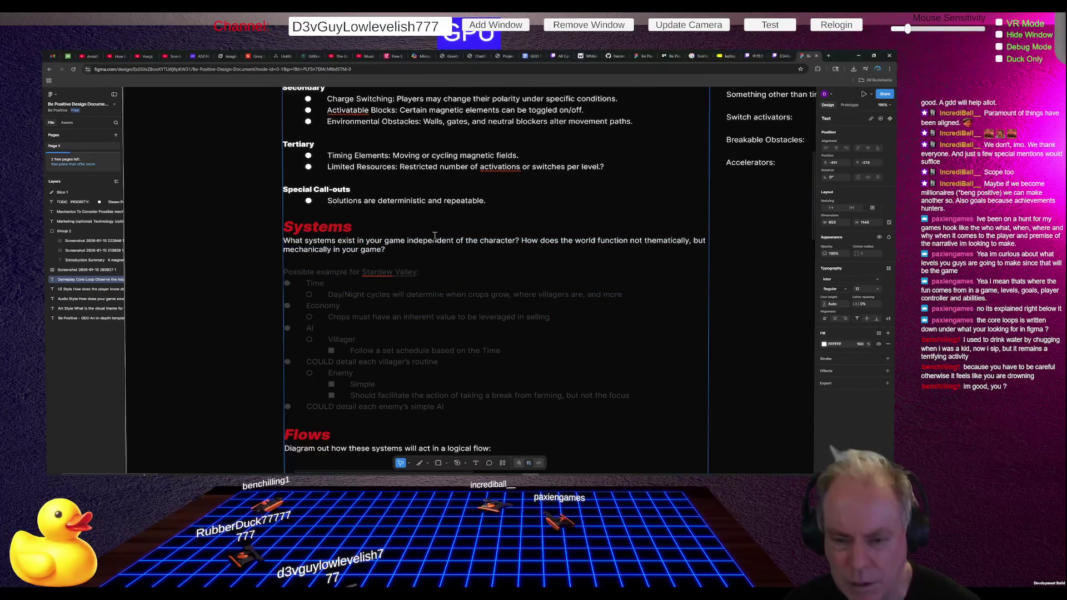
pyautogui.hotkey('shift', 'Down')
pyautogui.hotkey('shift', 'Down')
pyautogui.hotkey('shift', 'Down')
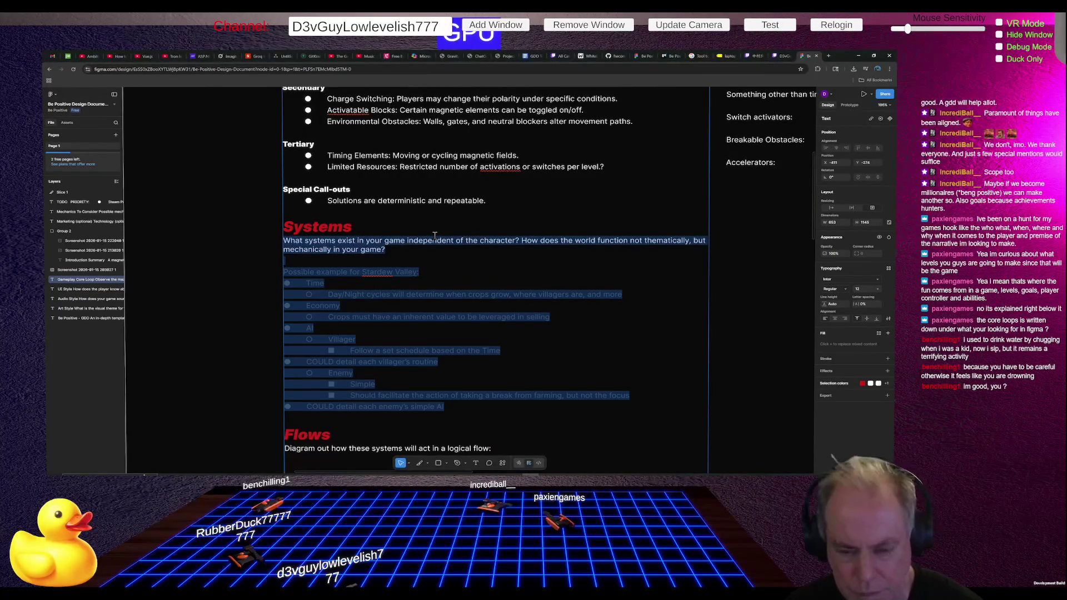
pyautogui.hotkey('ctrl', 'v')
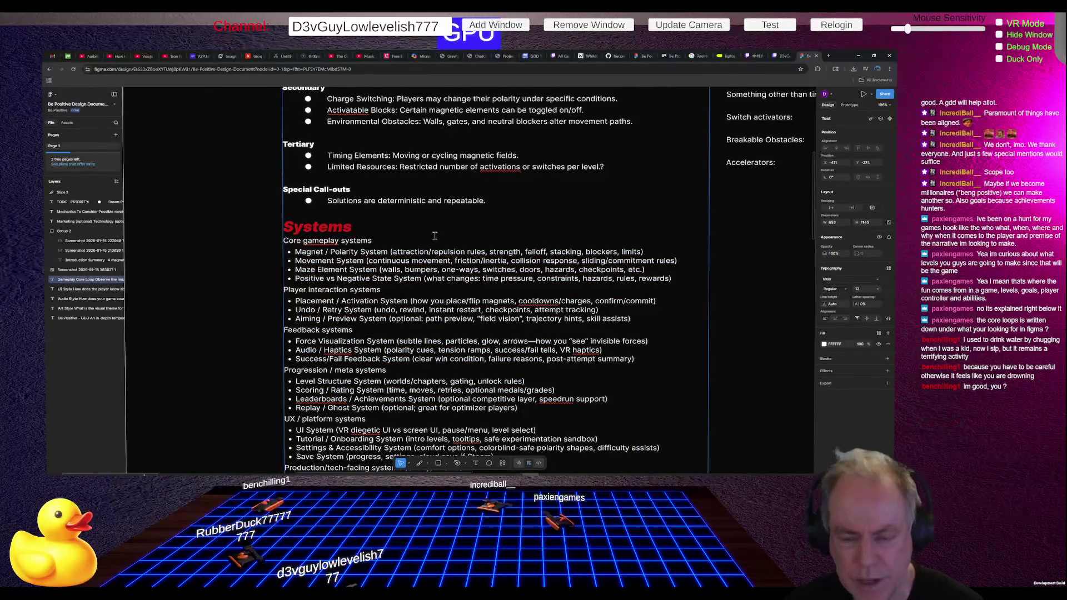
pyautogui.scroll(-2, 435, 235)
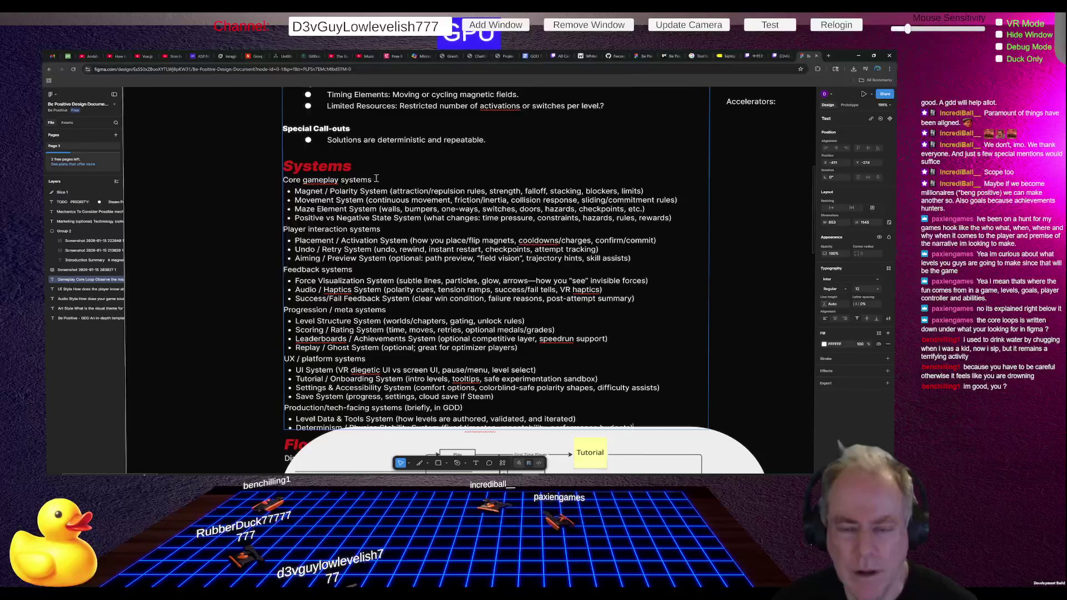
# Step: Fix the spelling so the heading reads 'Core gameplay systems', then select the Magnet line's extra details
pyautogui.rightClick(321, 183)
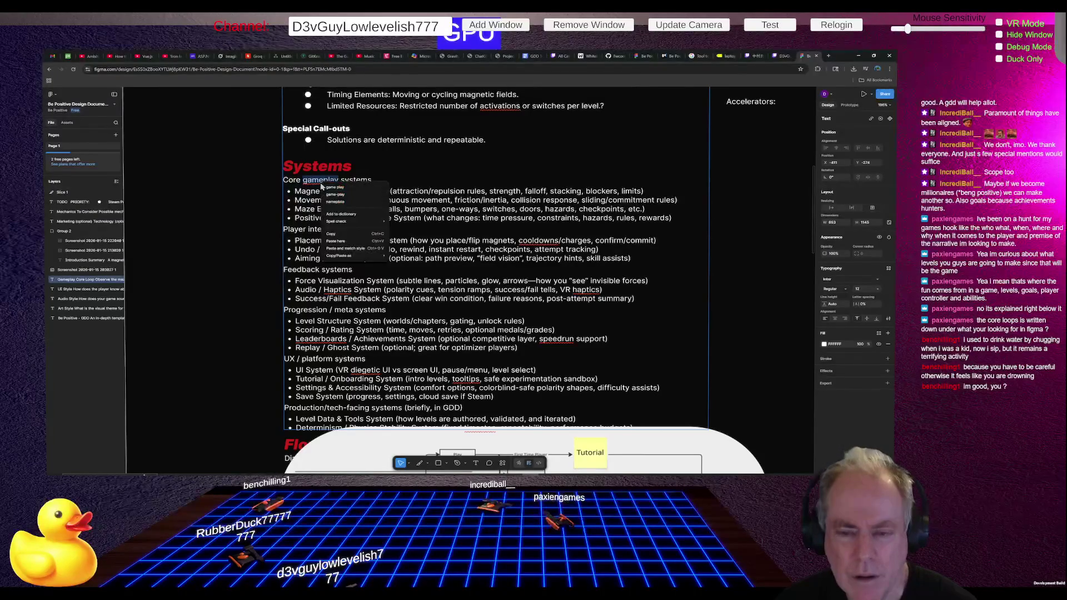
pyautogui.click(335, 187)
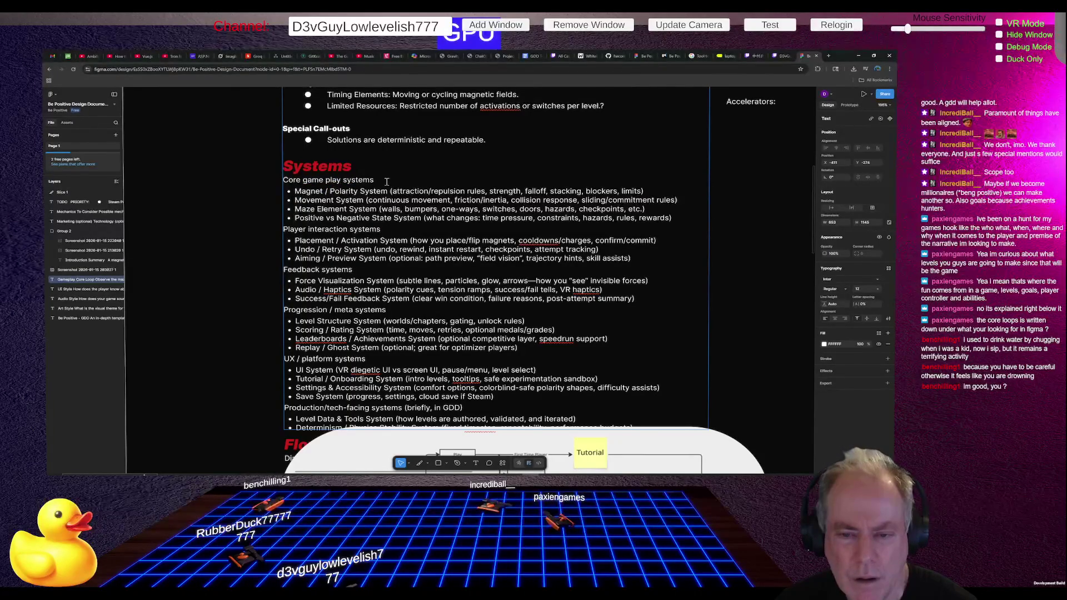
pyautogui.hotkey('alt', 'Tab')
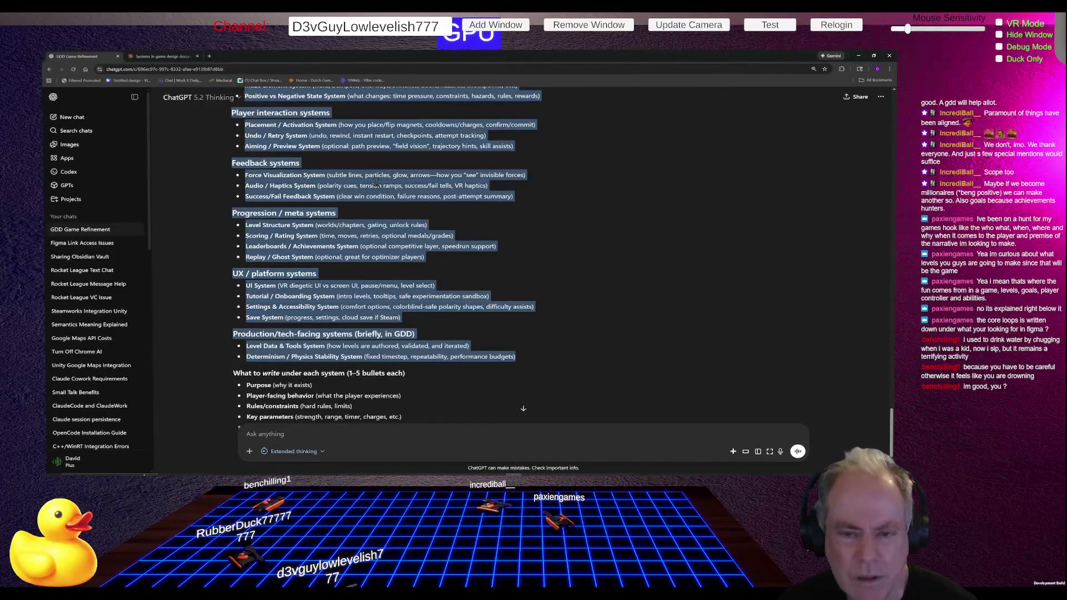
pyautogui.click(465, 209)
pyautogui.scroll(3, 461, 197)
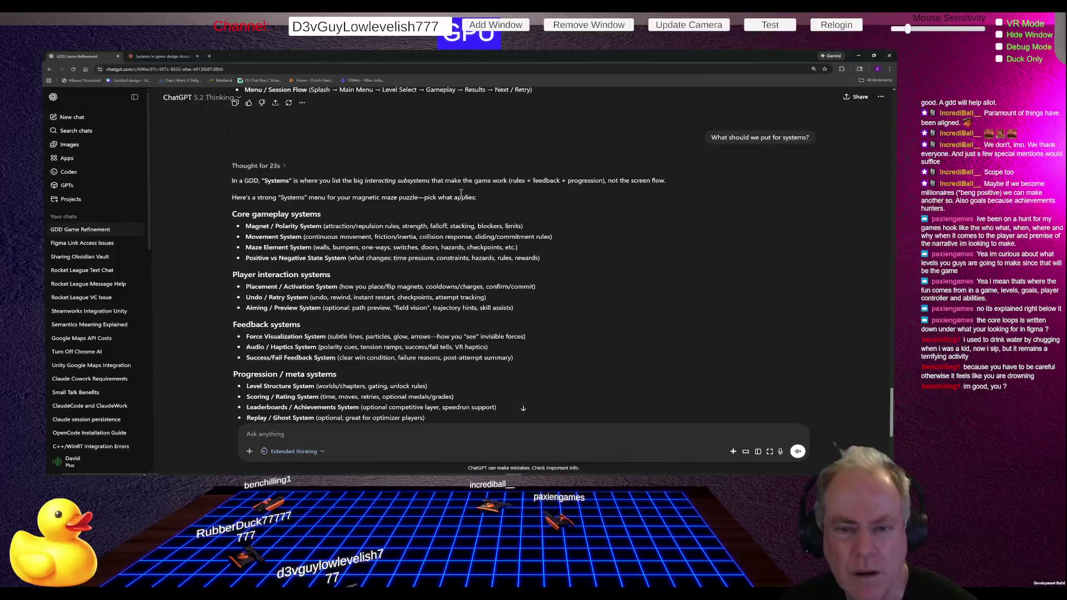
pyautogui.hotkey('alt', 'Tab')
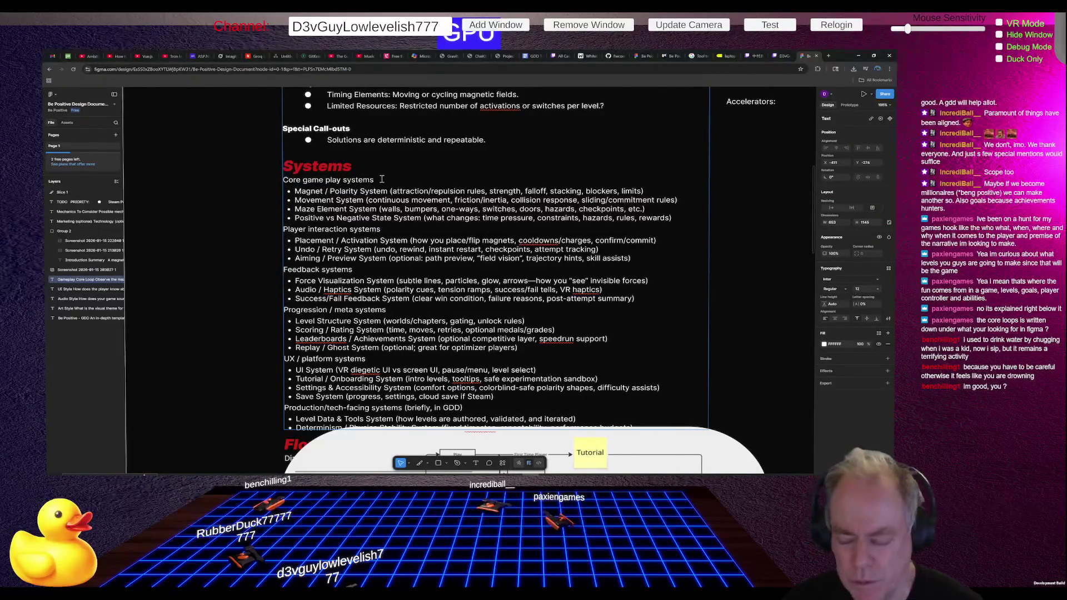
pyautogui.hotkey('ctrl', 'Left')
pyautogui.hotkey('ctrl', 'Left')
pyautogui.press('BackSpace')
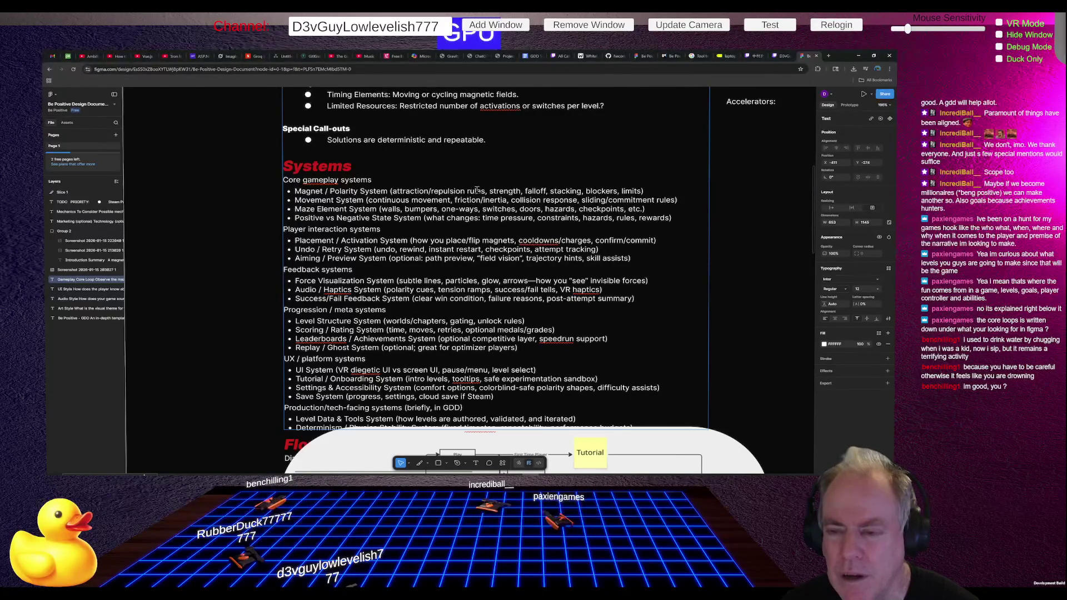
pyautogui.moveTo(465, 191); pyautogui.dragTo(644, 190)
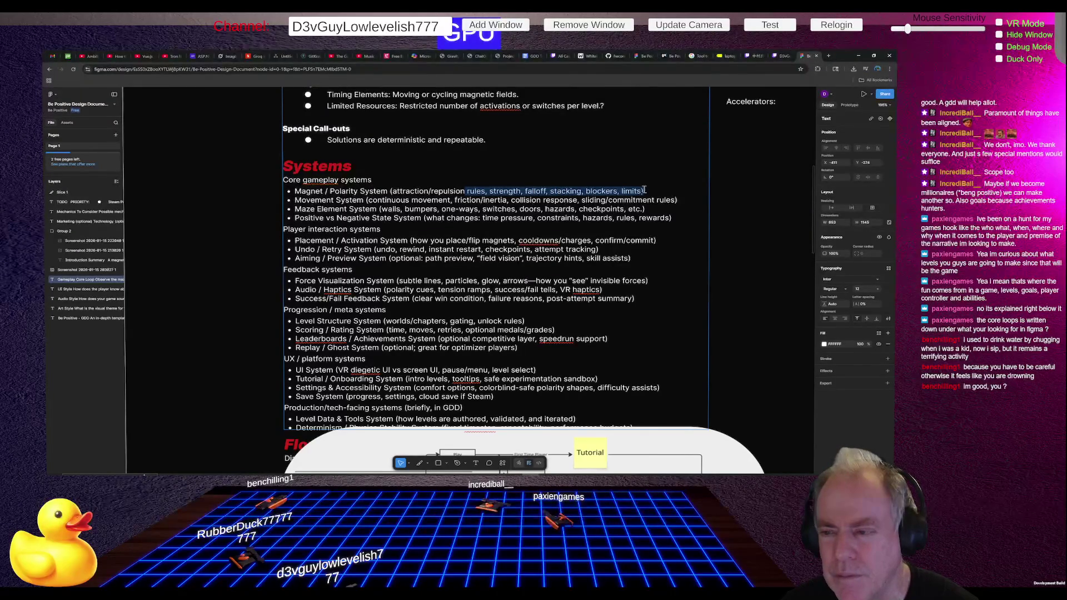
# Step: Trim the Magnet / Polarity System entry to a colon followed by attraction/repulsion
pyautogui.press('BackSpace')
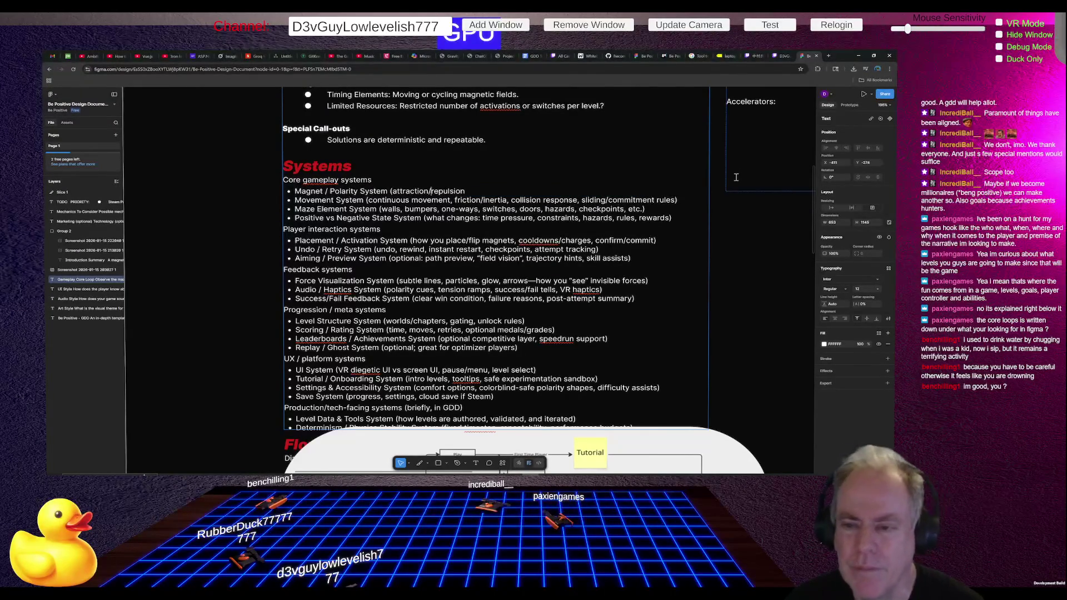
pyautogui.hotkey('ctrl', 'Left')
pyautogui.hotkey('ctrl', 'Left')
pyautogui.hotkey('ctrl', 'Left')
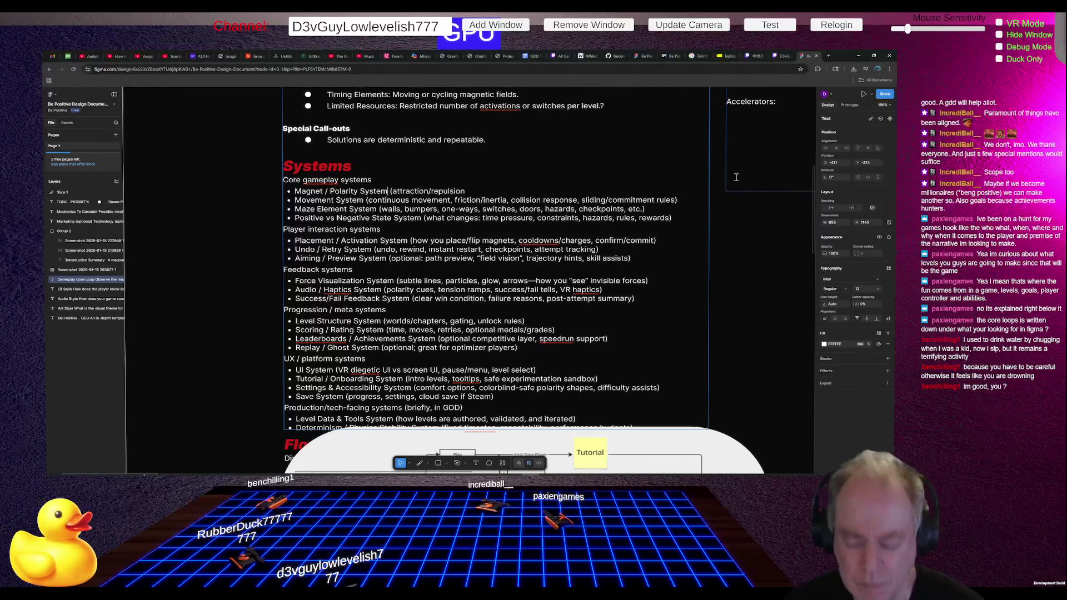
pyautogui.write(':')
pyautogui.press('Delete')
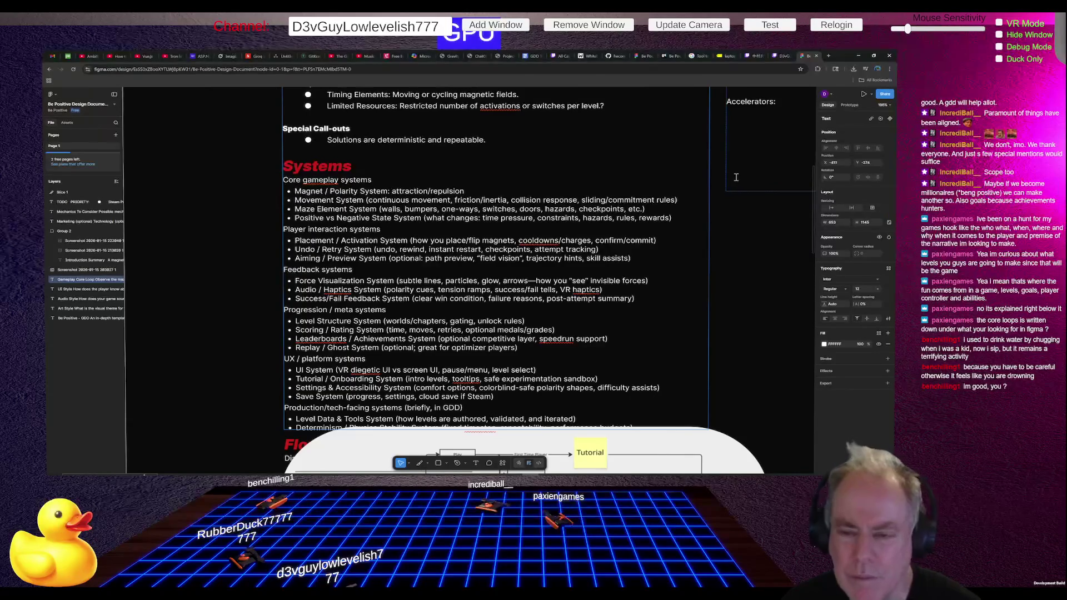
# Step: Shorten the Movement System entry to a colon description, replacing friction/inertia and collision with 'repulsive'
pyautogui.hotkey('ctrl', 'Left')
pyautogui.hotkey('ctrl', 'Left')
pyautogui.hotkey('ctrl', 'Left')
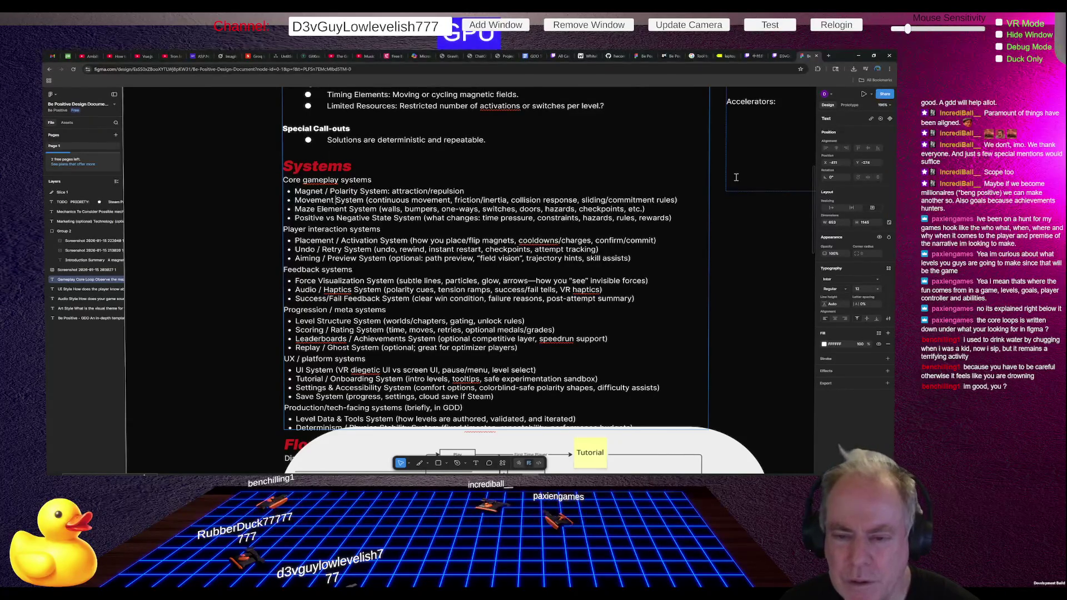
pyautogui.write(':')
pyautogui.press('Right')
pyautogui.press('Delete')
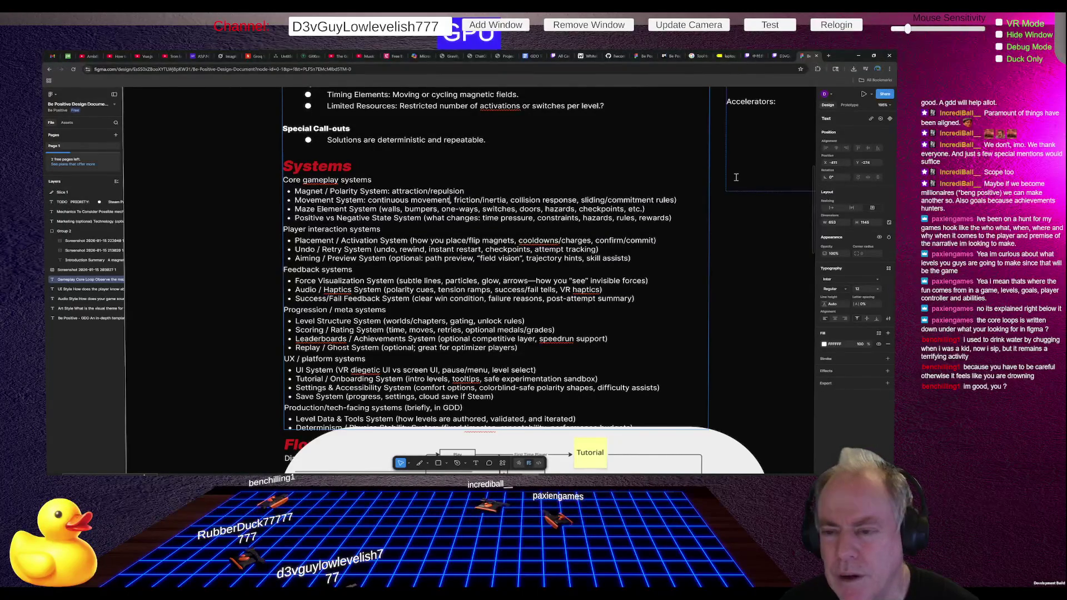
pyautogui.hotkey('ctrl', 'shift', 'Right')
pyautogui.hotkey('ctrl', 'shift', 'Right')
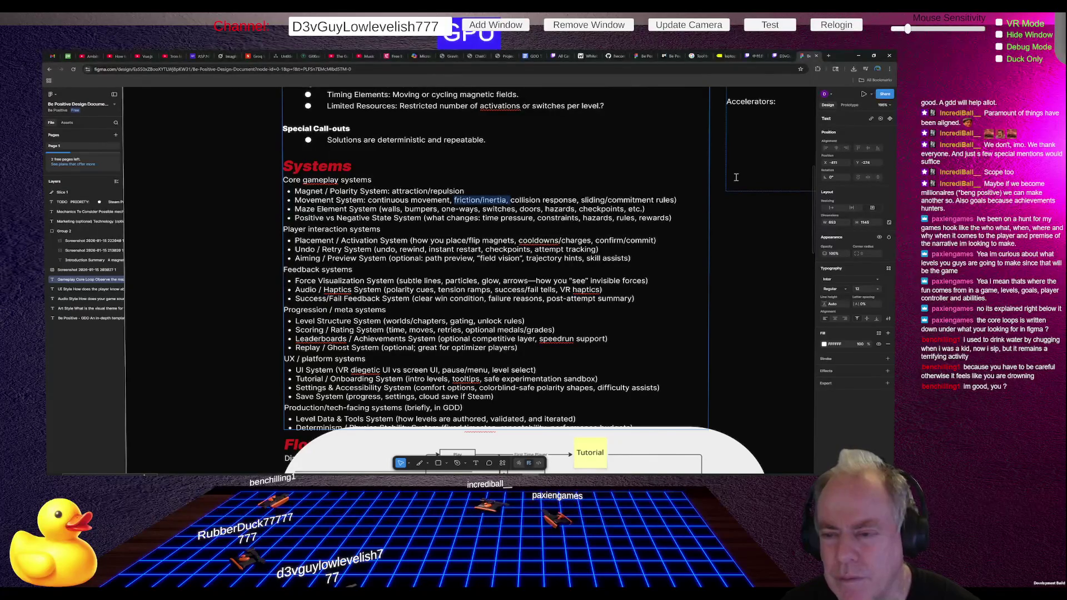
pyautogui.hotkey('ctrl', 'shift', 'Right')
pyautogui.write('repulsive')
pyautogui.hotkey('ctrl', 'Right')
pyautogui.hotkey('ctrl', 'Right')
pyautogui.hotkey('ctrl', 'shift', 'Right')
pyautogui.hotkey('ctrl', 'shift', 'Right')
pyautogui.hotkey('ctrl', 'shift', 'Right')
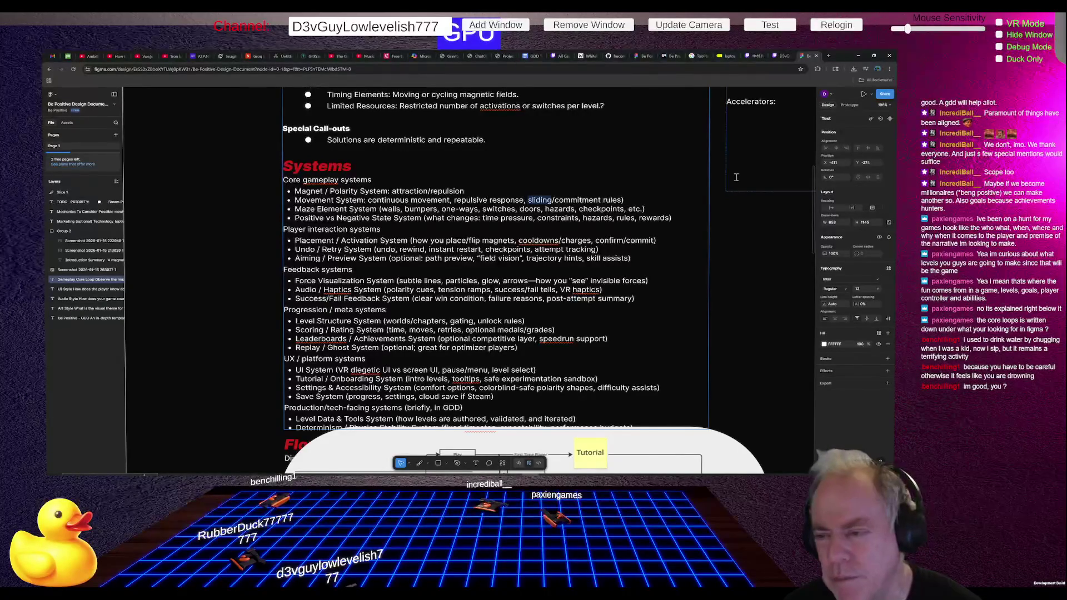
pyautogui.press('BackSpace')
pyautogui.press('BackSpace')
pyautogui.press('BackSpace')
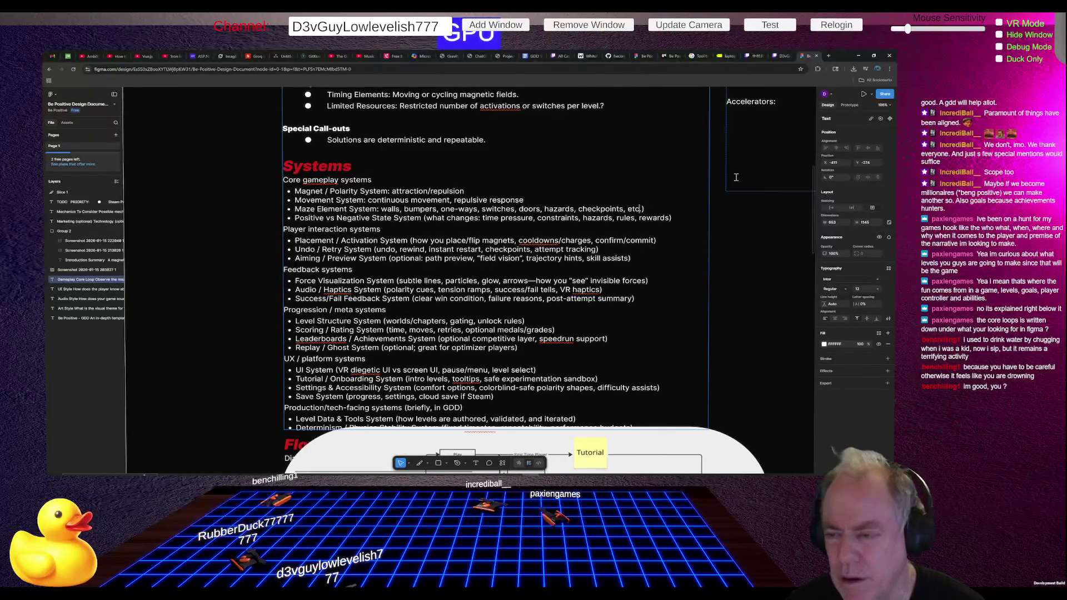
# Step: Remove 'checkpoints, etc.' from the Maze Element entry, keeping hazards
pyautogui.hotkey('ctrl', 'shift', 'Left')
pyautogui.hotkey('ctrl', 'shift', 'Left')
pyautogui.hotkey('ctrl', 'shift', 'Left')
pyautogui.hotkey('ctrl', 'shift', 'Right')
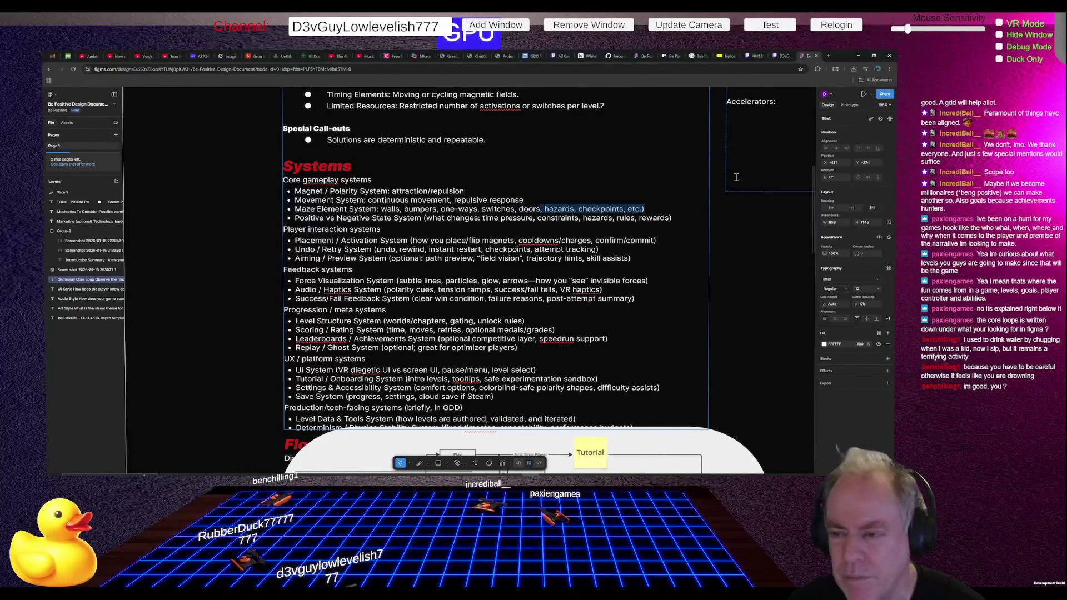
pyautogui.hotkey('ctrl', 'shift', 'Right')
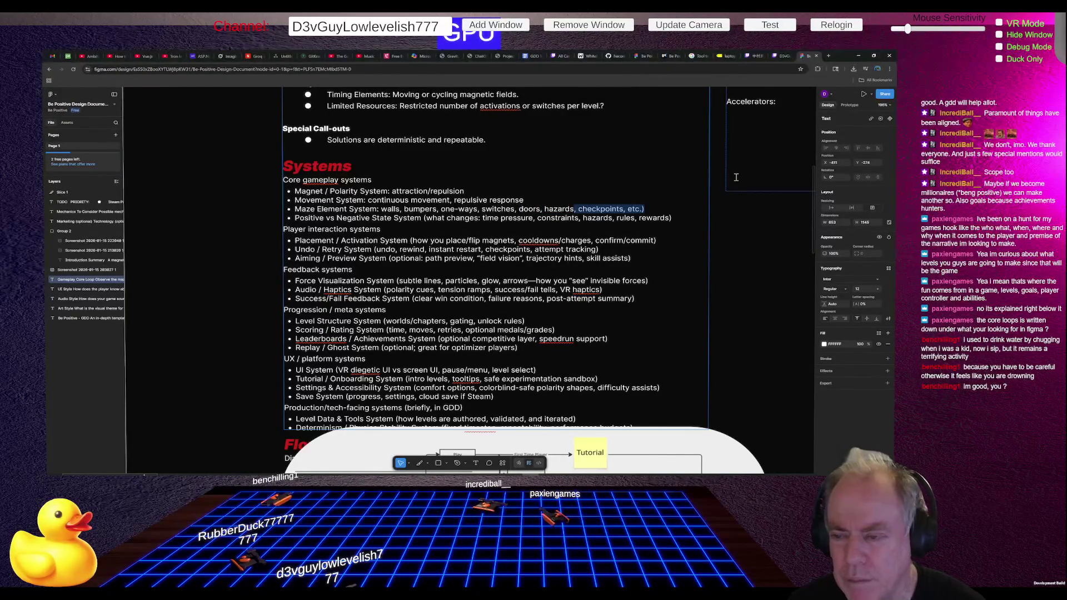
pyautogui.press('BackSpace')
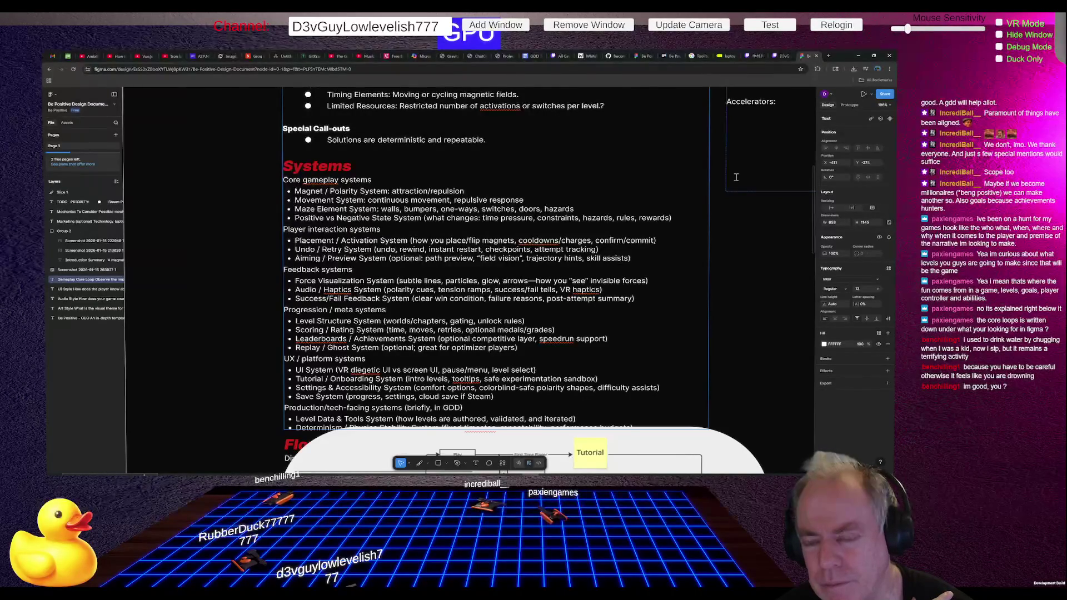
# Step: Replace the Positive vs Negative State System description with ': Reverse Charges'
pyautogui.press('Delete')
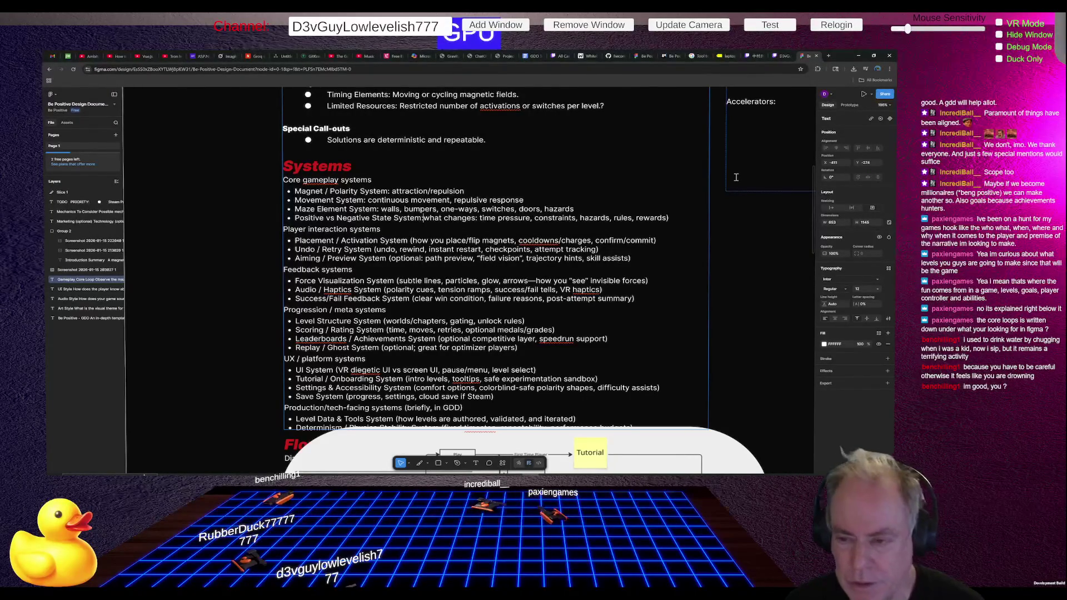
pyautogui.write(': Reverse Charges')
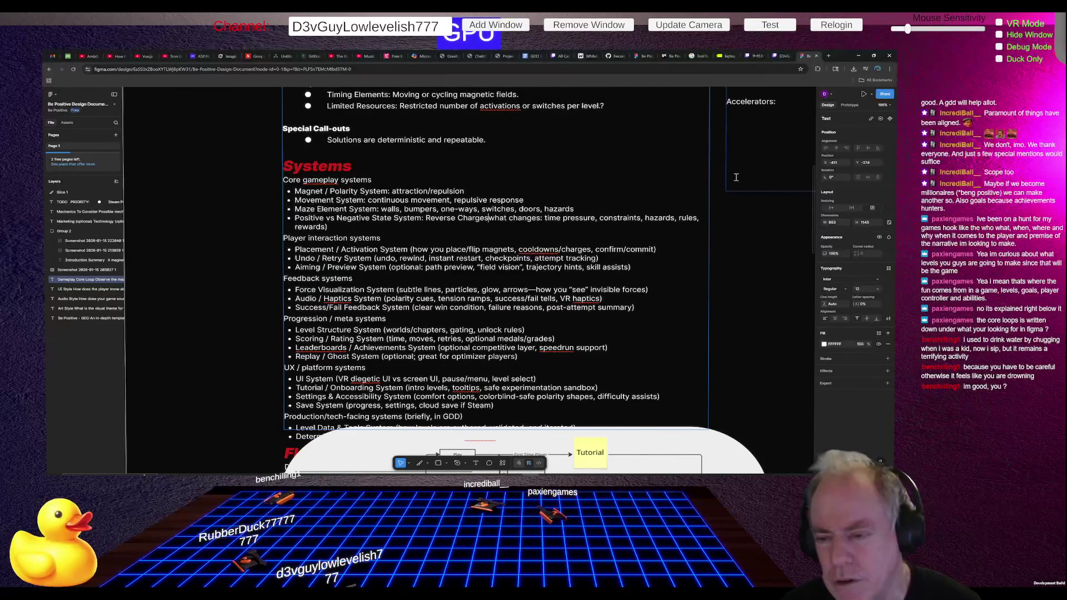
pyautogui.hotkey('shift', 'Down')
pyautogui.press('Delete')
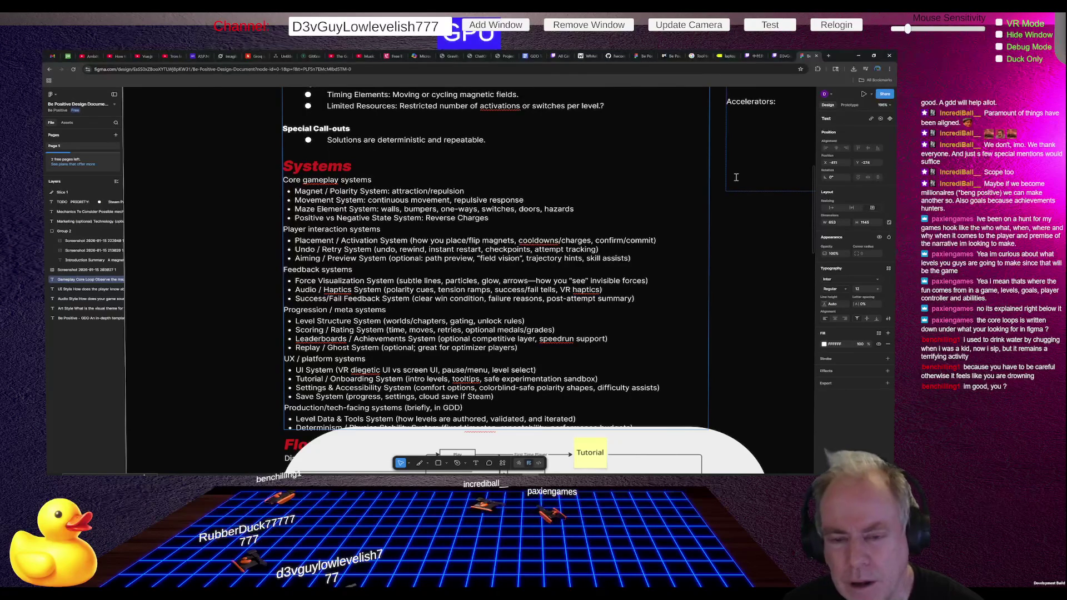
pyautogui.hotkey('alt', 'Tab')
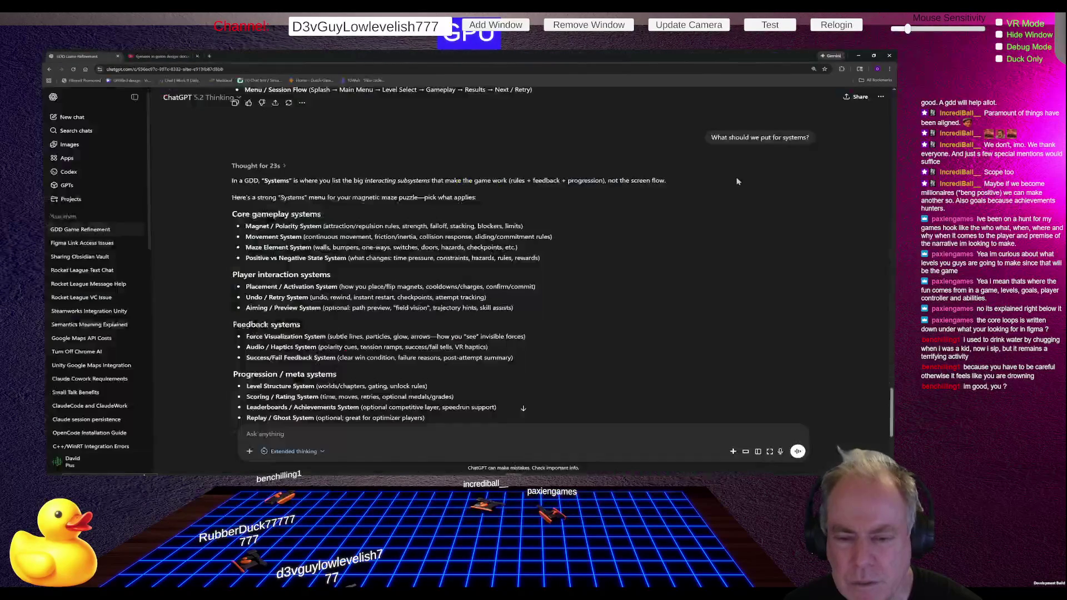
# Step: Insert blank lines after Reverse Charges and above the Feedback, Progression / meta and UX / platform groups
pyautogui.hotkey('alt', 'Tab')
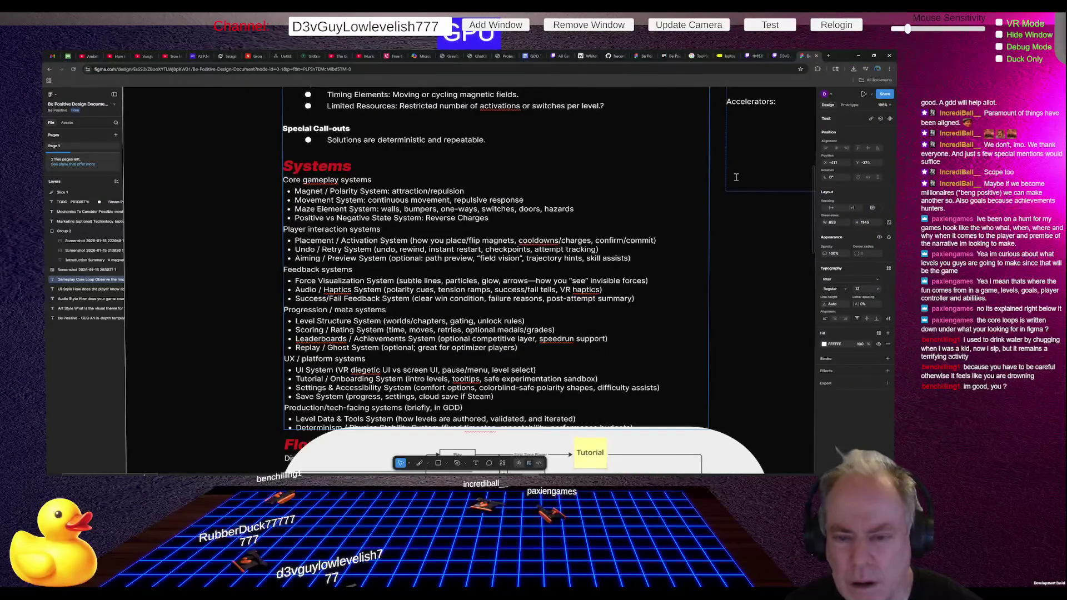
pyautogui.press('Return')
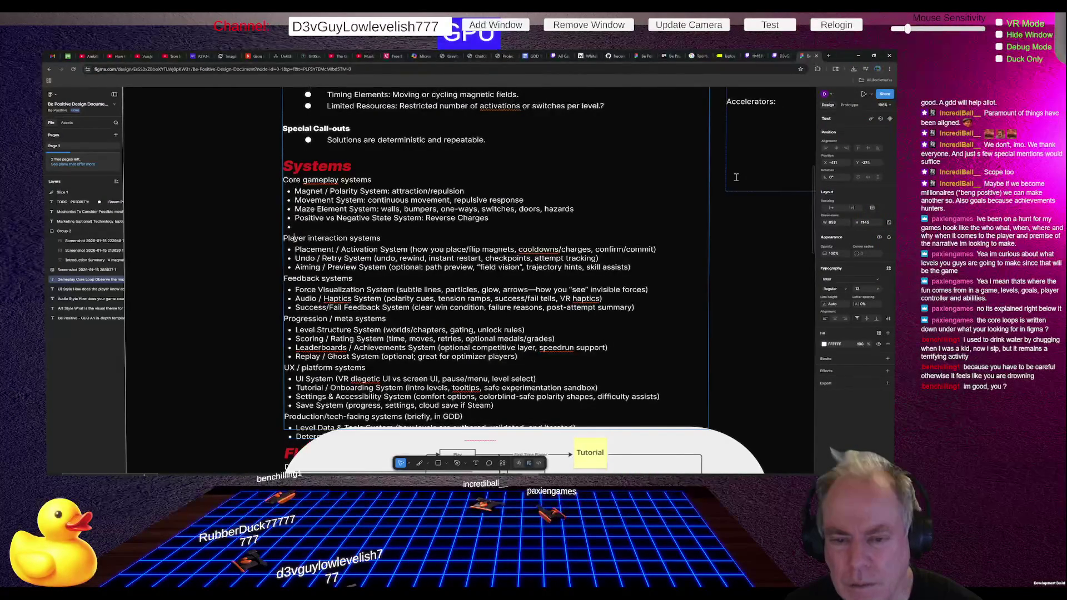
pyautogui.press('Return')
pyautogui.press('Down')
pyautogui.press('Down')
pyautogui.press('Down')
pyautogui.press('Return')
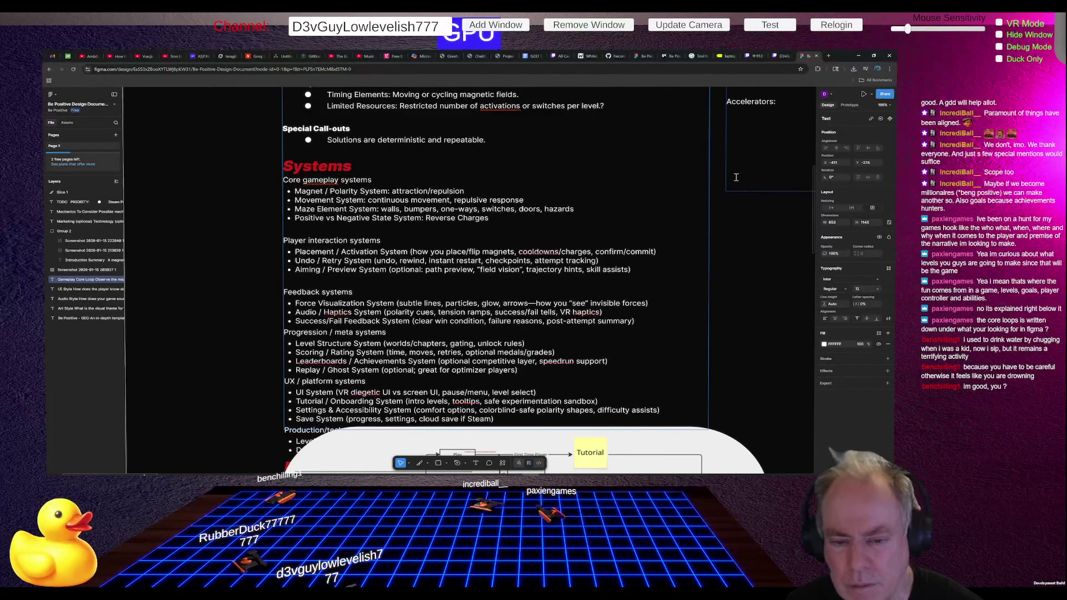
pyautogui.press('Down')
pyautogui.press('Down')
pyautogui.press('Down')
pyautogui.press('Return')
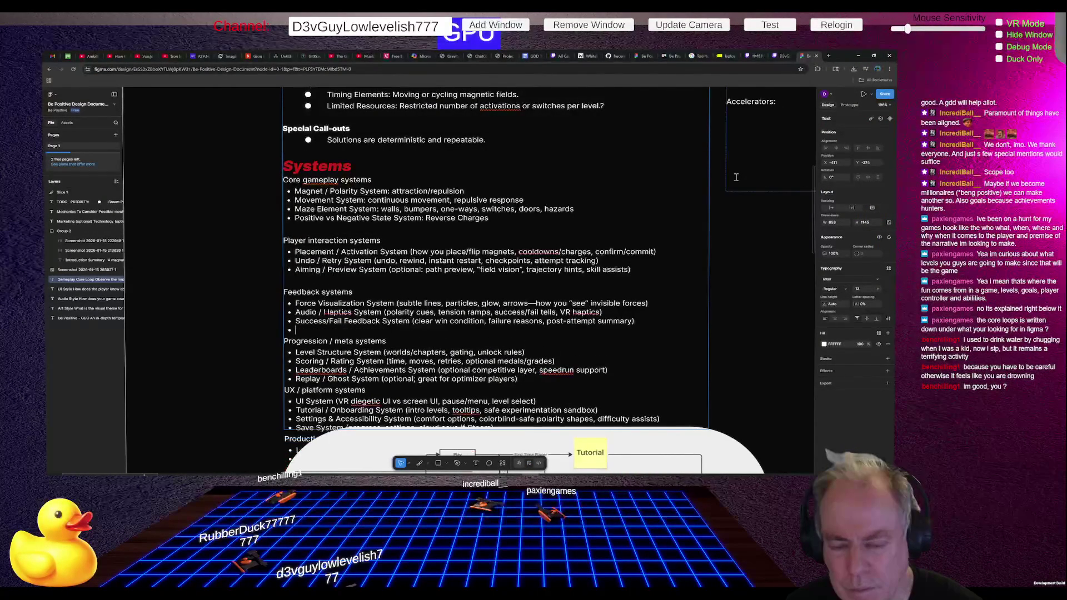
pyautogui.press('Down')
pyautogui.press('Down')
pyautogui.press('Return')
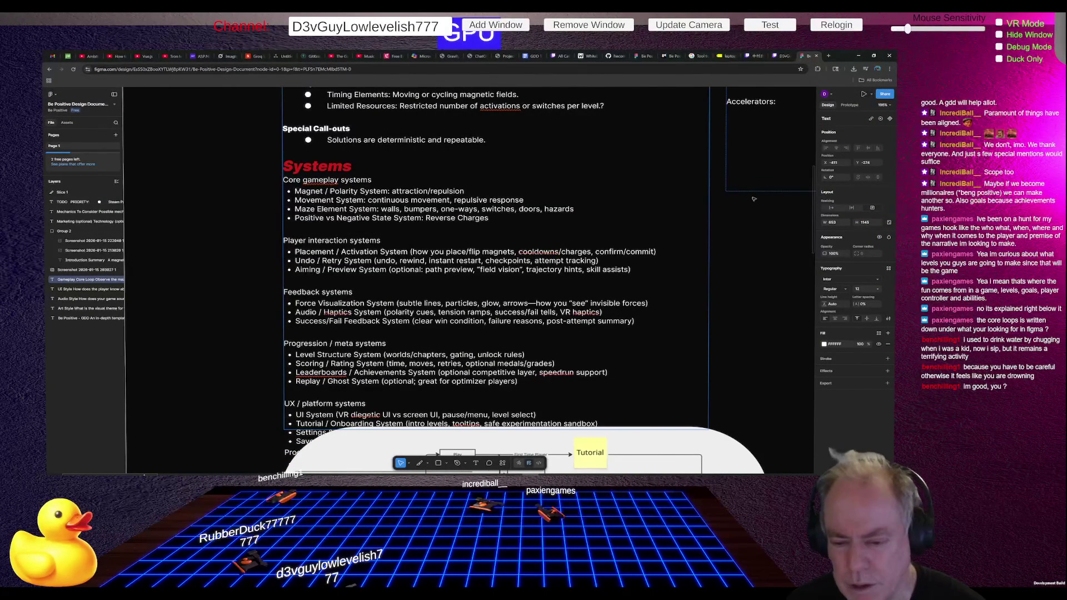
# Step: Scroll down to the flowchart and select the flow diagram image under the text block
pyautogui.scroll(-3, 688, 194)
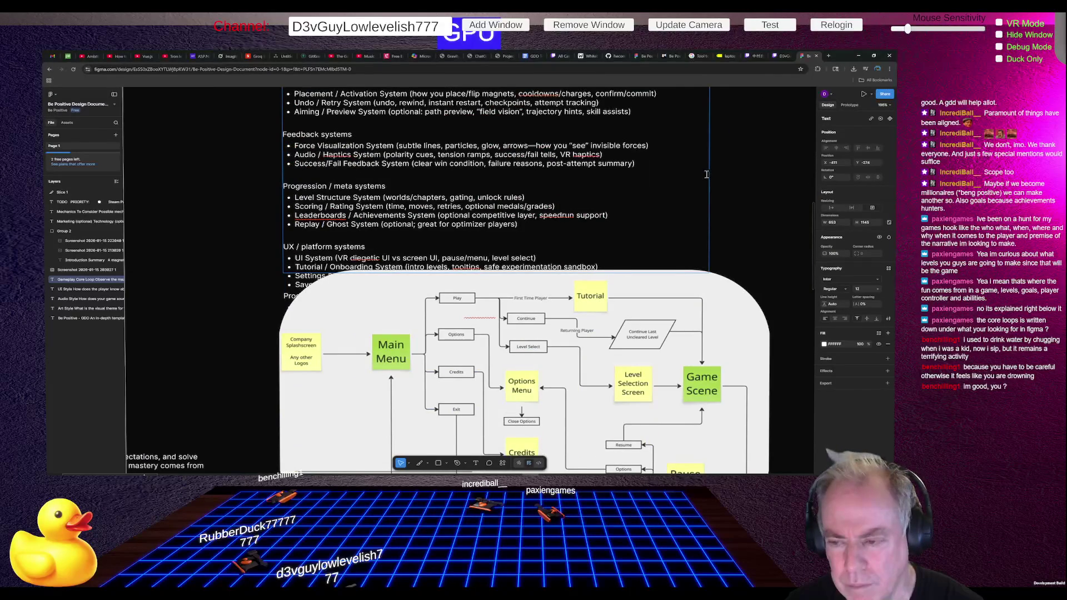
pyautogui.scroll(-3, 707, 173)
pyautogui.keyDown('ctrl'); pyautogui.scroll(-3, 592, 227); pyautogui.keyUp('ctrl')
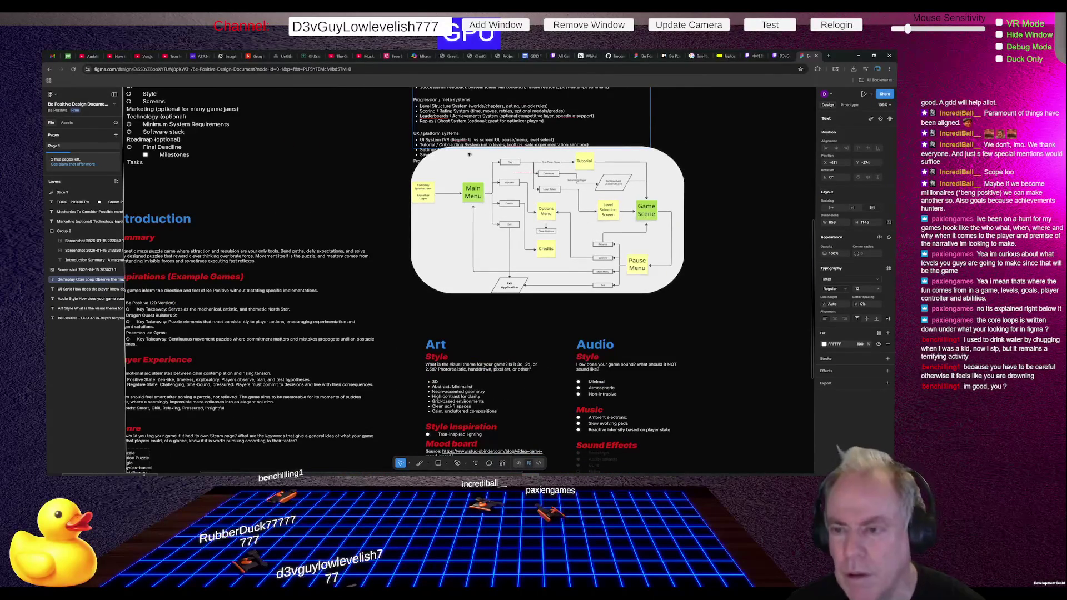
pyautogui.click(498, 179)
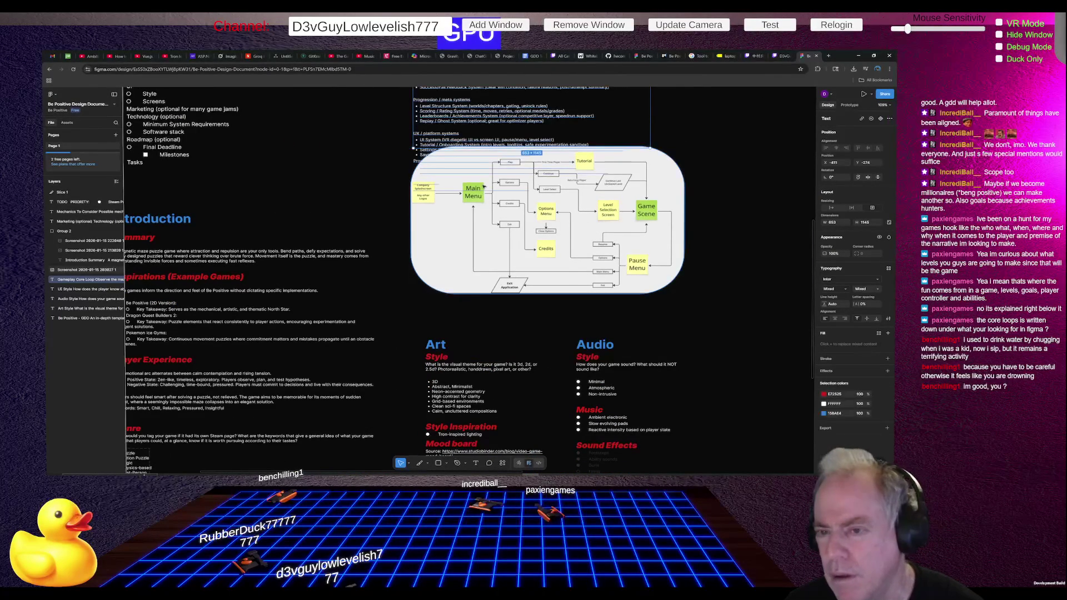
pyautogui.click(450, 254)
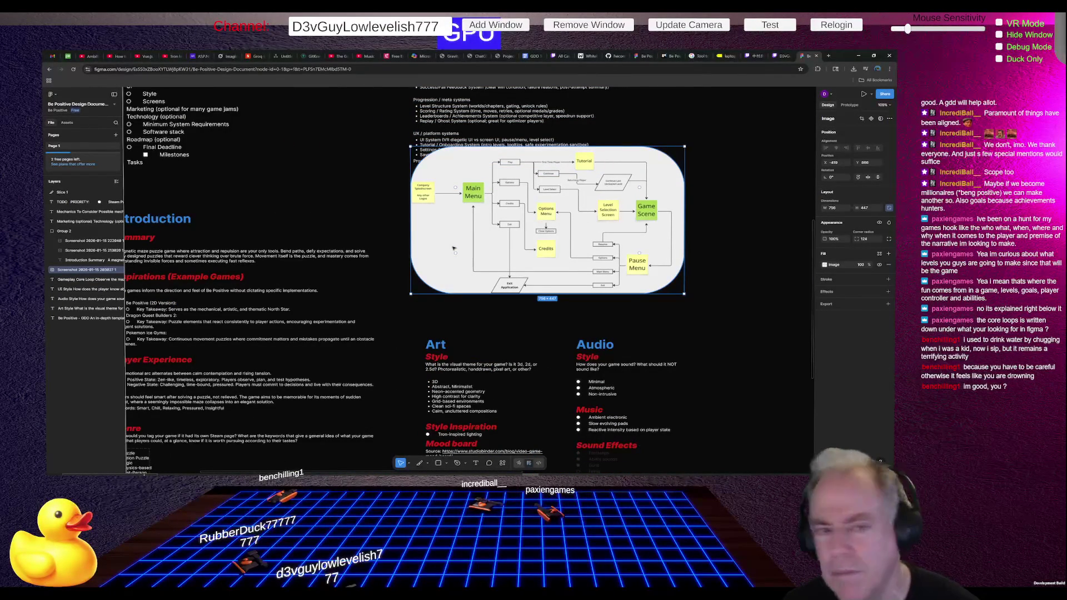
pyautogui.rightClick(450, 244)
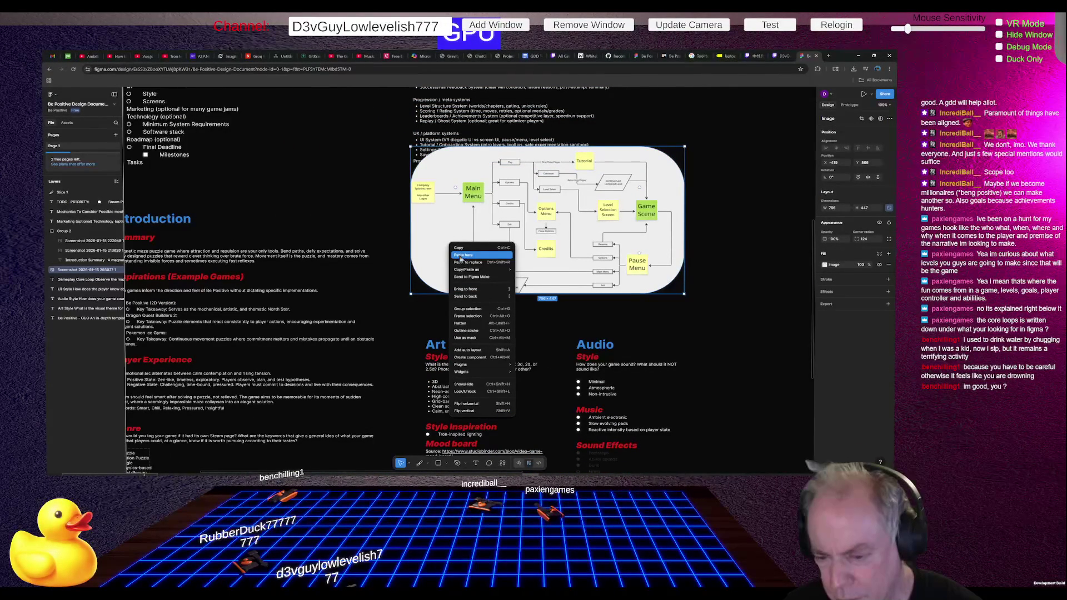
pyautogui.click(435, 226)
# Step: Drag the flowchart image down and nudge it with Shift+Down to clear the Flows heading
pyautogui.rightClick(435, 225)
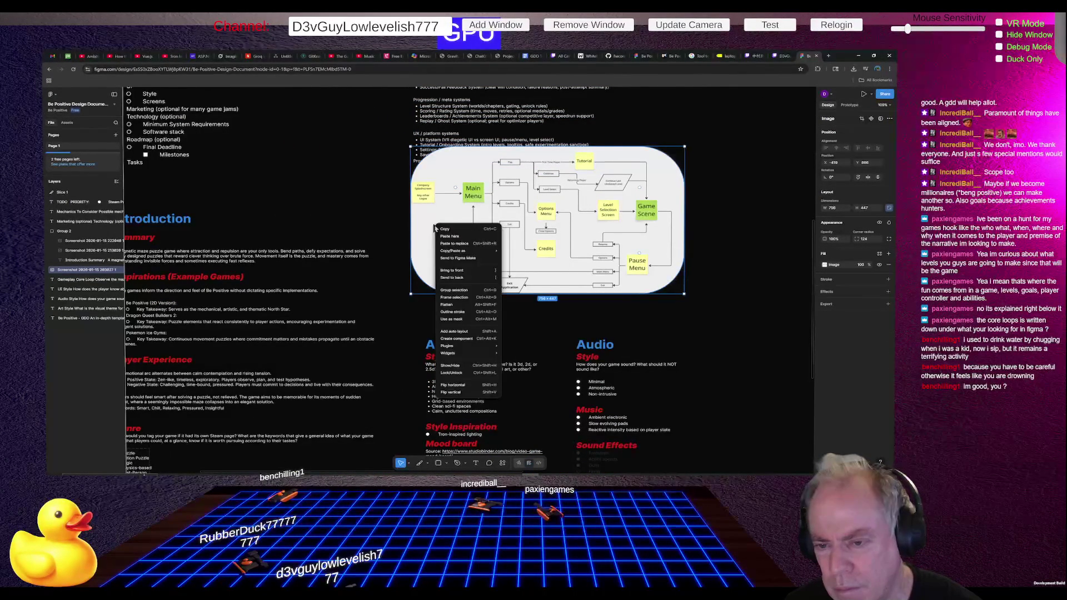
pyautogui.click(456, 270)
pyautogui.moveTo(422, 253); pyautogui.dragTo(453, 309)
pyautogui.moveTo(452, 267)
pyautogui.mouseDown()
pyautogui.moveTo(452, 280)
pyautogui.moveTo(417, 270)
pyautogui.mouseUp()
pyautogui.hotkey('shift', 'Down')
pyautogui.hotkey('shift', 'Down')
pyautogui.hotkey('shift', 'Down')
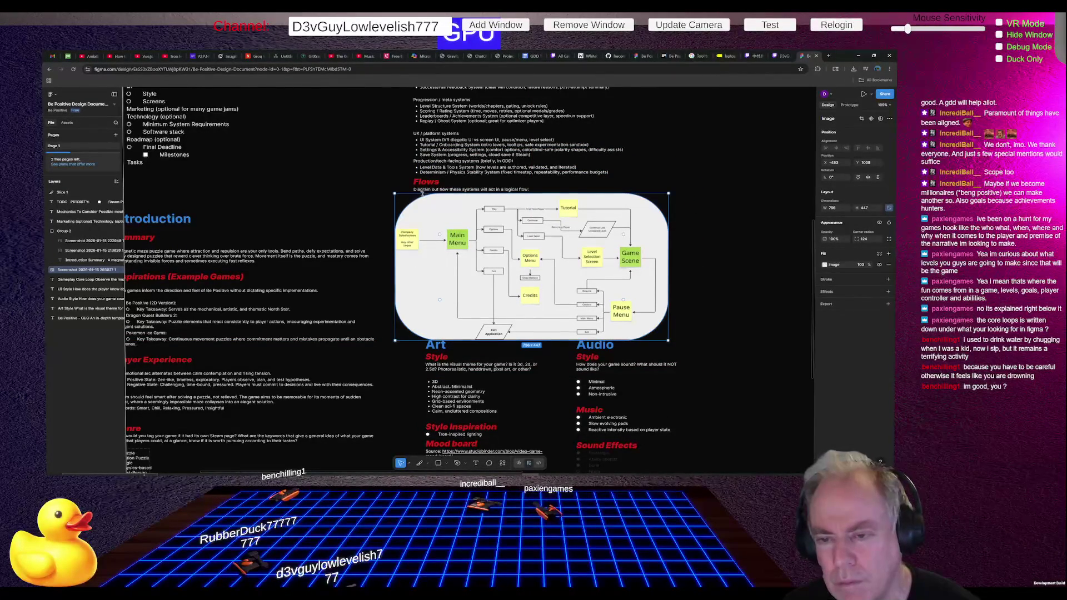
pyautogui.click(420, 190)
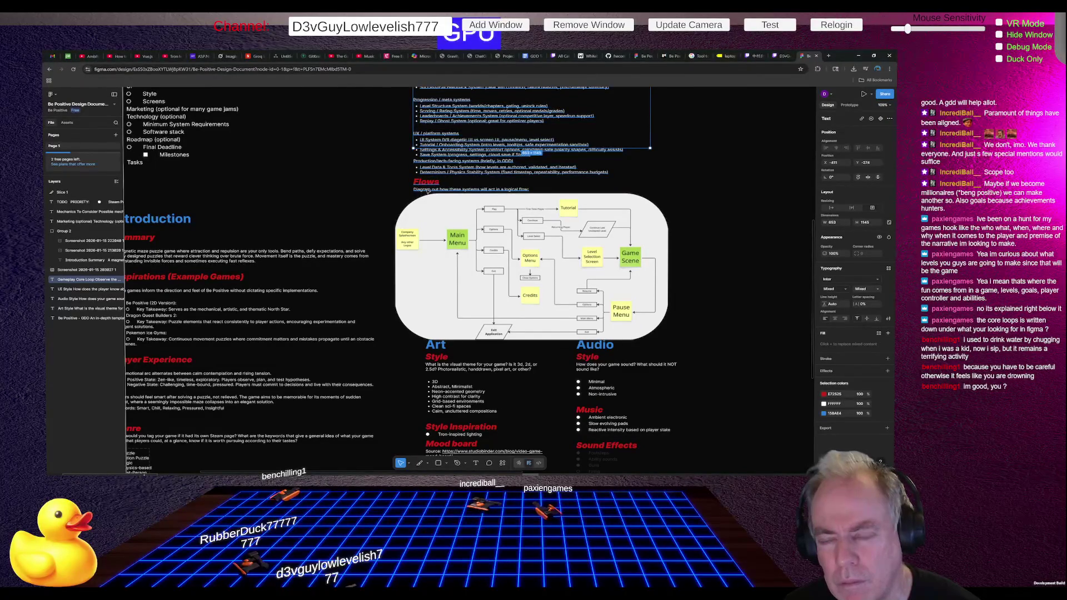
# Step: Stretch the text block's bottom edge down to make it taller
pyautogui.scroll(8, 426, 193)
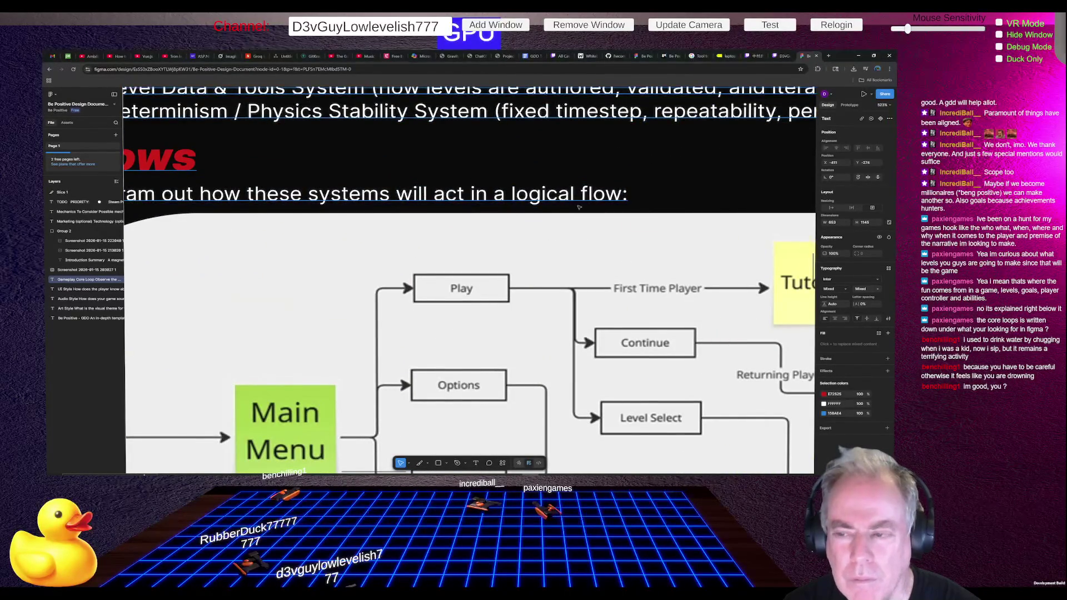
pyautogui.scroll(-2, 579, 206)
pyautogui.scroll(-3, 356, 309)
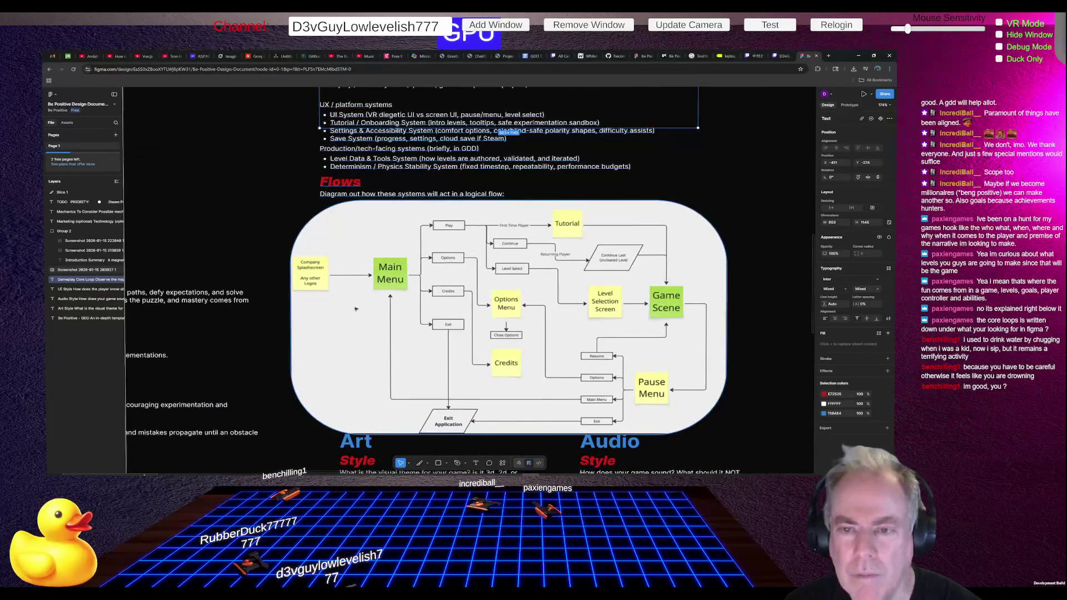
pyautogui.scroll(-2, 356, 309)
pyautogui.moveTo(457, 185); pyautogui.dragTo(462, 237)
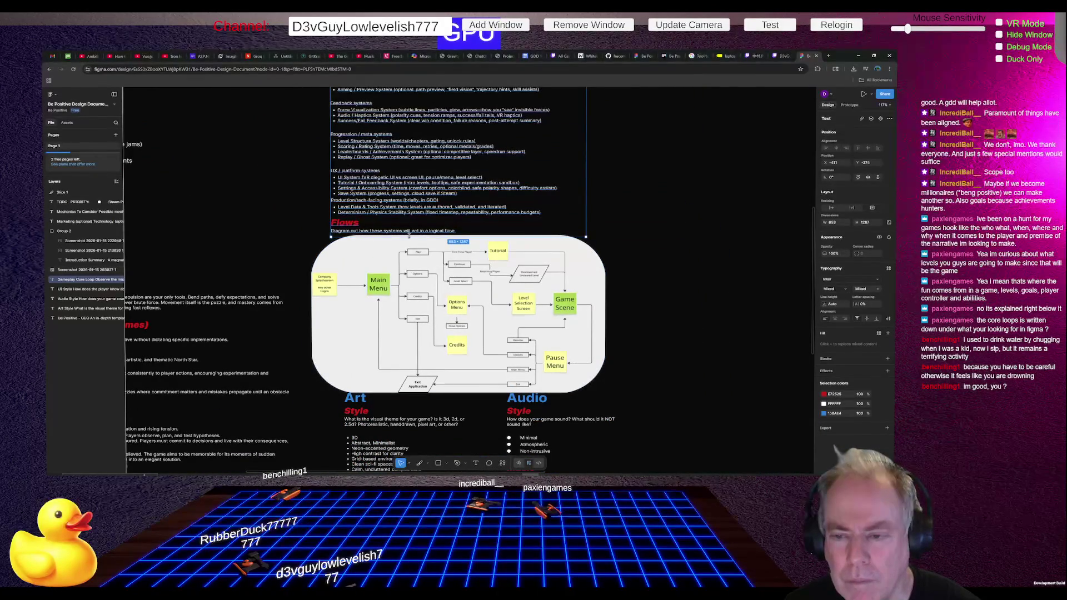
# Step: Delete the 'Diagram out how these systems will act in a logical flow:' line under Flows
pyautogui.doubleClick(407, 231)
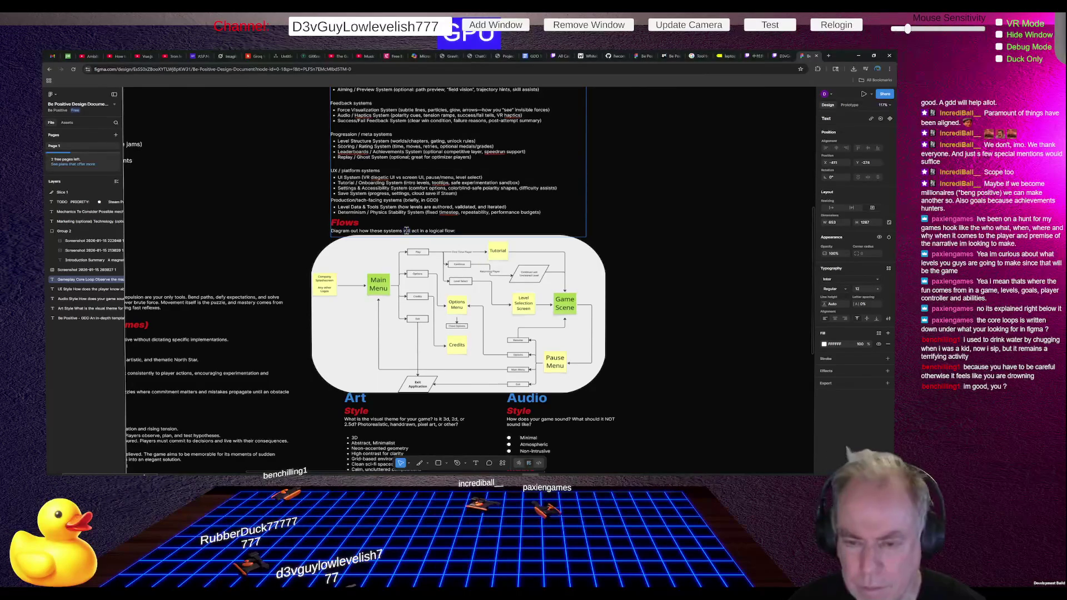
pyautogui.tripleClick(407, 231)
pyautogui.press('BackSpace')
pyautogui.press('BackSpace')
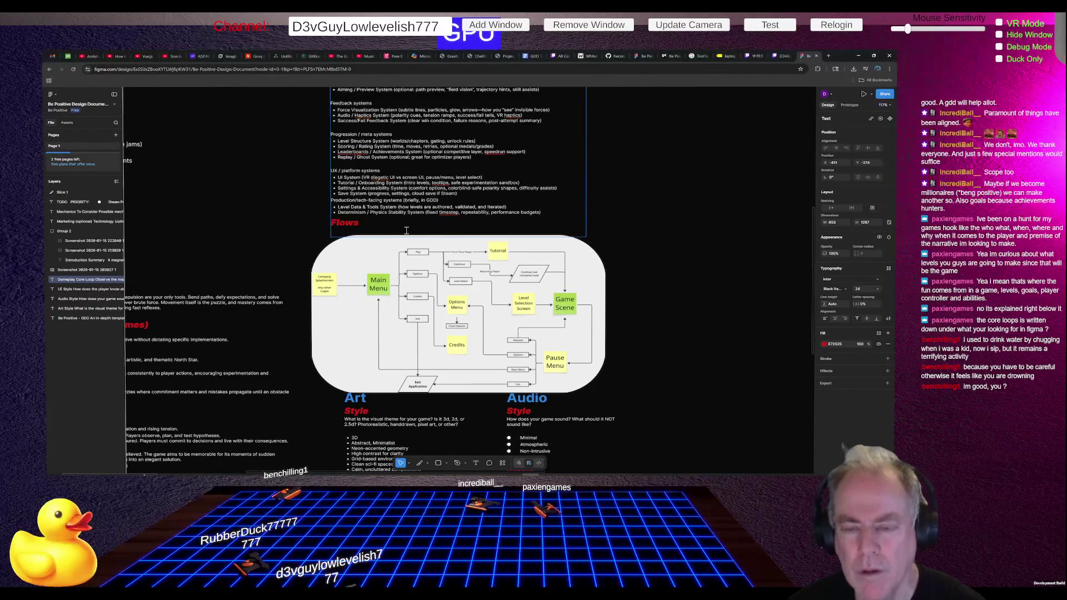
pyautogui.hotkey('ctrl', 'z')
pyautogui.hotkey('ctrl', 'z')
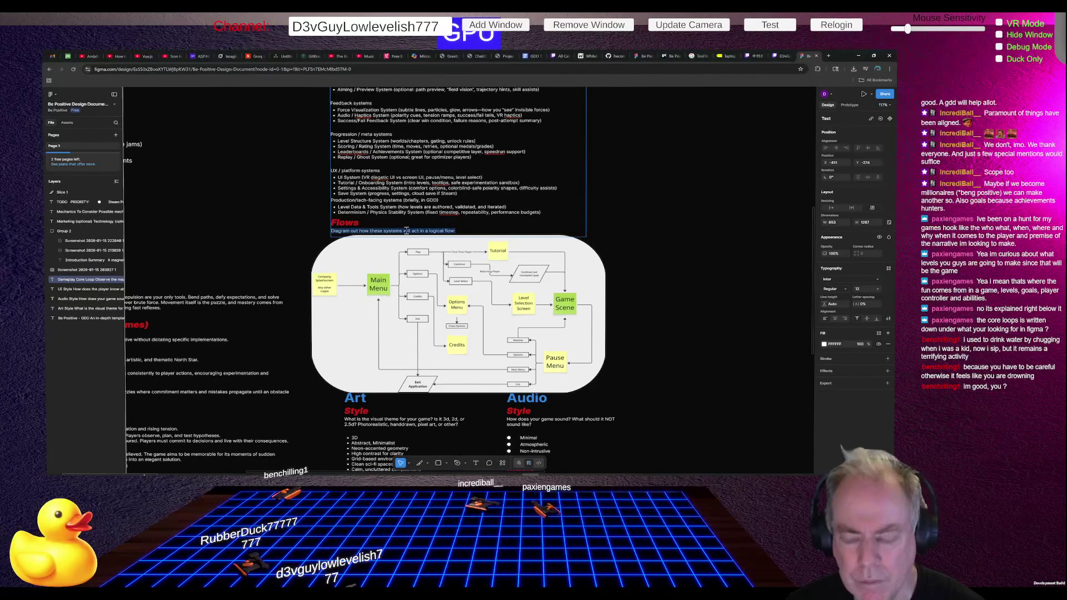
pyautogui.press('BackSpace')
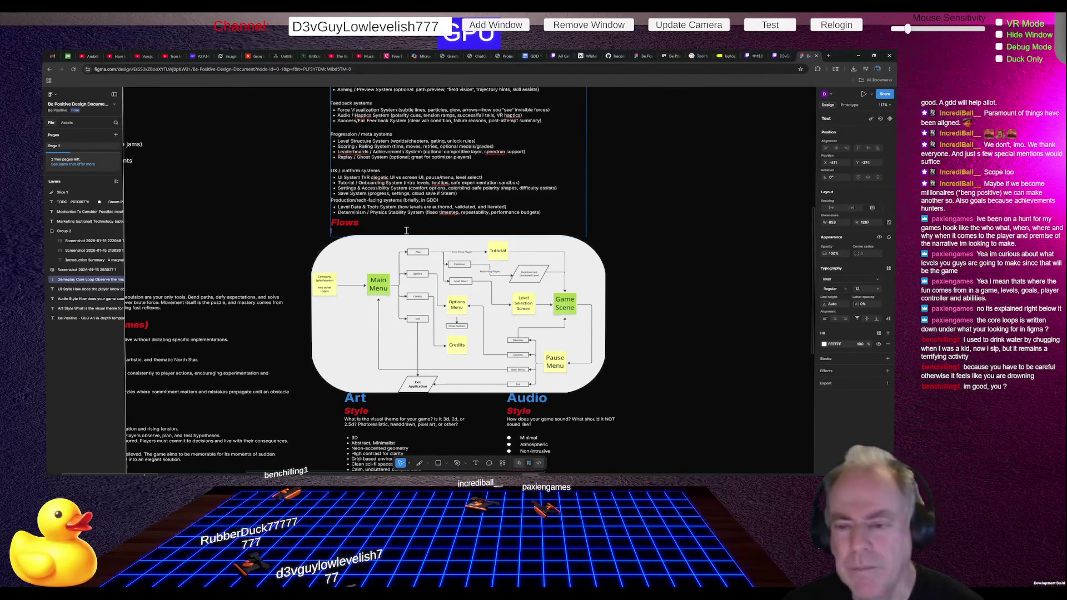
pyautogui.press('Escape')
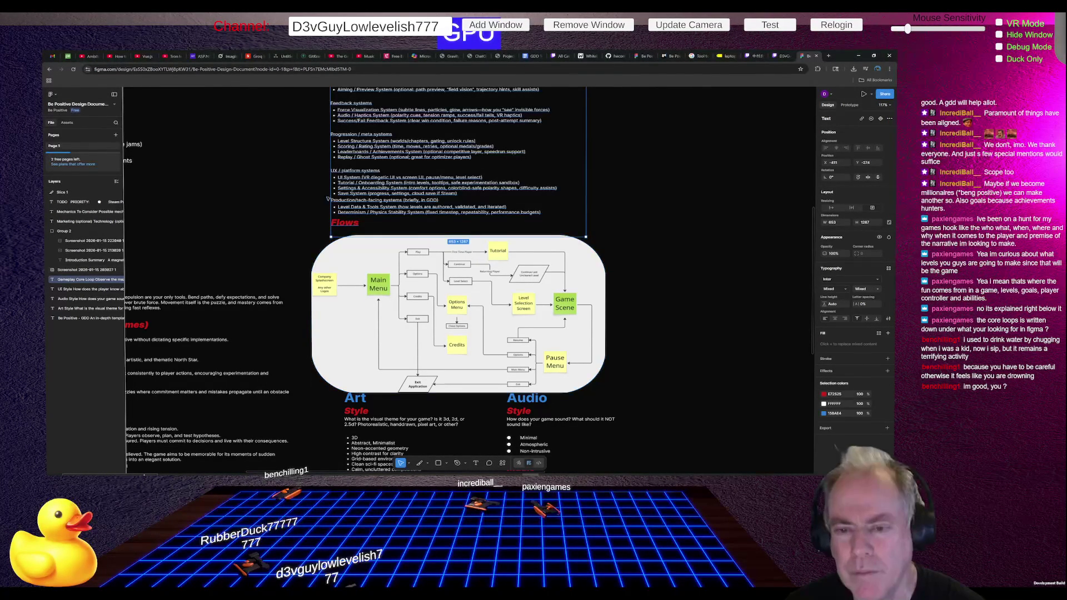
pyautogui.click(312, 197)
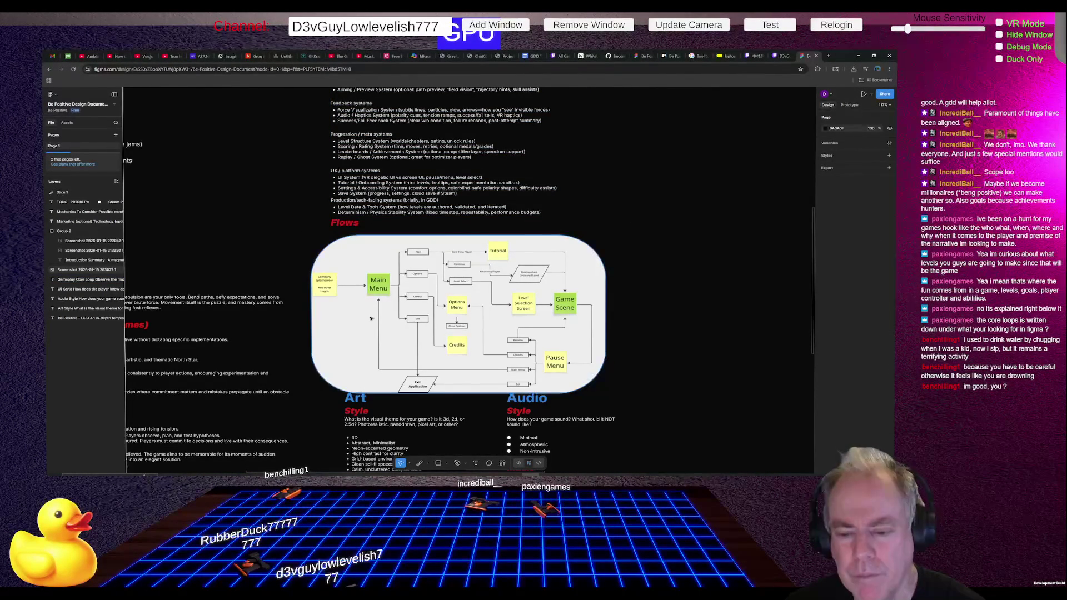
pyautogui.scroll(-5, 370, 312)
pyautogui.scroll(5, 398, 167)
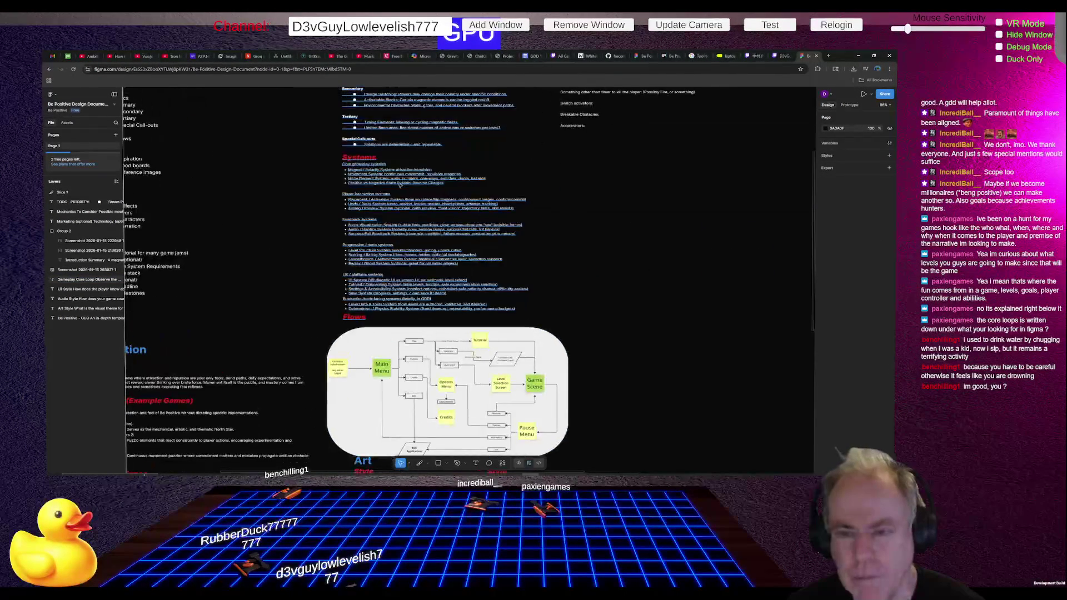
pyautogui.scroll(3, 398, 168)
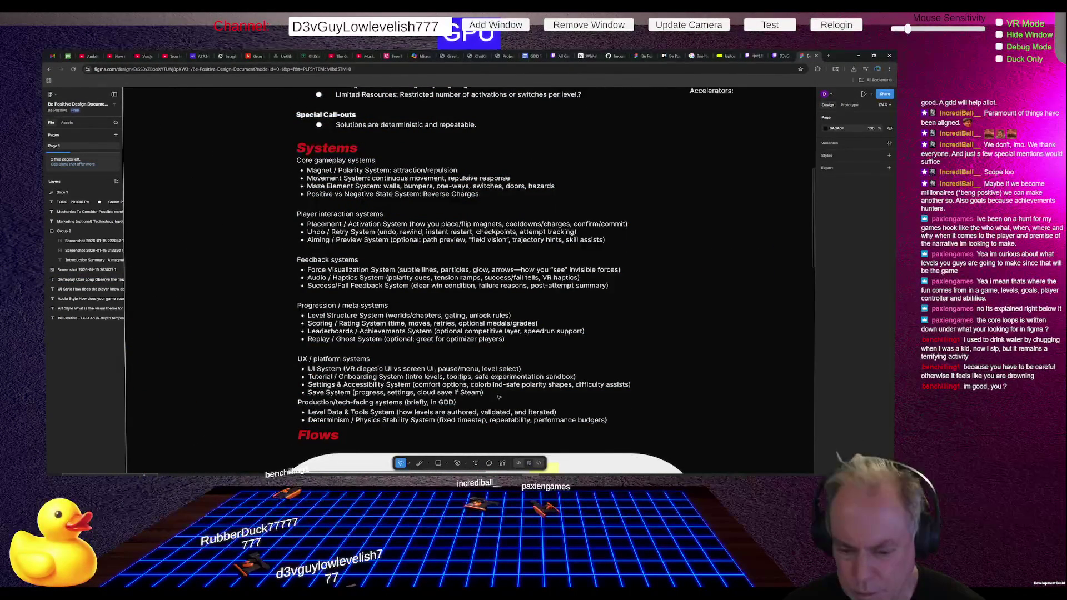
# Step: Rewrite the Placement entry as 'Flip magnets with click'
pyautogui.doubleClick(453, 401)
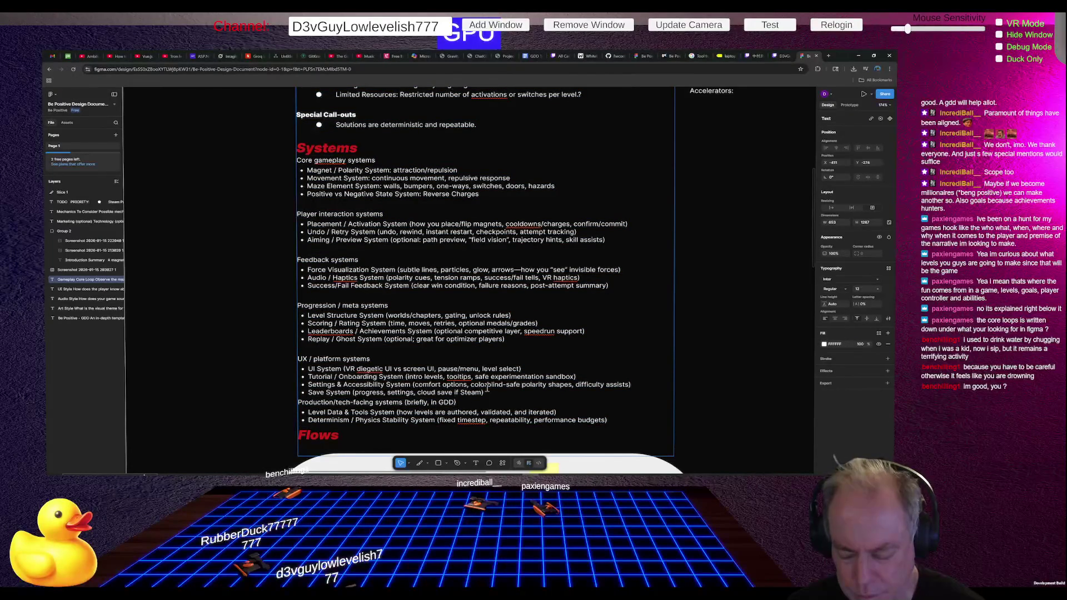
pyautogui.press('Return')
pyautogui.write('Flip magnets with')
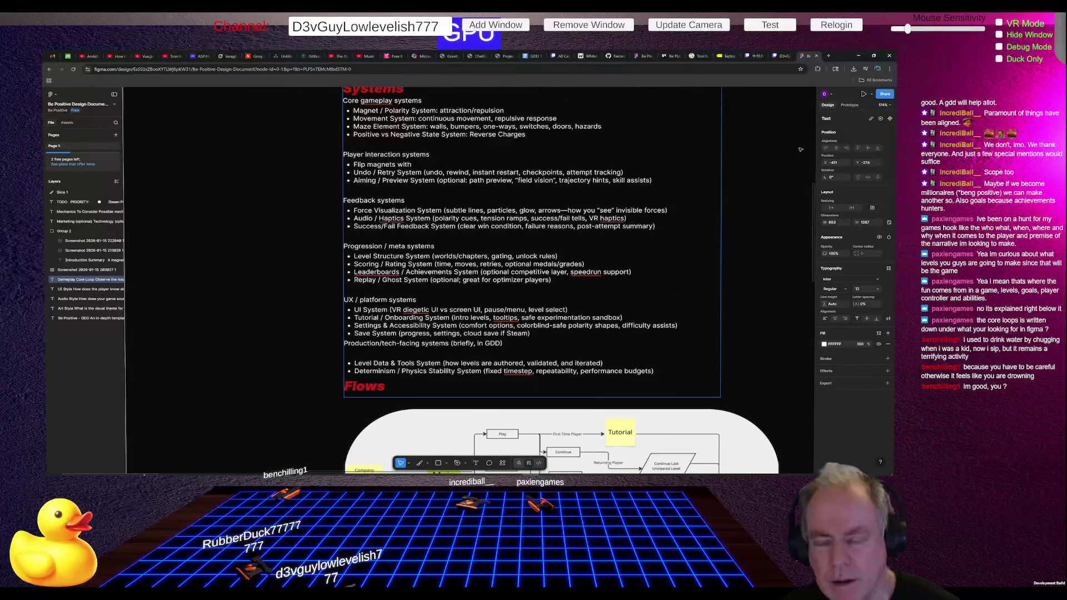
pyautogui.write(' click or')
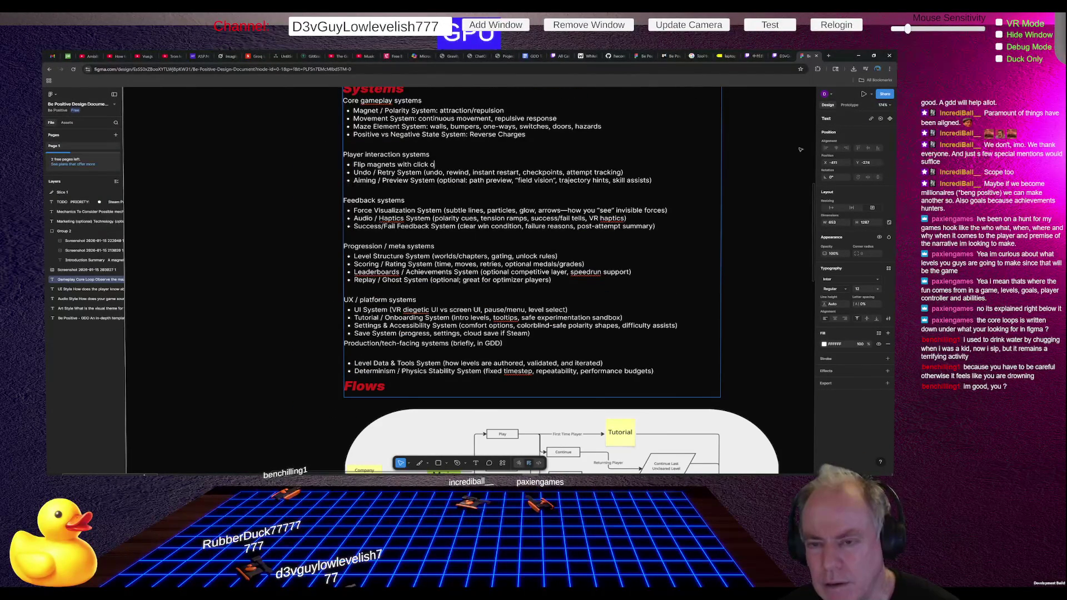
pyautogui.press('BackSpace')
pyautogui.press('BackSpace')
pyautogui.press('BackSpace')
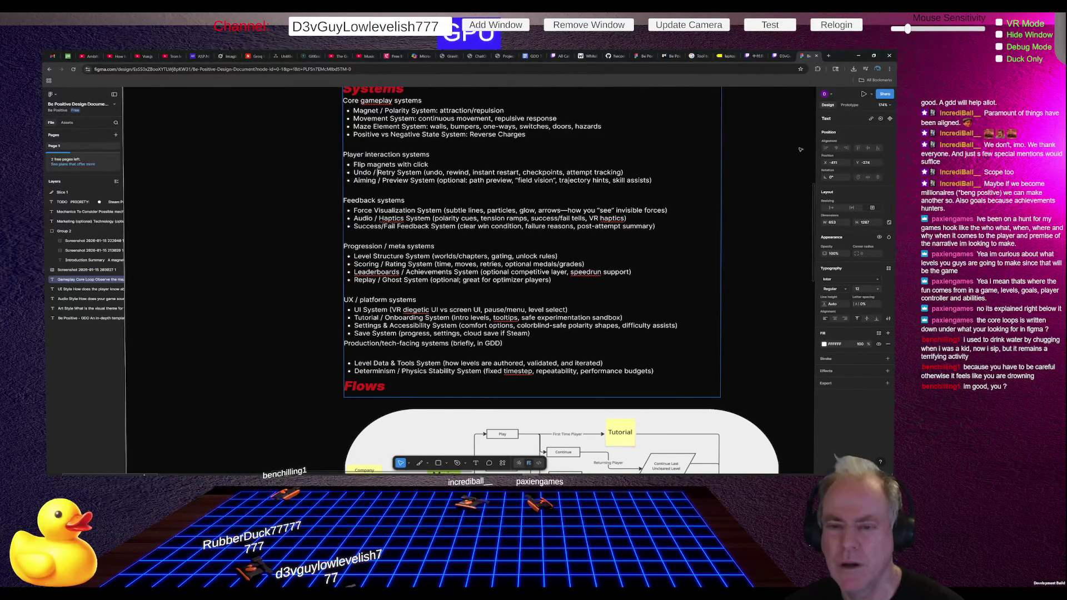
# Step: Delete the Undo / Retry System entry and trim the Aiming line to just 'Aiming'
pyautogui.hotkey('shift', 'End')
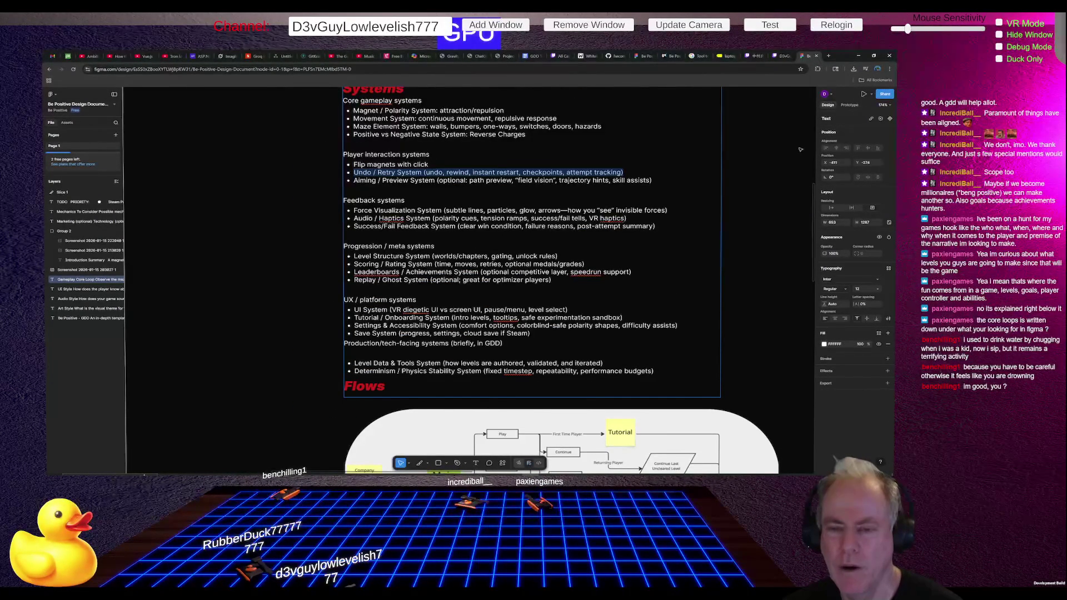
pyautogui.press('BackSpace')
pyautogui.press('BackSpace')
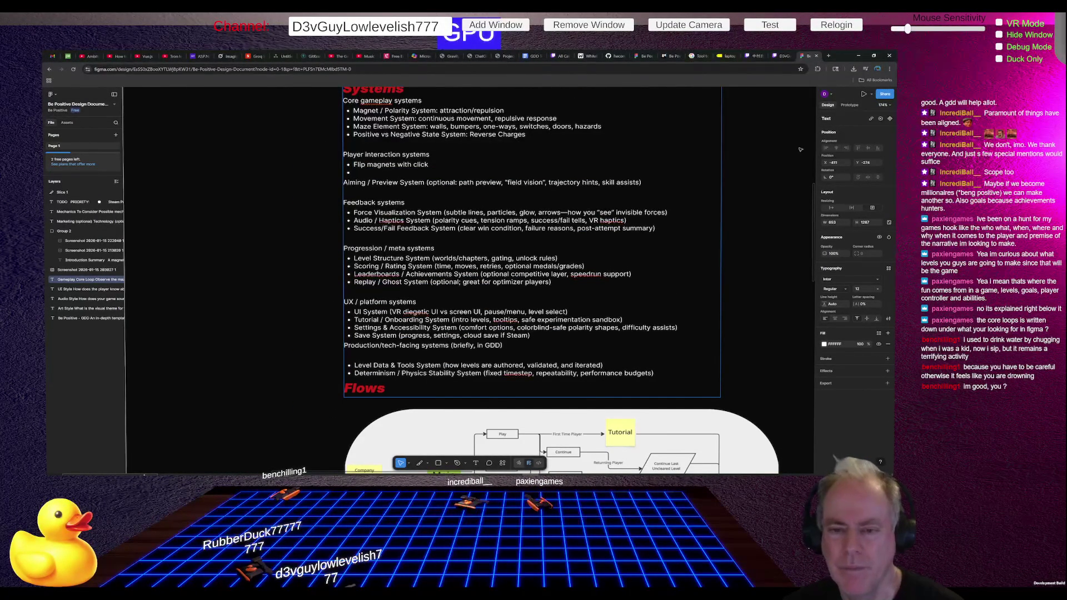
pyautogui.press('BackSpace')
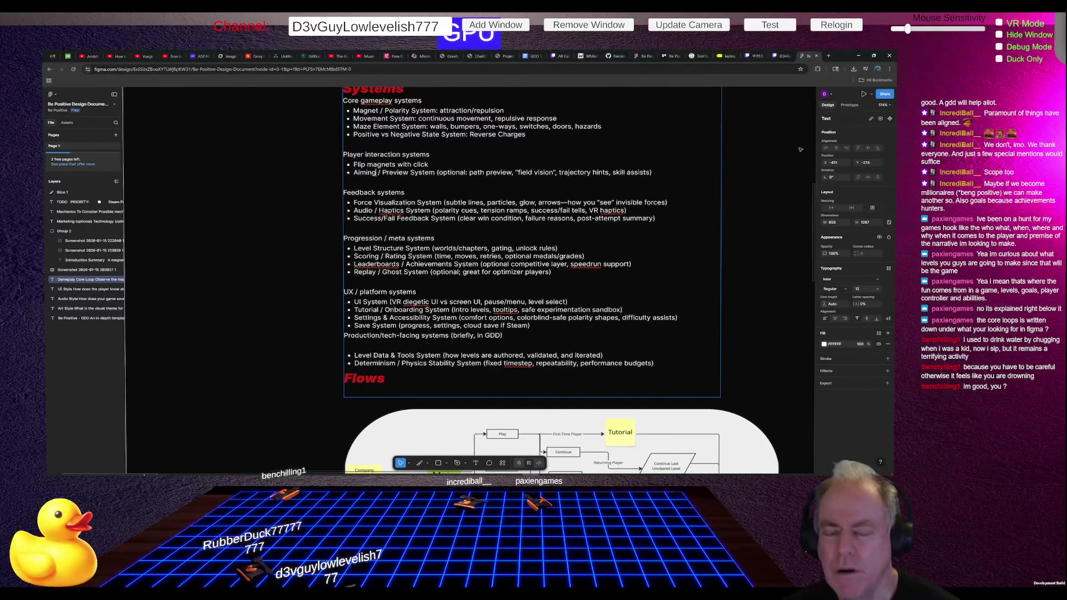
pyautogui.hotkey('ctrl', 'shift', 'Right')
pyautogui.hotkey('ctrl', 'shift', 'Right')
pyautogui.hotkey('ctrl', 'shift', 'Right')
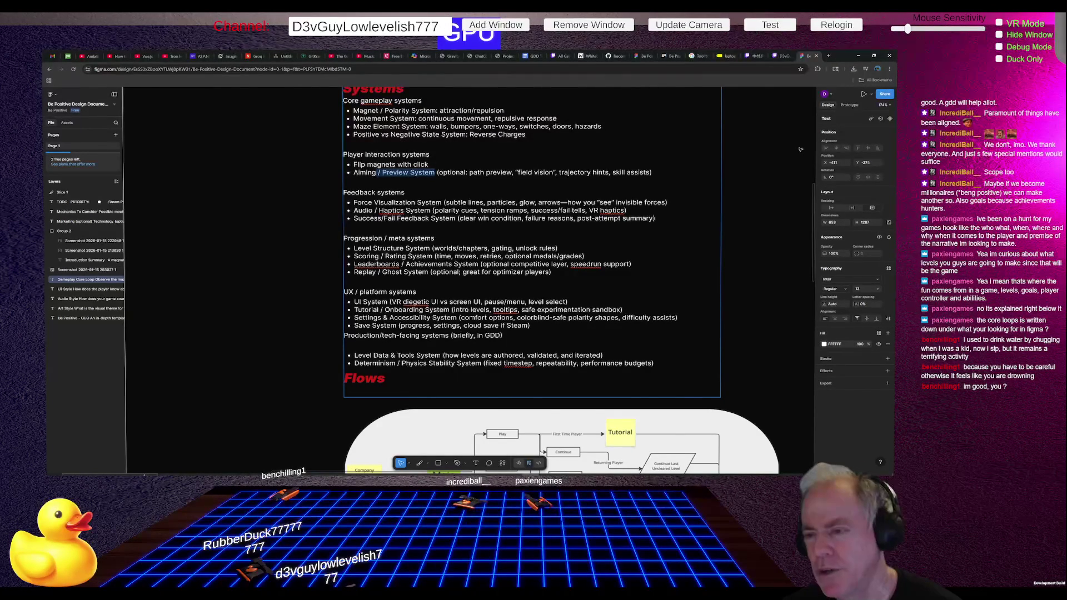
pyautogui.hotkey('shift', 'End')
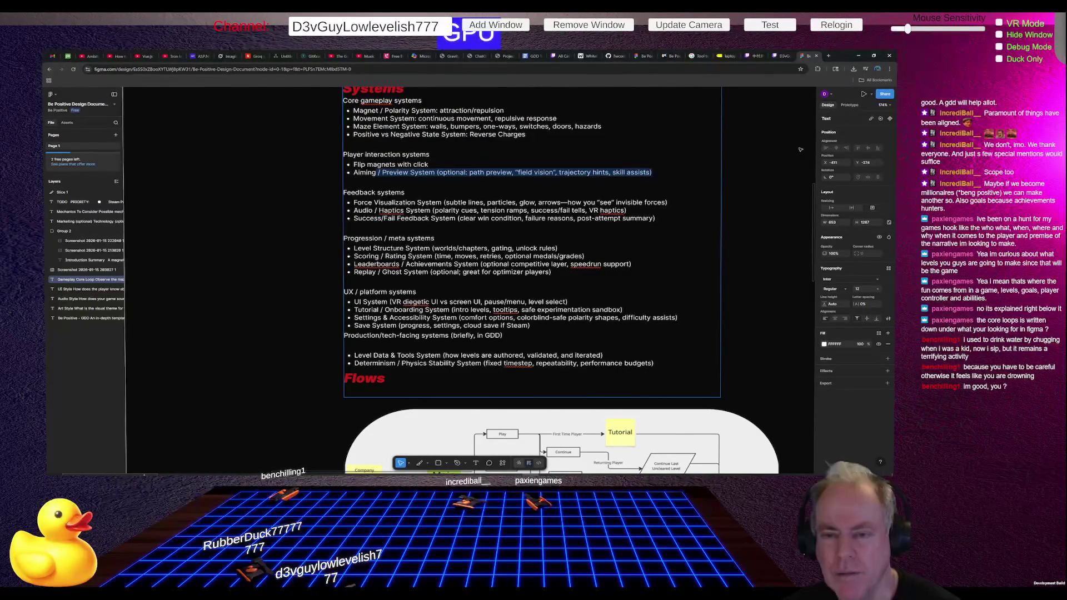
pyautogui.press('BackSpace')
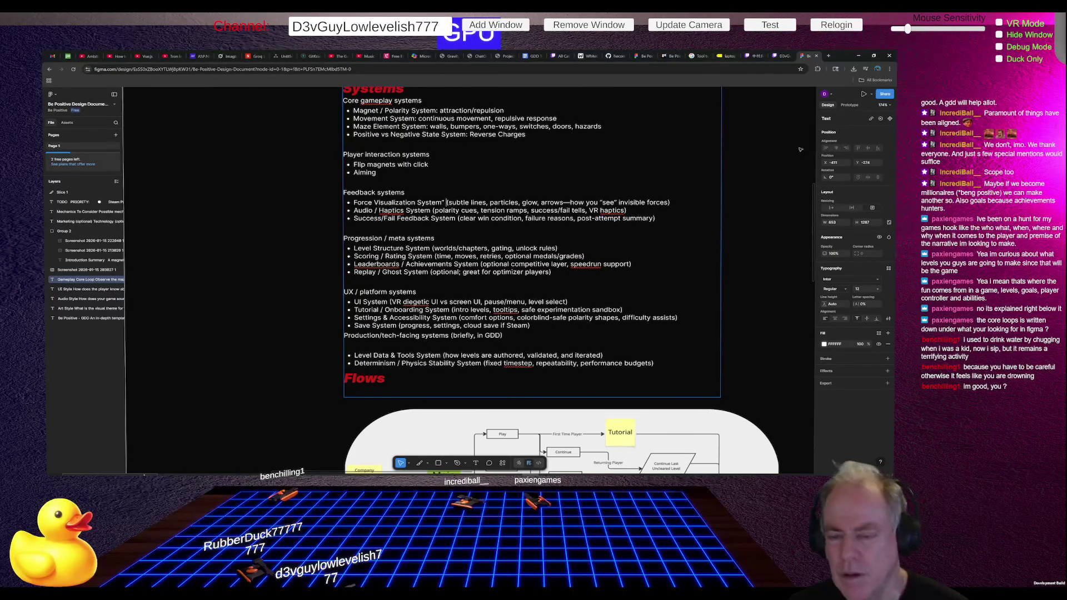
# Step: Add a colon after Force Visualization System and replace 'subtle' with 'Neon alignment'
pyautogui.press('BackSpace')
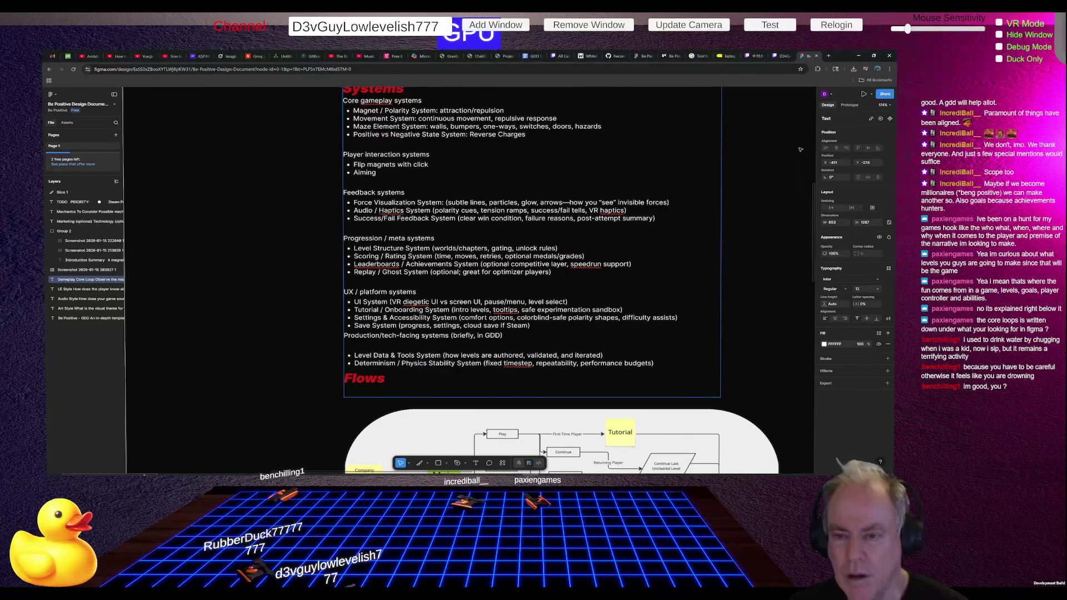
pyautogui.write(':')
pyautogui.press('Right')
pyautogui.press('Delete')
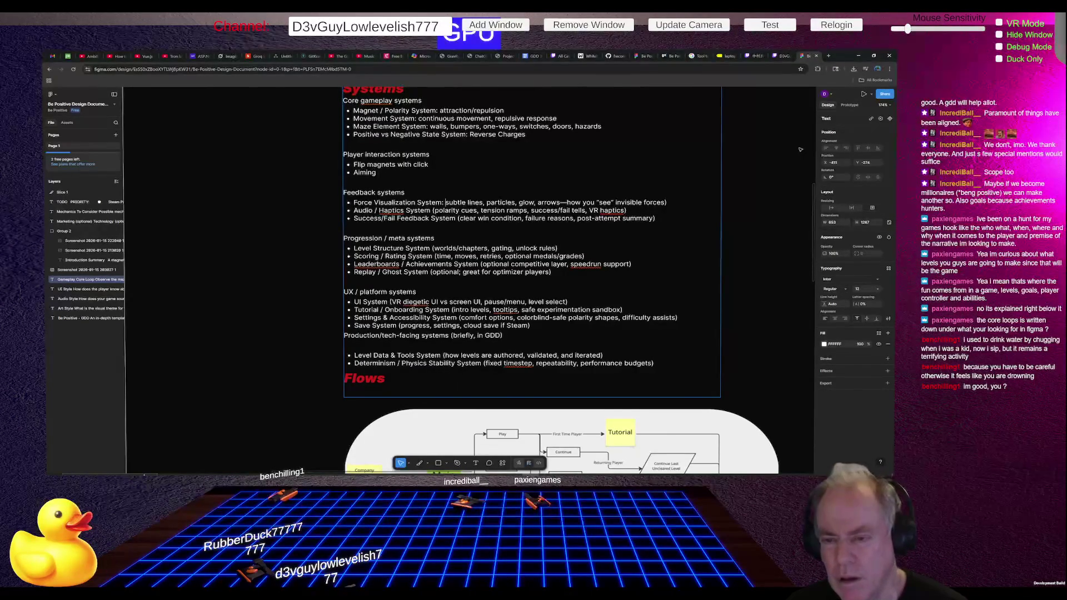
pyautogui.hotkey('ctrl', 'shift', 'Right')
pyautogui.hotkey('ctrl', 'shift', 'Right')
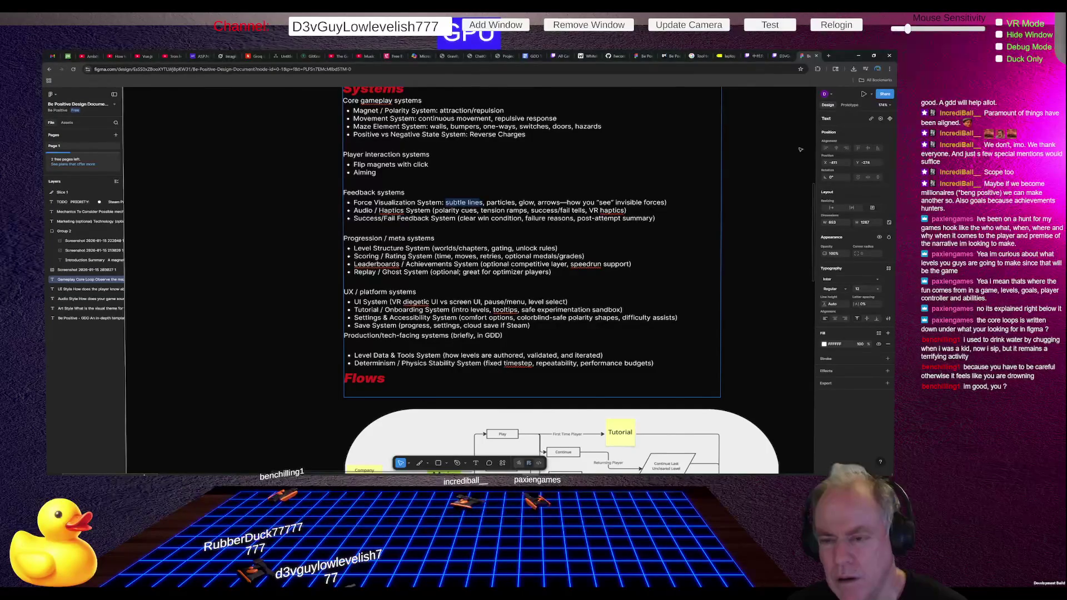
pyautogui.hotkey('ctrl', 'shift', 'Left')
pyautogui.hotkey('shift', 'Left')
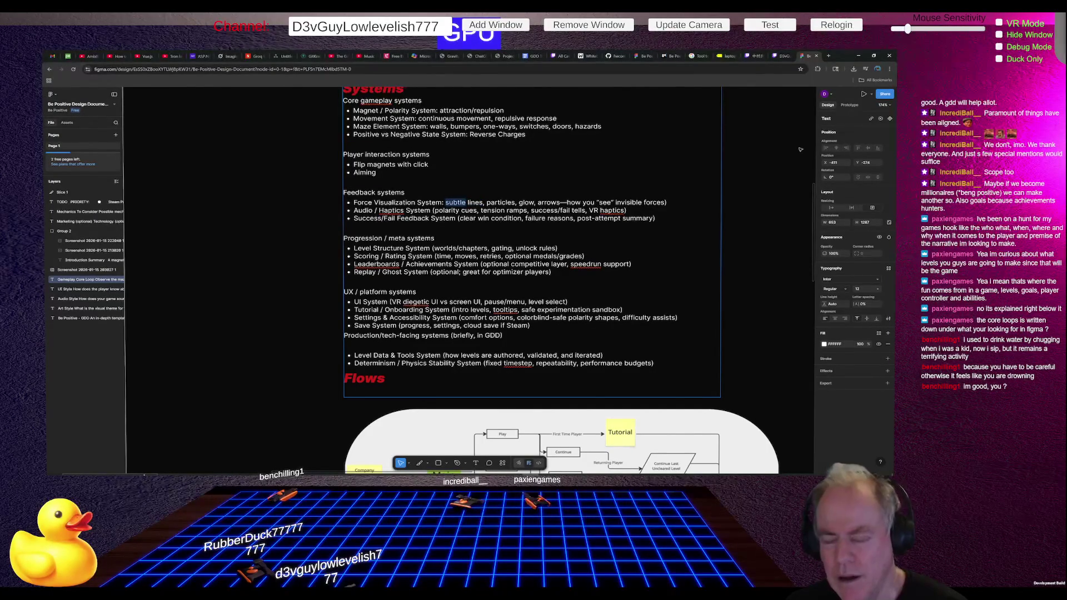
pyautogui.press('BackSpace')
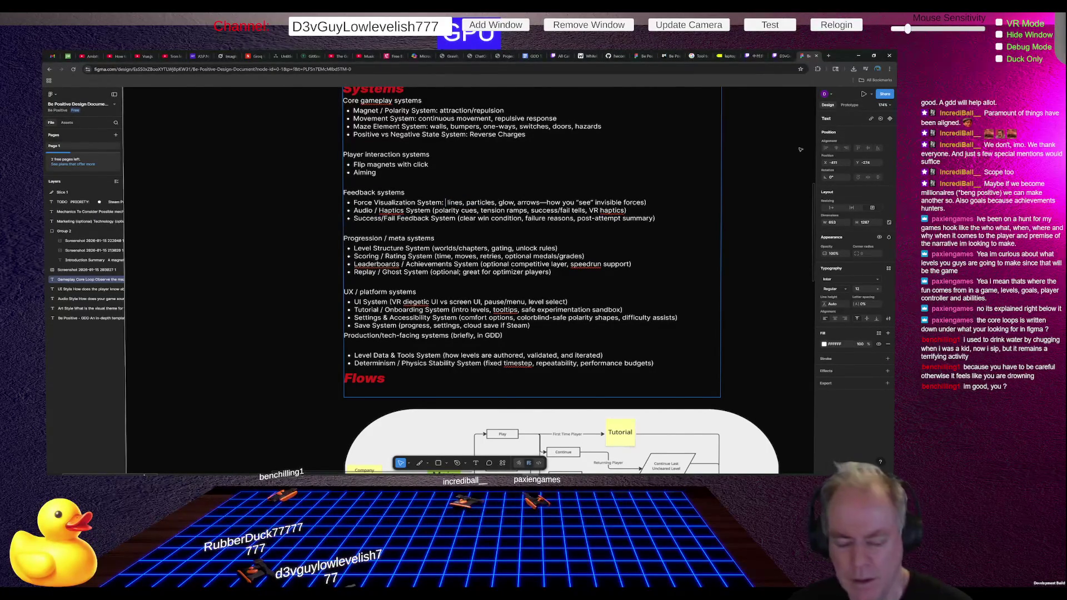
pyautogui.write('Neon')
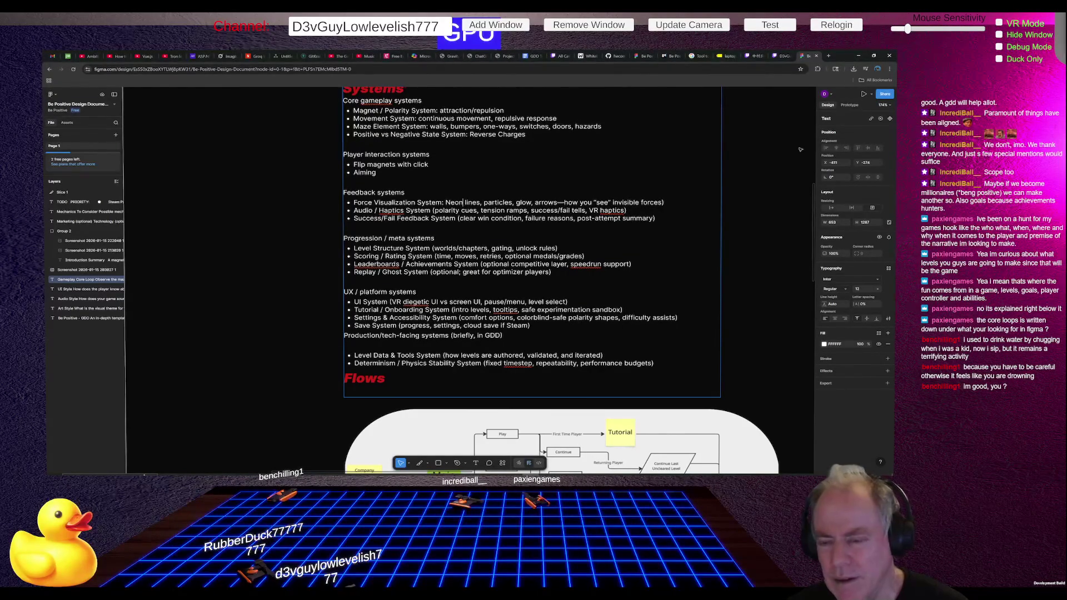
pyautogui.write('allignment')
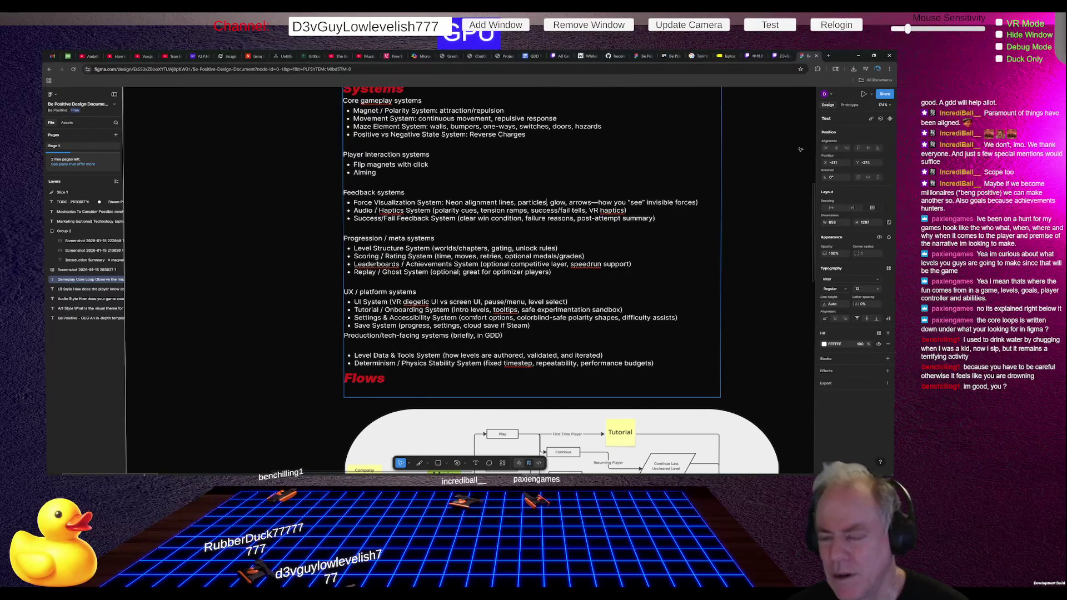
# Step: Insert 'on block conversion,' and delete the leftover glow and arrows wording
pyautogui.doubleClick(557, 202)
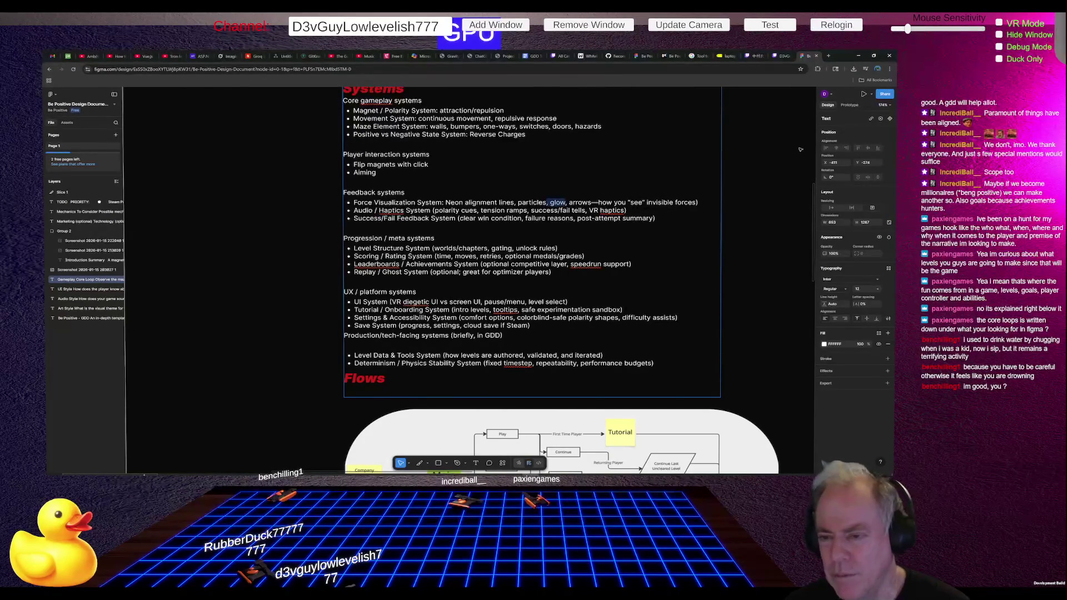
pyautogui.press('Left')
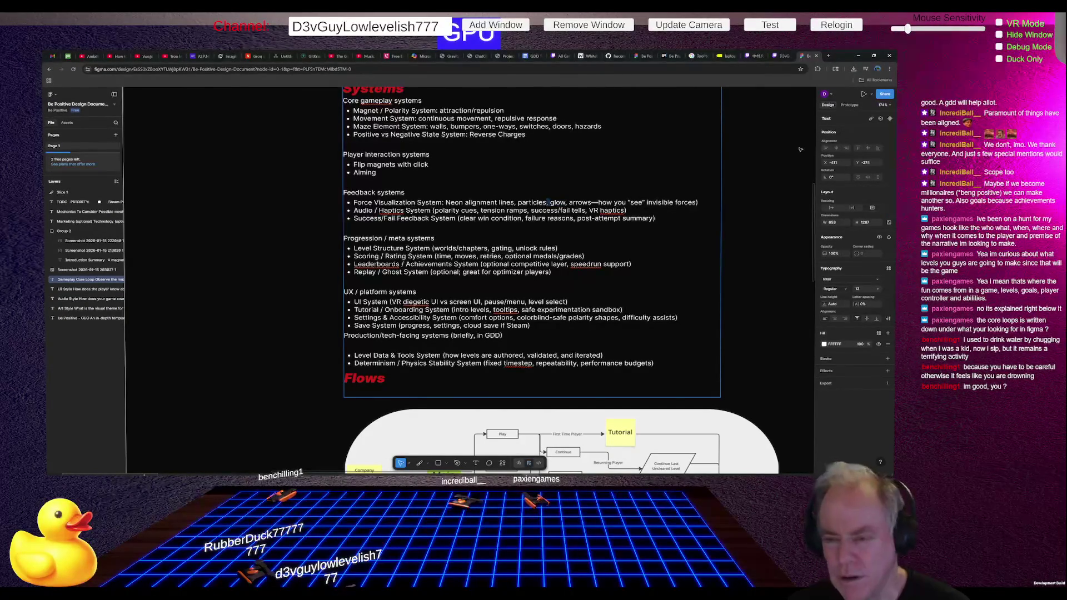
pyautogui.write('on')
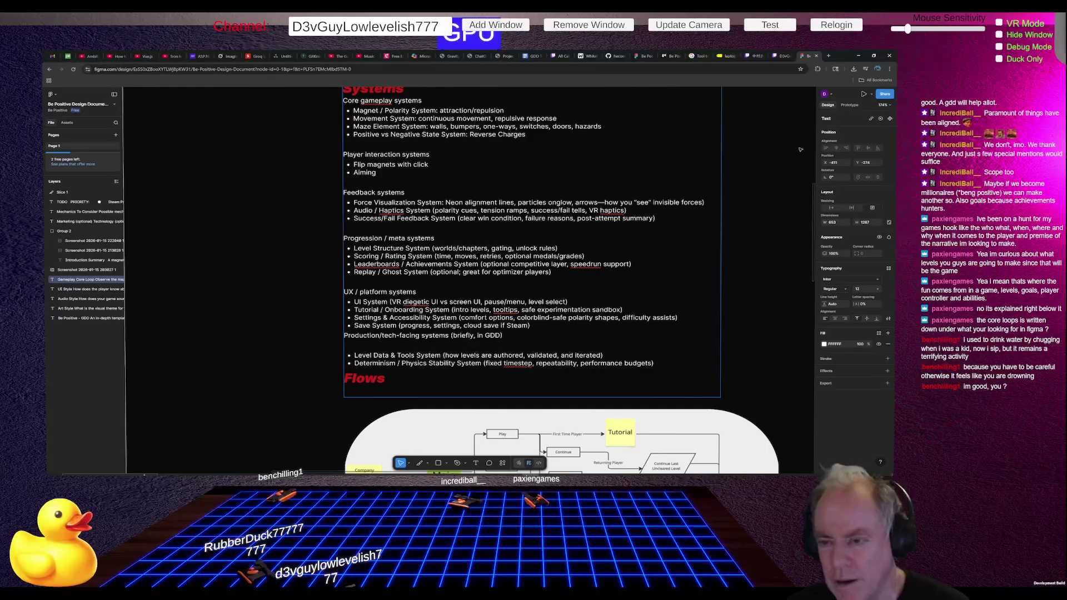
pyautogui.write(' block conversion ')
pyautogui.write(',')
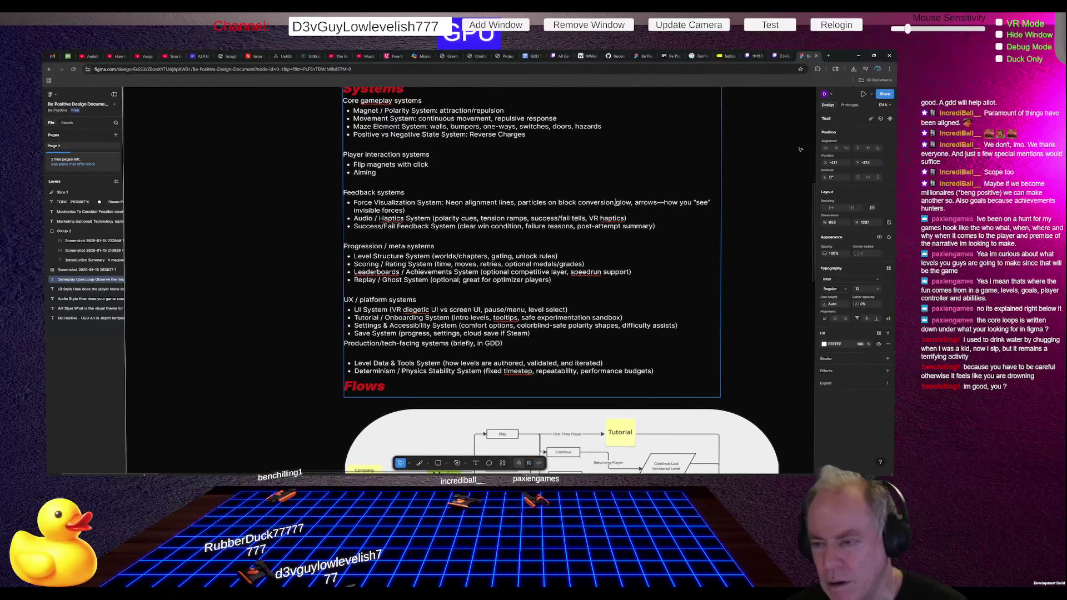
pyautogui.hotkey('ctrl', 'shift', 'Right')
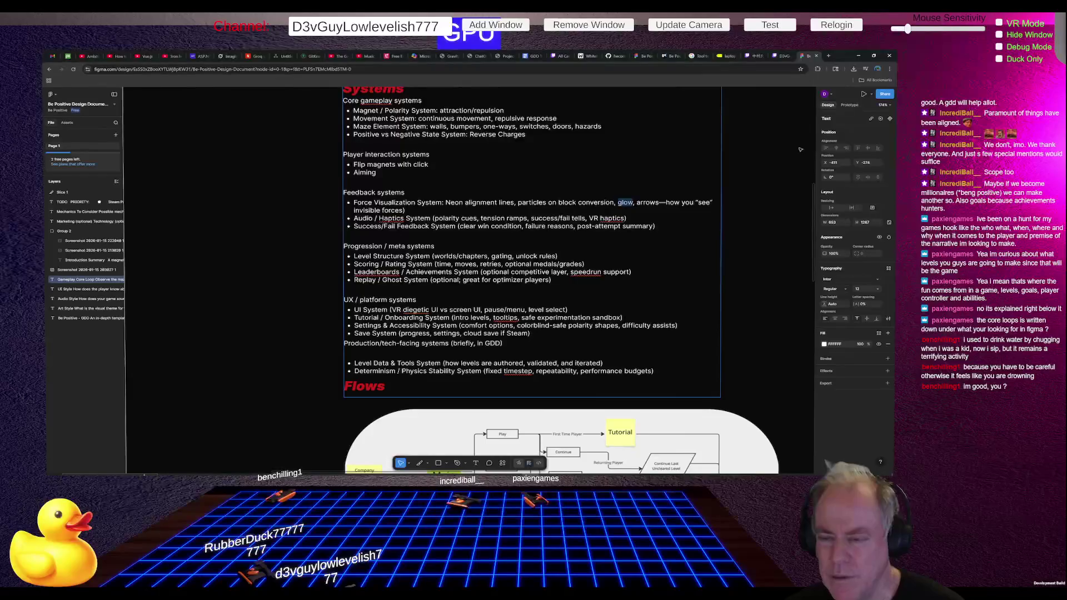
pyautogui.hotkey('shift', 'Down')
pyautogui.press('BackSpace')
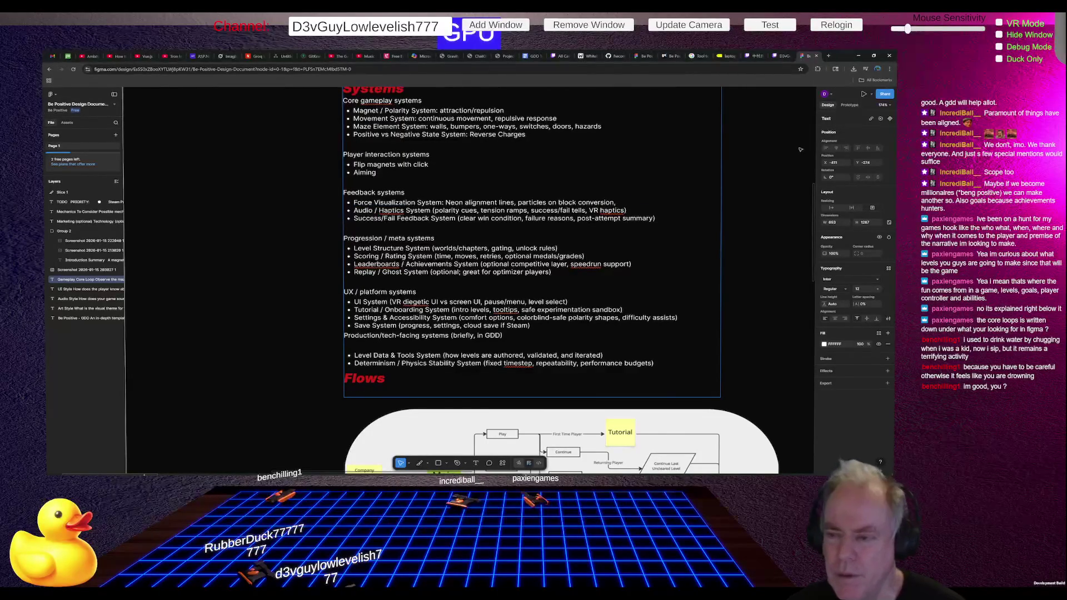
pyautogui.press('Home')
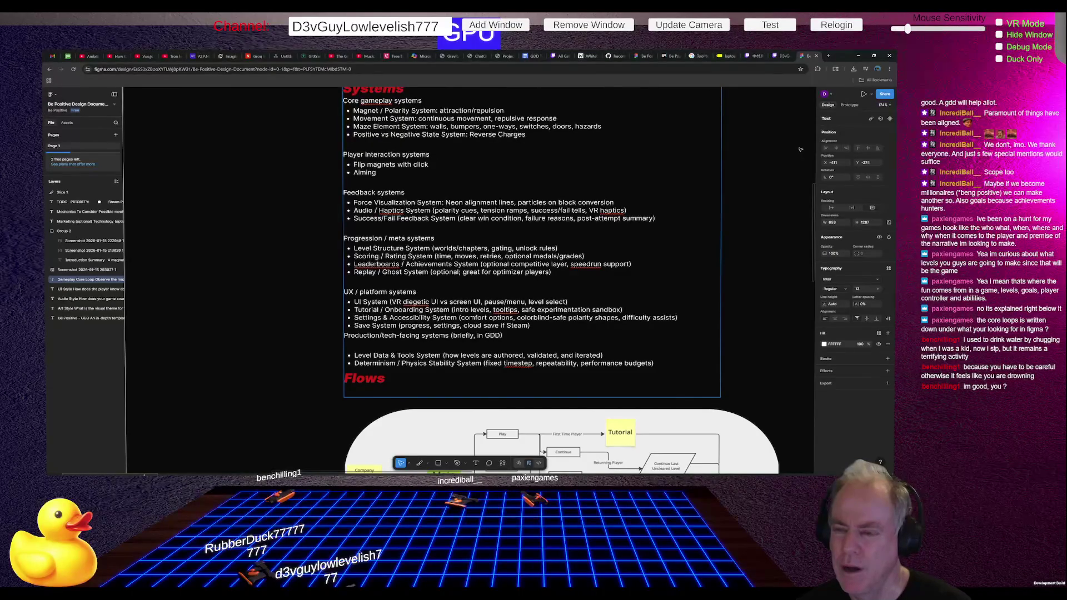
# Step: Replace the Haptics examples with ': Sound and haptics feedback on mouse or VR Hover or Enter of cubes'
pyautogui.hotkey('ctrl', 'shift', 'Right')
pyautogui.hotkey('ctrl', 'shift', 'Right')
pyautogui.hotkey('ctrl', 'shift', 'Right')
pyautogui.hotkey('ctrl', 'shift', 'Right')
pyautogui.hotkey('ctrl', 'shift', 'Right')
pyautogui.hotkey('ctrl', 'shift', 'Right')
pyautogui.hotkey('ctrl', 'shift', 'Left')
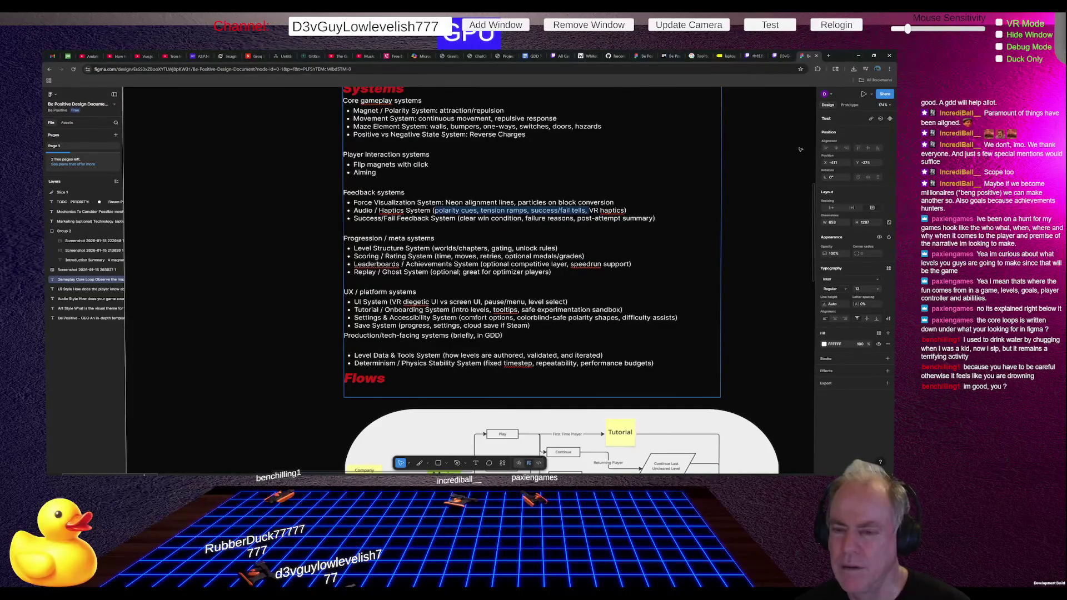
pyautogui.press('BackSpace')
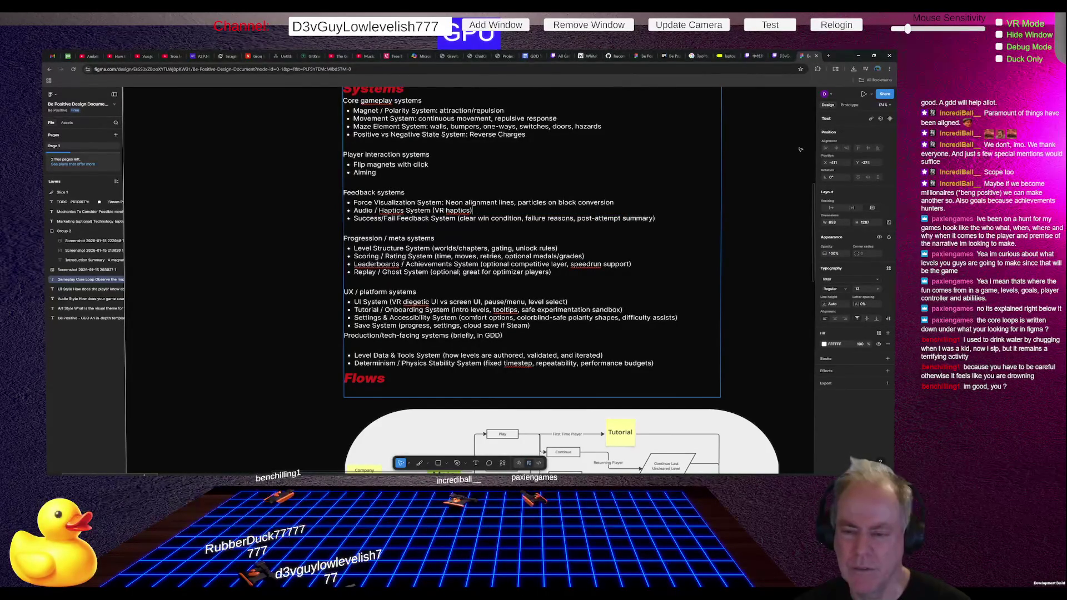
pyautogui.press('Left')
pyautogui.press('Left')
pyautogui.press('Left')
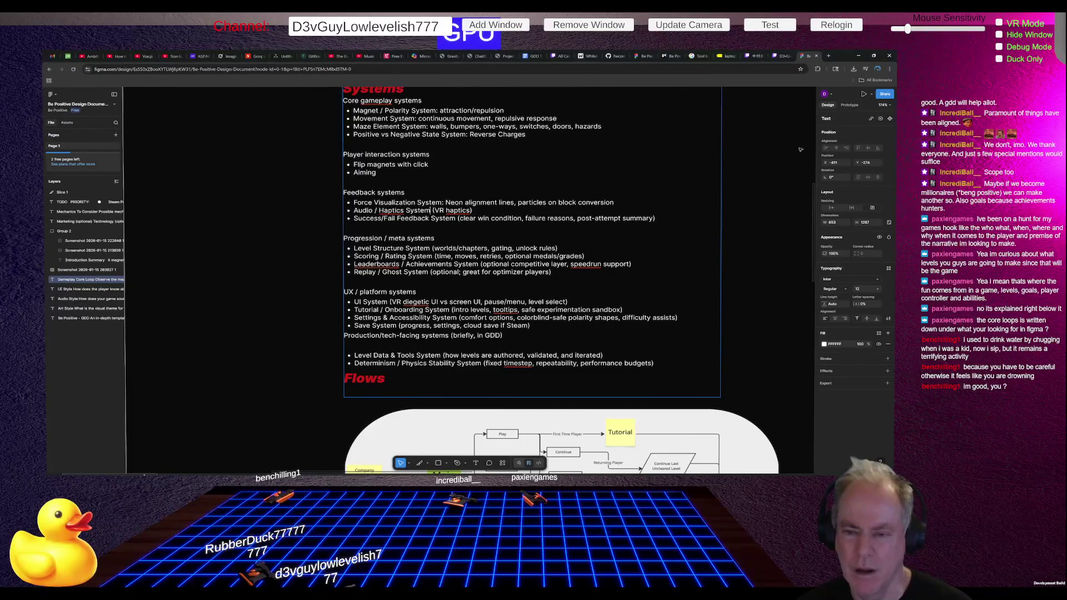
pyautogui.write(':')
pyautogui.write(' Aoun')
pyautogui.press('BackSpace')
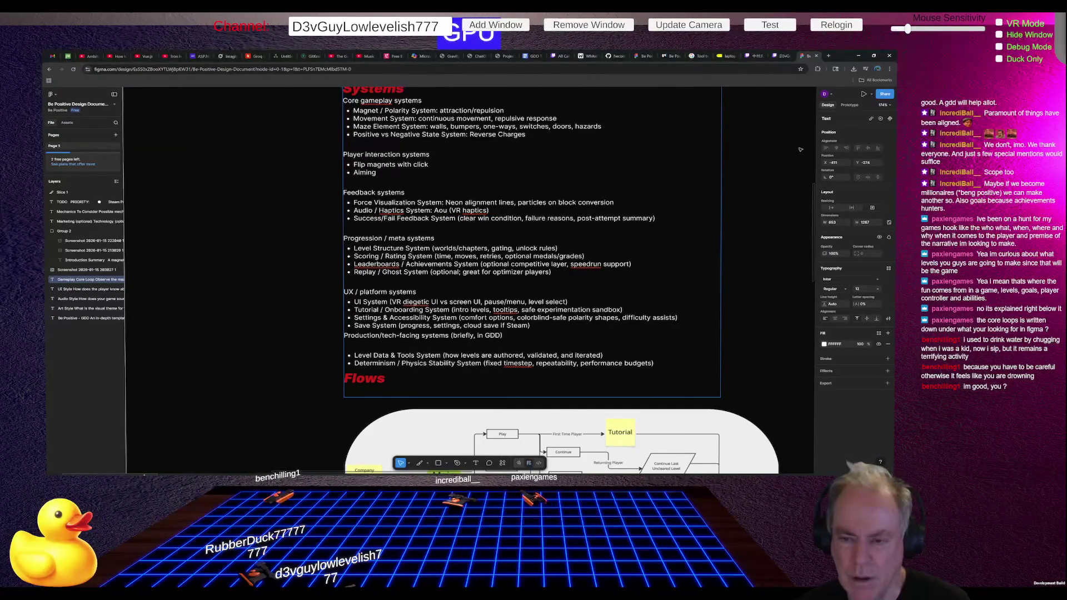
pyautogui.press('BackSpace')
pyautogui.press('BackSpace')
pyautogui.press('BackSpace')
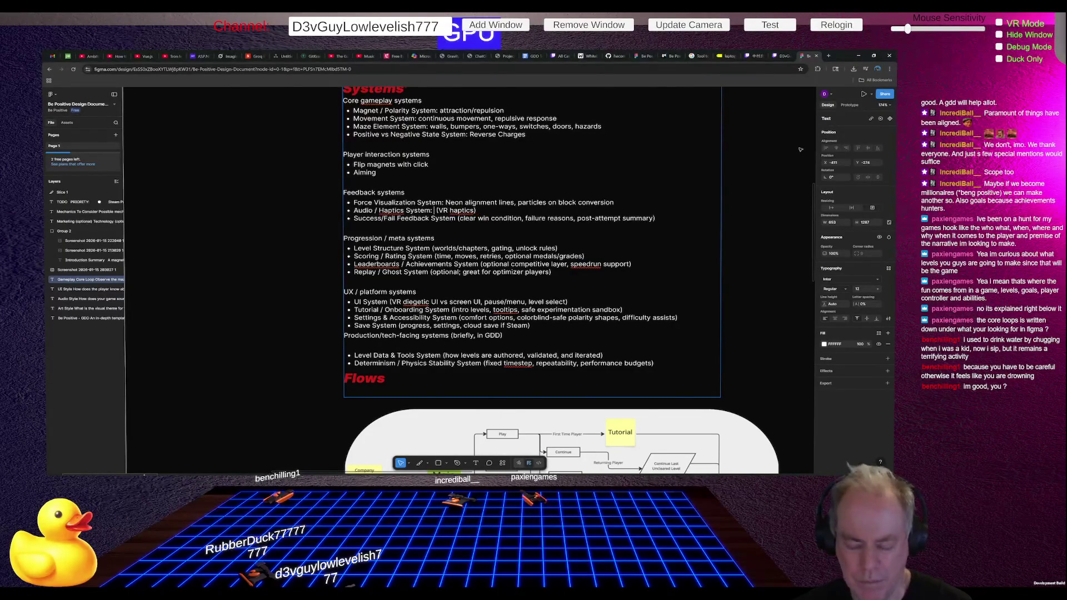
pyautogui.write('Sound and ha')
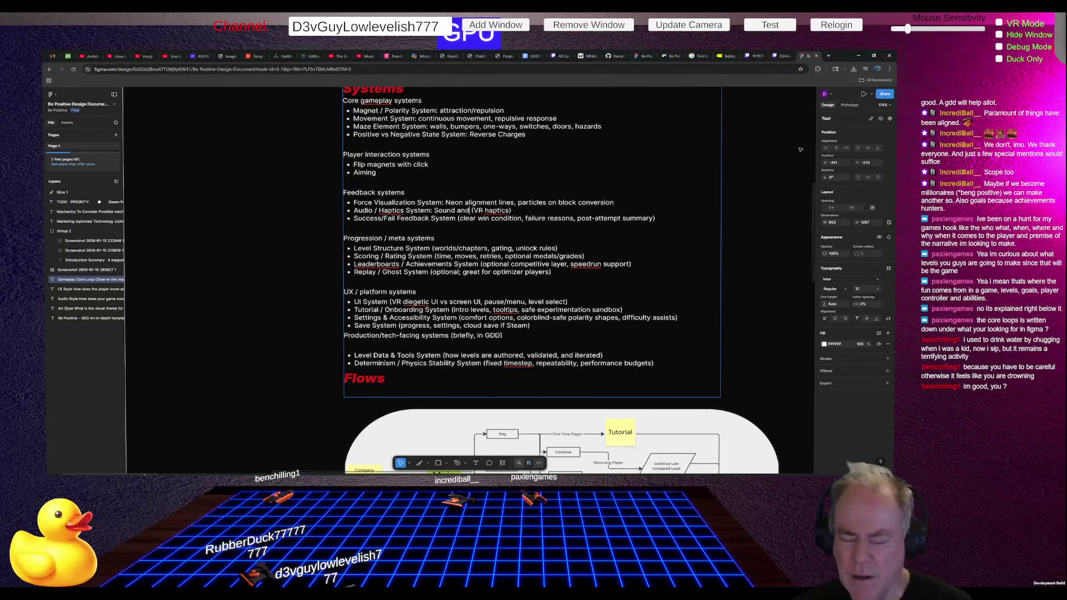
pyautogui.write('ptics fe')
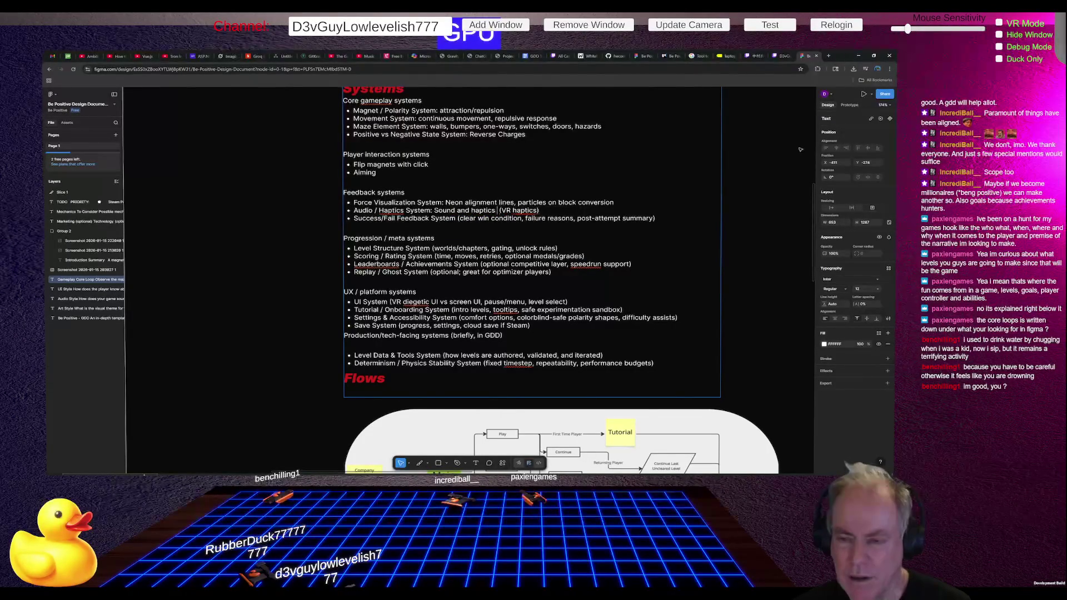
pyautogui.write('edbac')
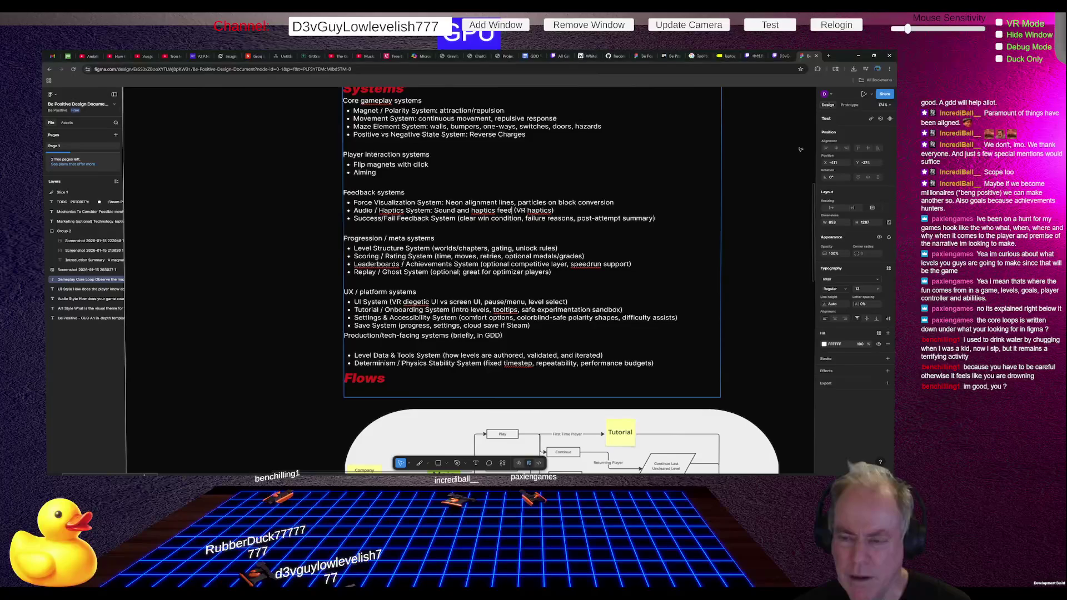
pyautogui.write('k on')
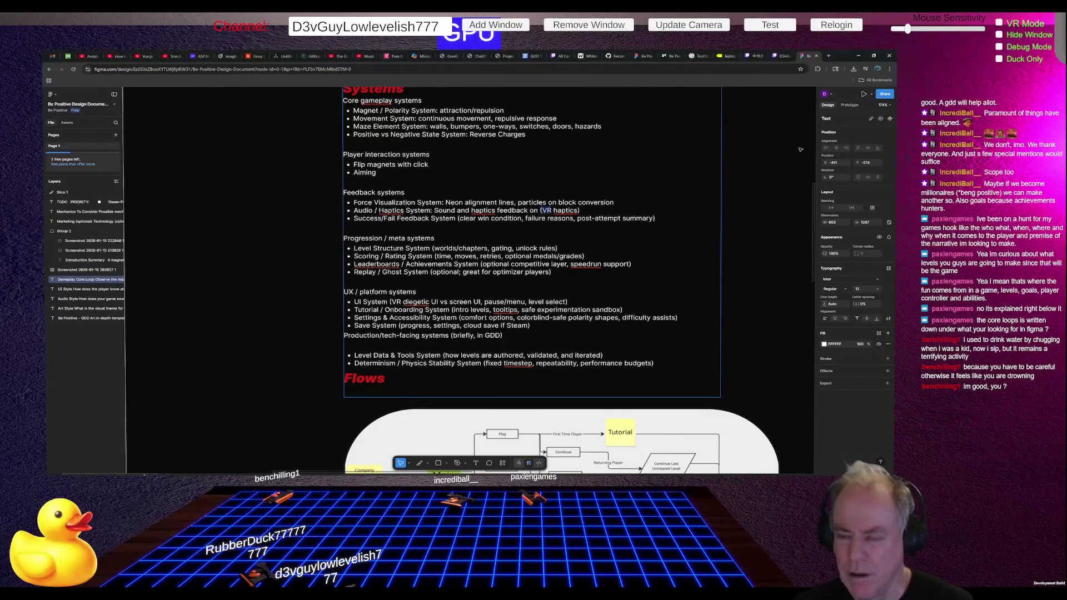
pyautogui.press('Delete')
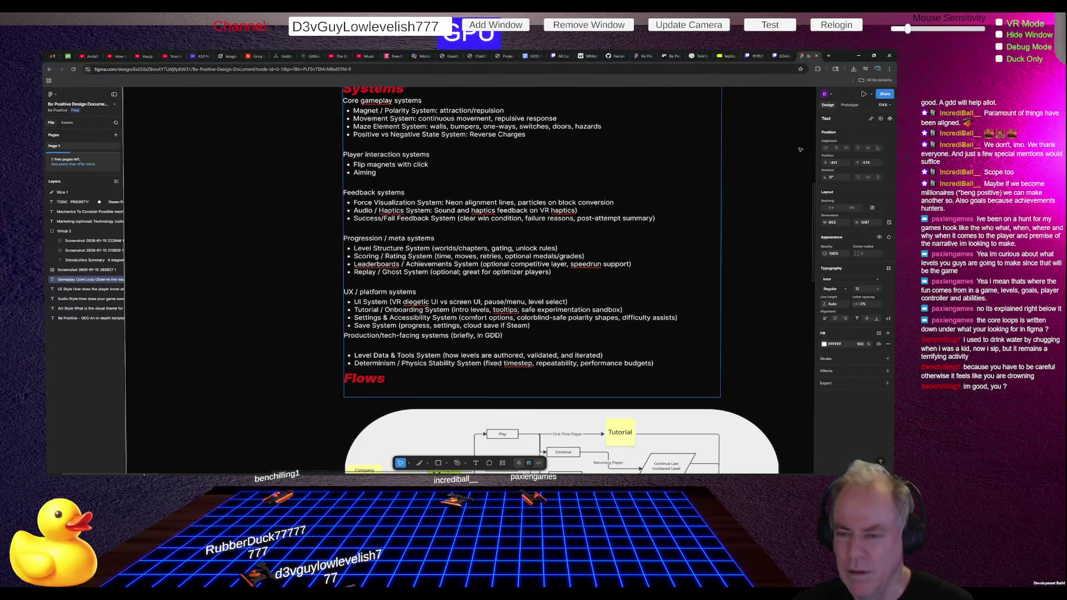
pyautogui.write('mouse')
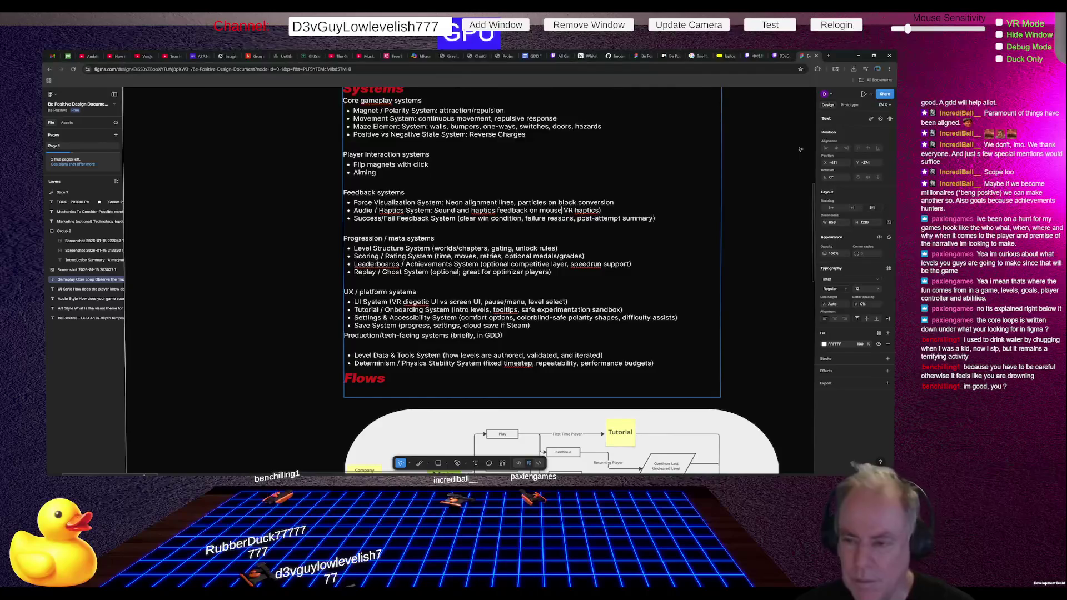
pyautogui.write(' or')
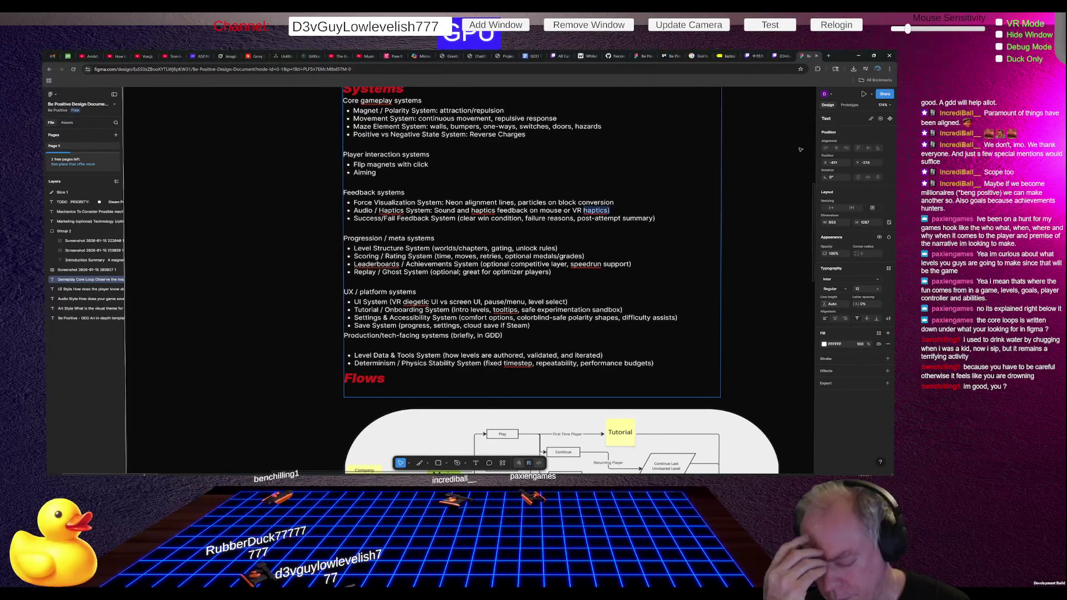
pyautogui.write('Hover or Enter')
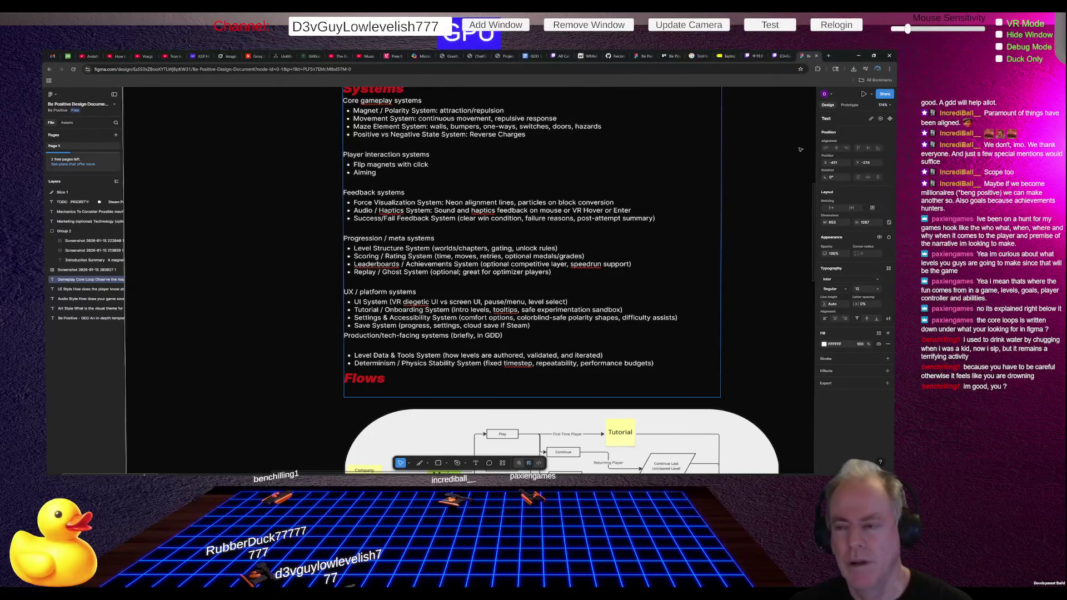
pyautogui.write(' of ')
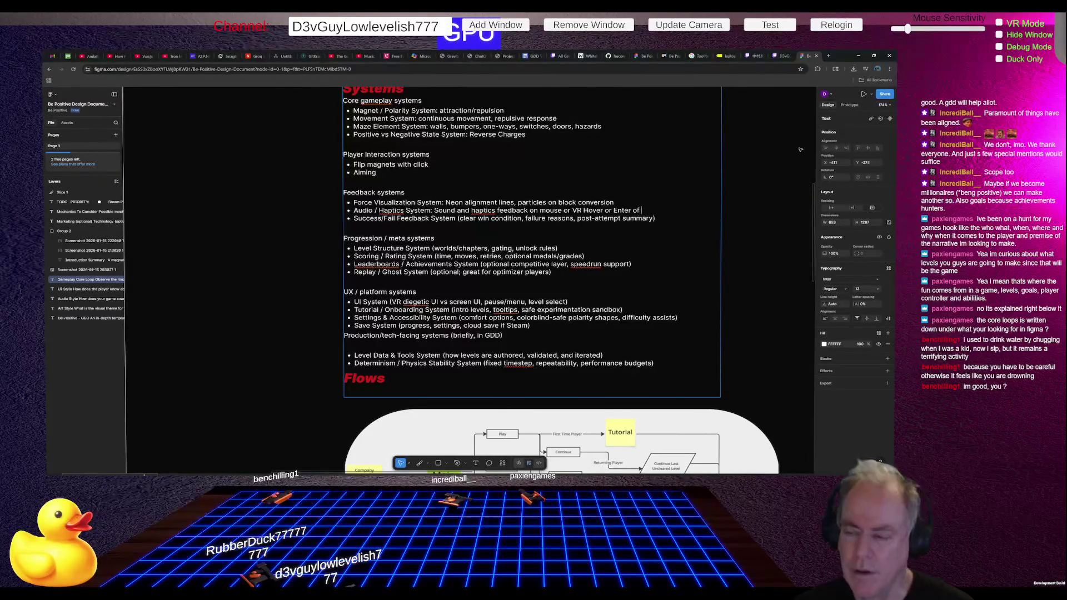
pyautogui.write('cubes')
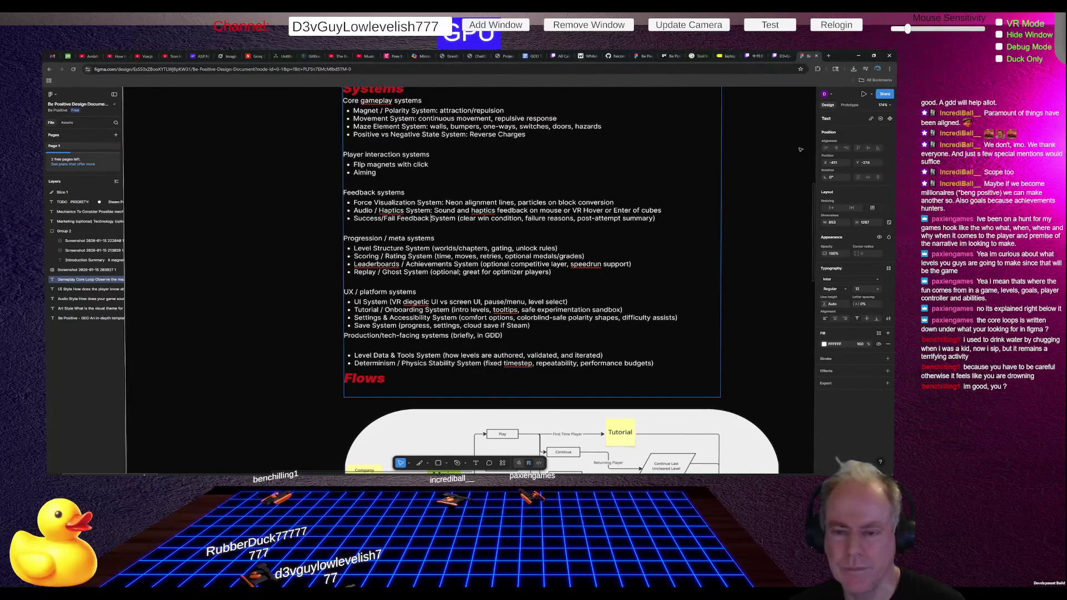
pyautogui.hotkey('ctrl', 'Left')
pyautogui.hotkey('ctrl', 'Left')
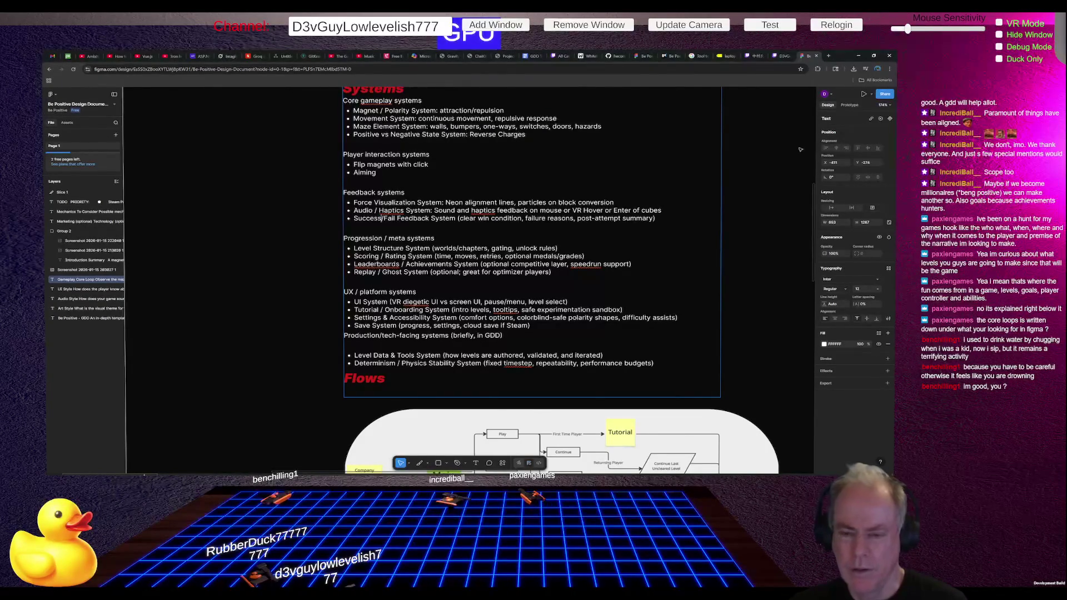
# Step: Move '/Fail:' onto its own bullet below Success Feedback System and remove the opening parenthesis
pyautogui.hotkey('ctrl', 'shift', 'Right')
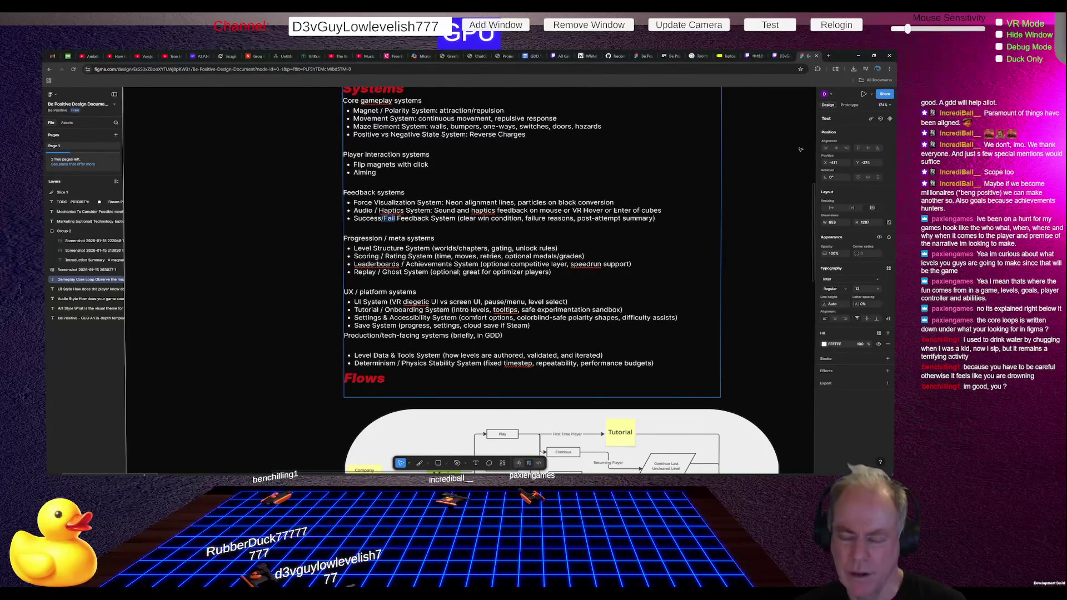
pyautogui.press('BackSpace')
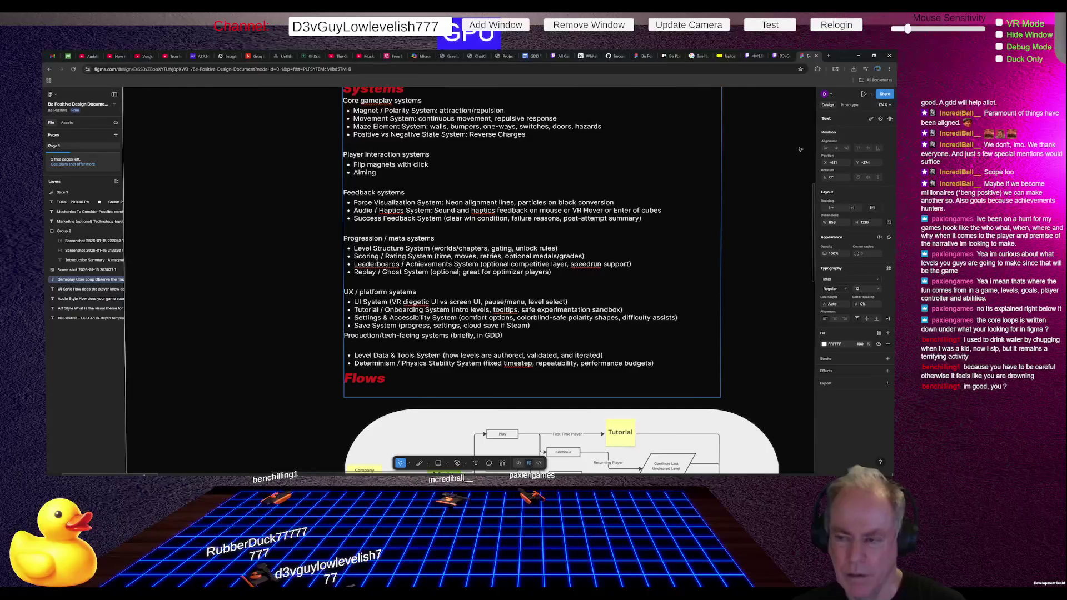
pyautogui.press('Return')
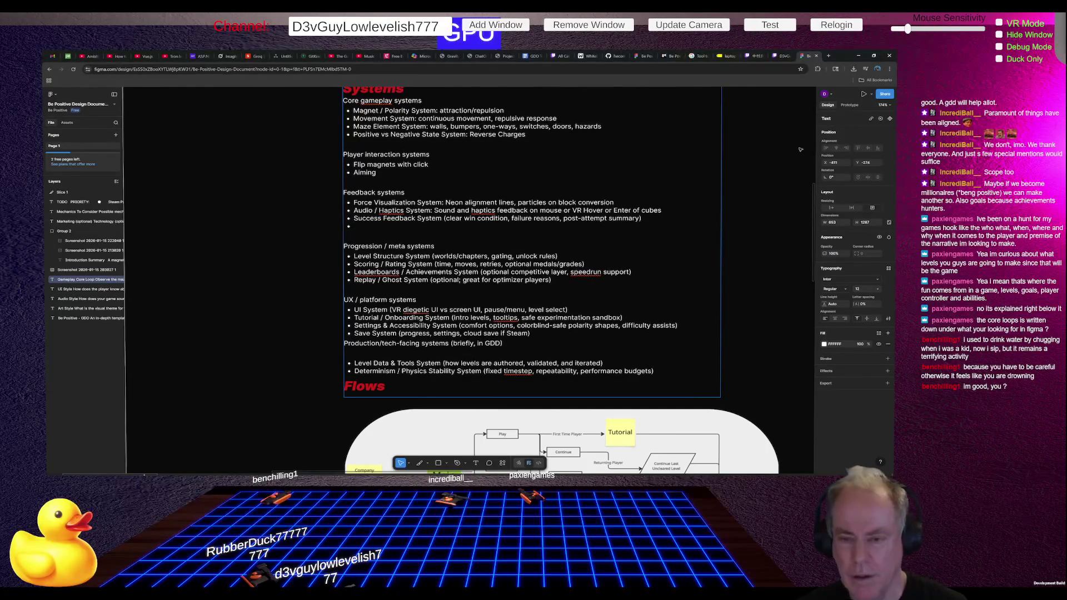
pyautogui.write('/Fail')
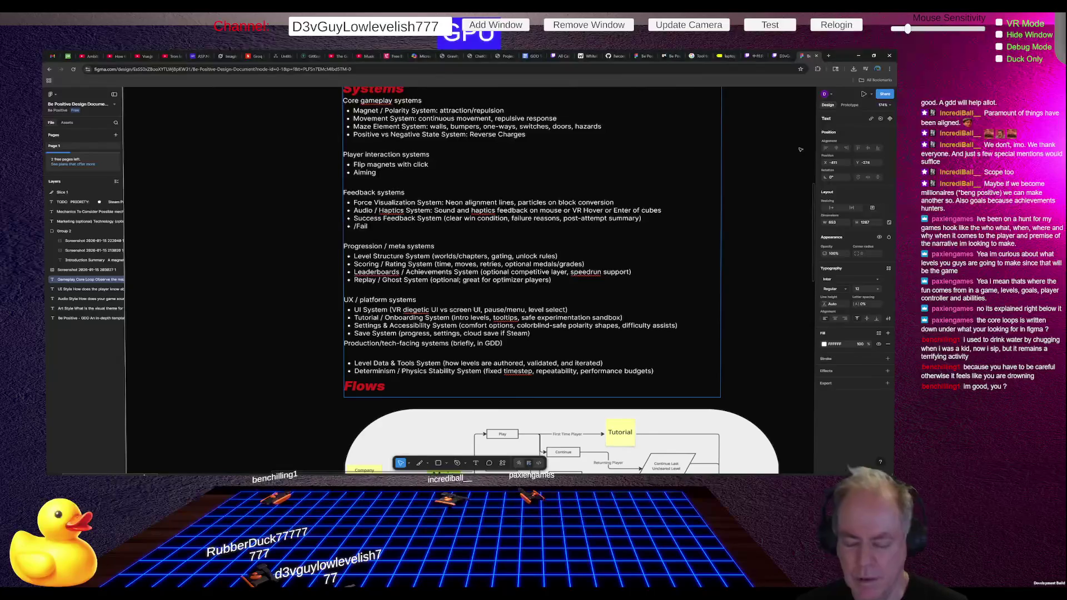
pyautogui.write(':')
pyautogui.press('BackSpace')
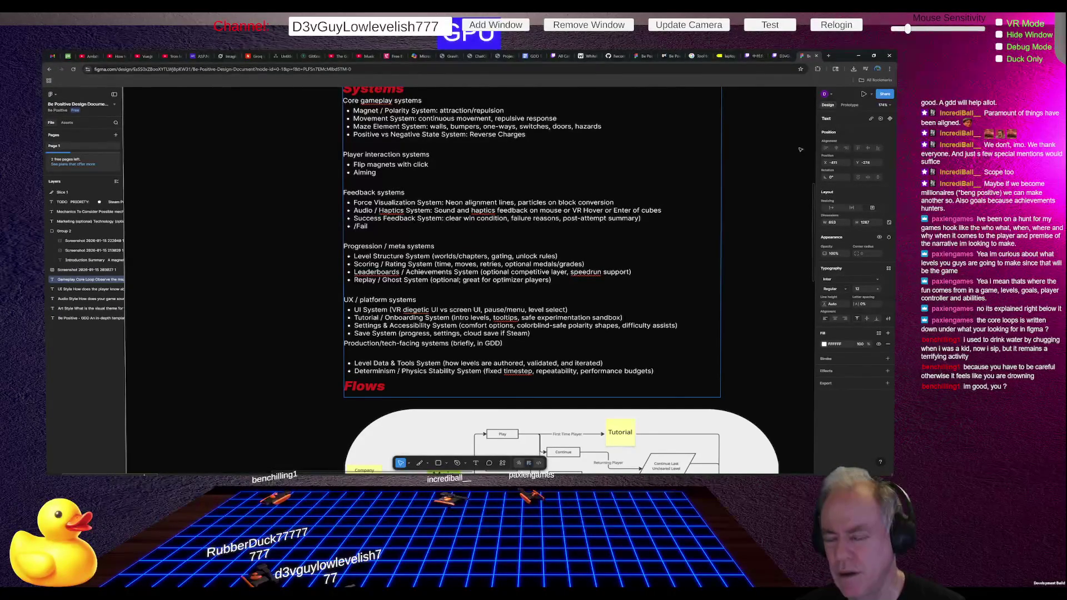
pyautogui.hotkey('ctrl', 'shift', 'Right')
pyautogui.hotkey('ctrl', 'shift', 'Right')
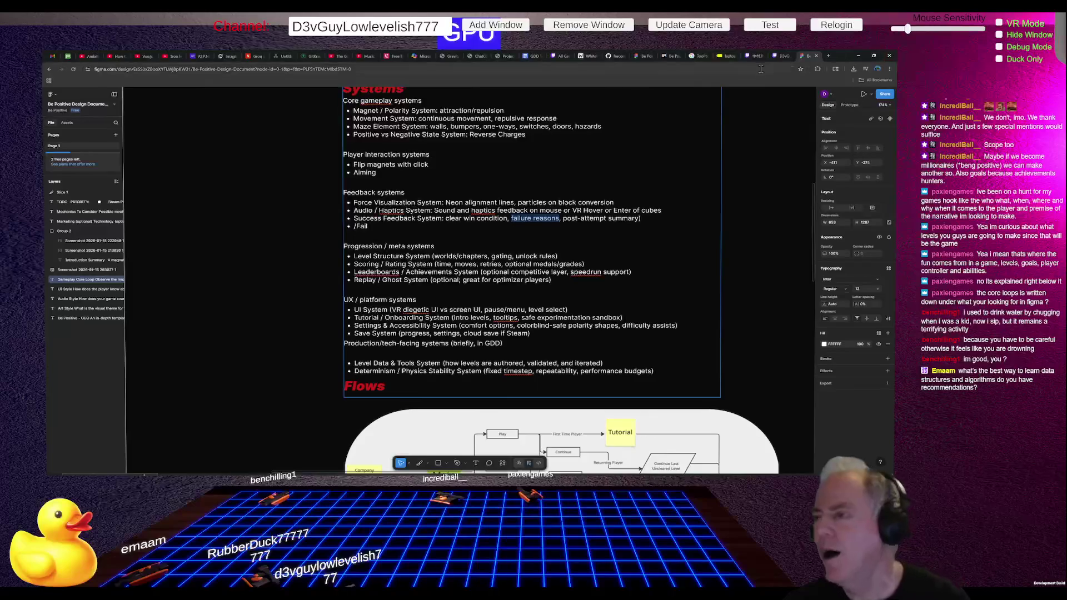
# Step: Search Google in a new tab for 'data structures and algorithms'
pyautogui.click(829, 57)
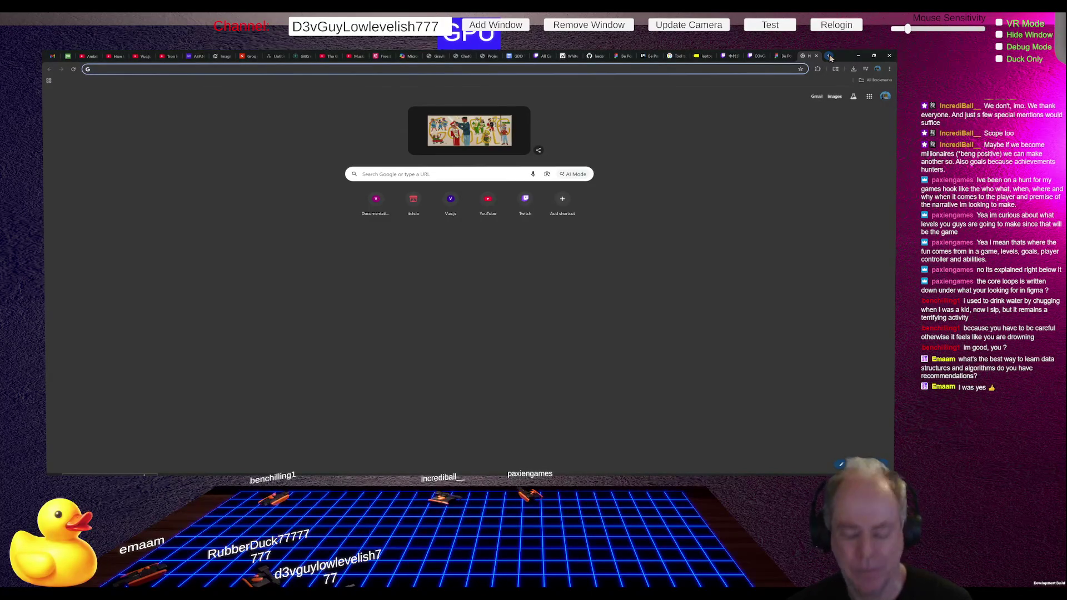
pyautogui.write('Data')
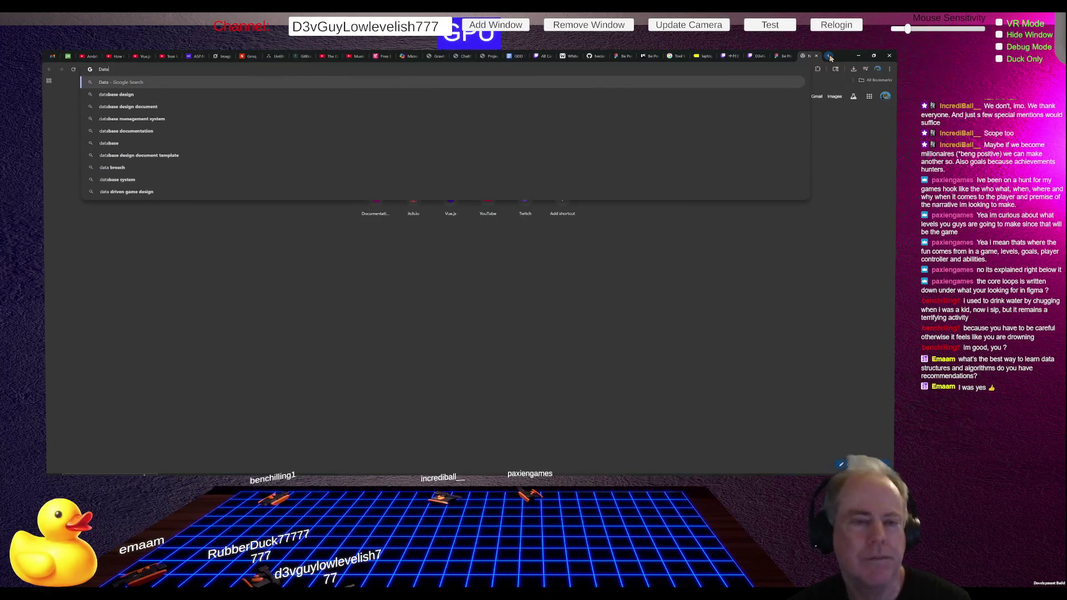
pyautogui.write(' structures')
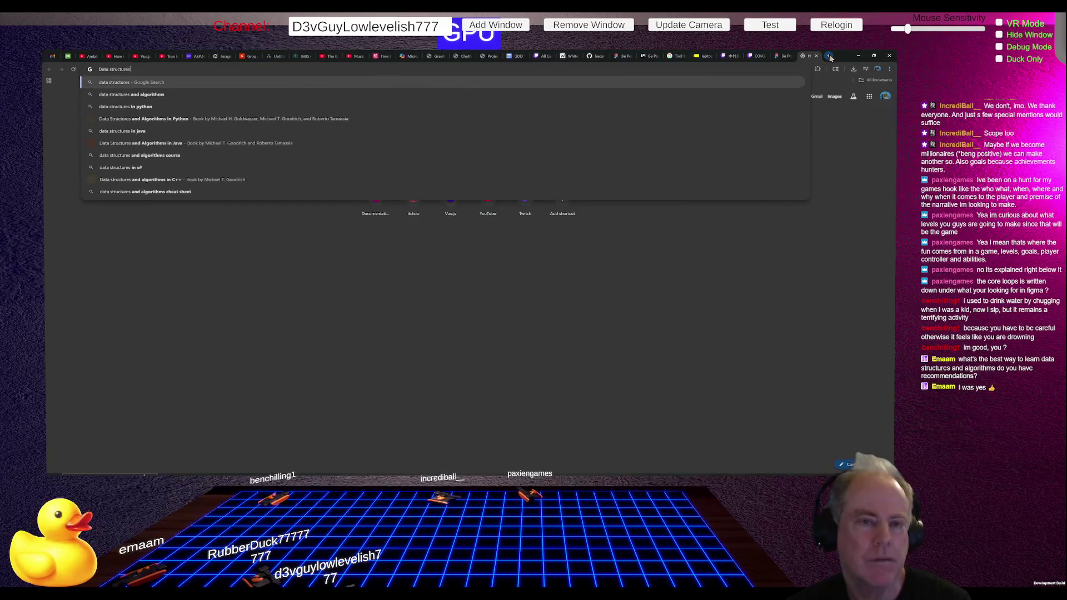
pyautogui.write(' and')
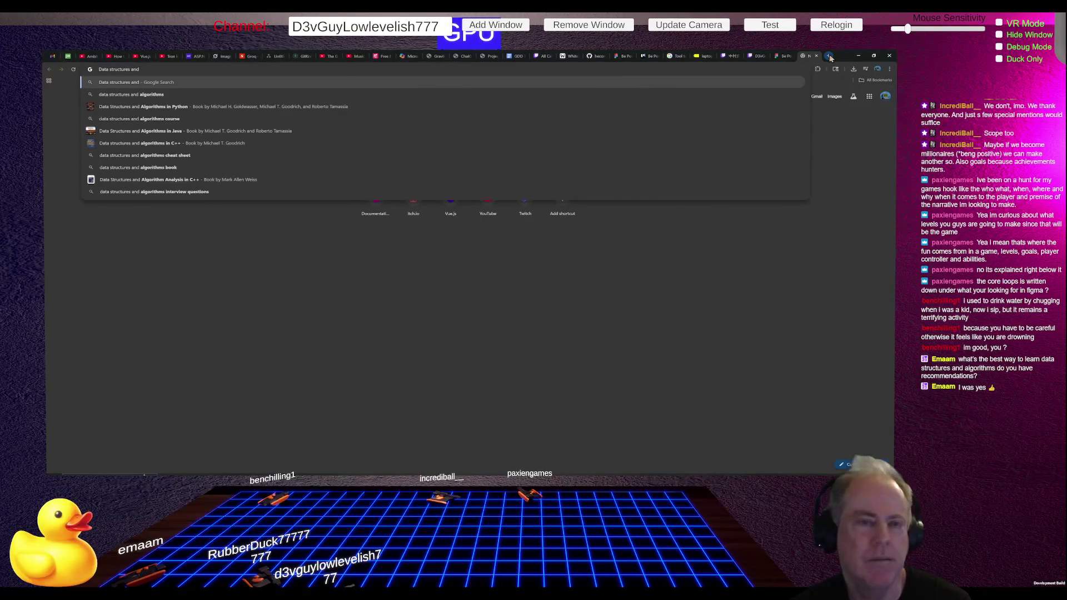
pyautogui.write('al')
pyautogui.press('Return')
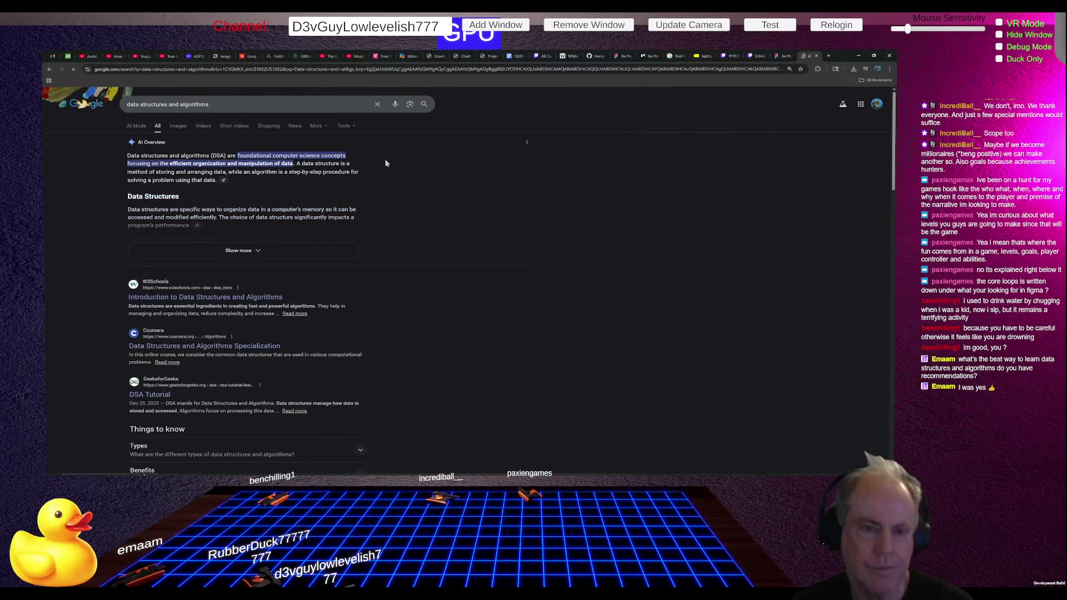
# Step: Refine the query to 'data structures and algorithms book' and browse the book recommendations
pyautogui.scroll(-3, 412, 176)
pyautogui.scroll(-2, 412, 177)
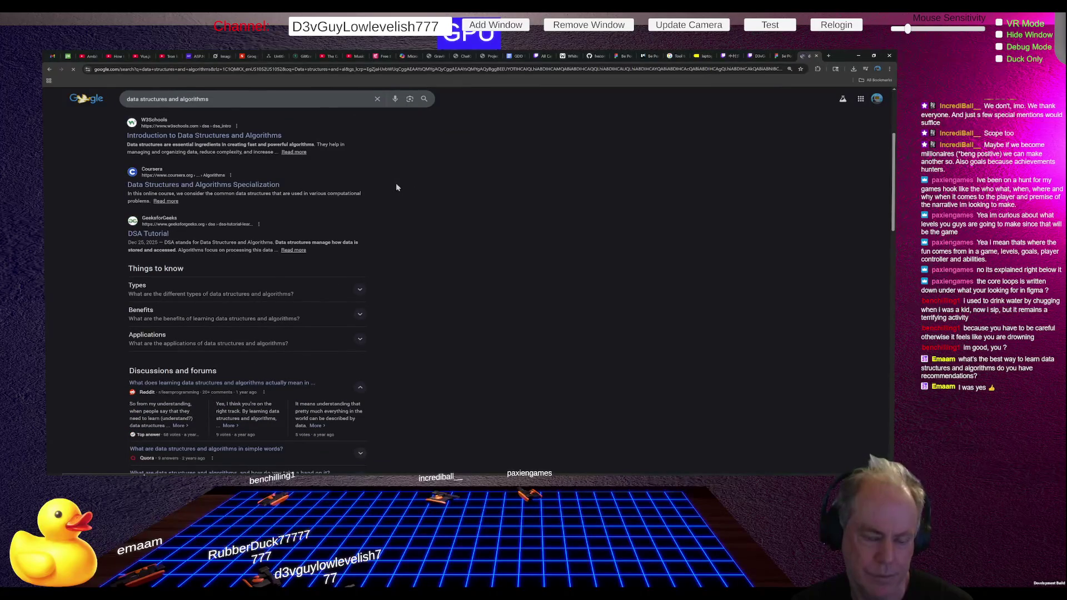
pyautogui.click(237, 98)
pyautogui.write('book')
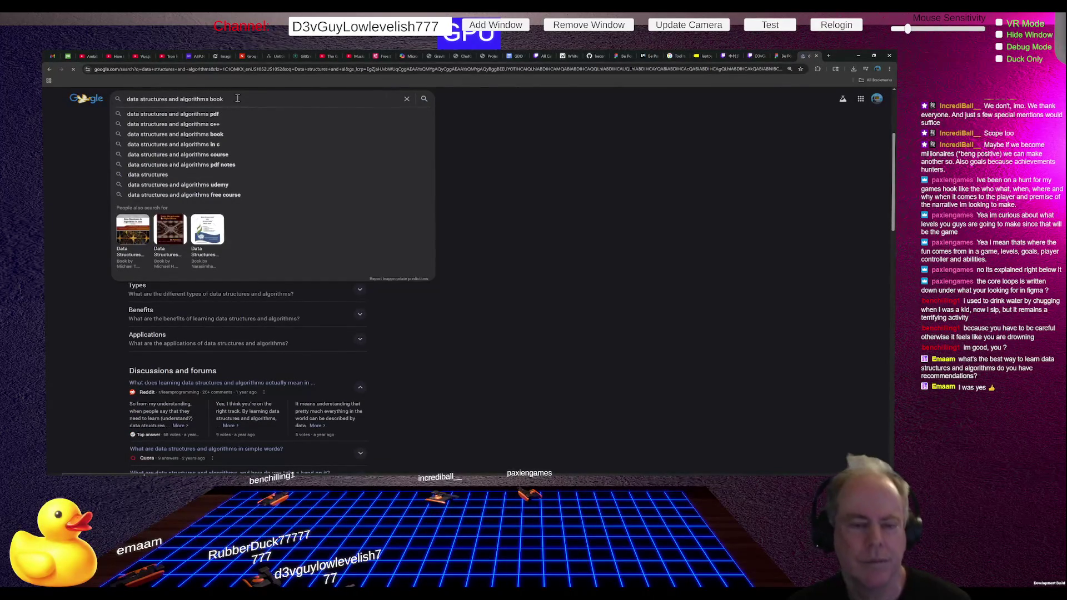
pyautogui.press('Return')
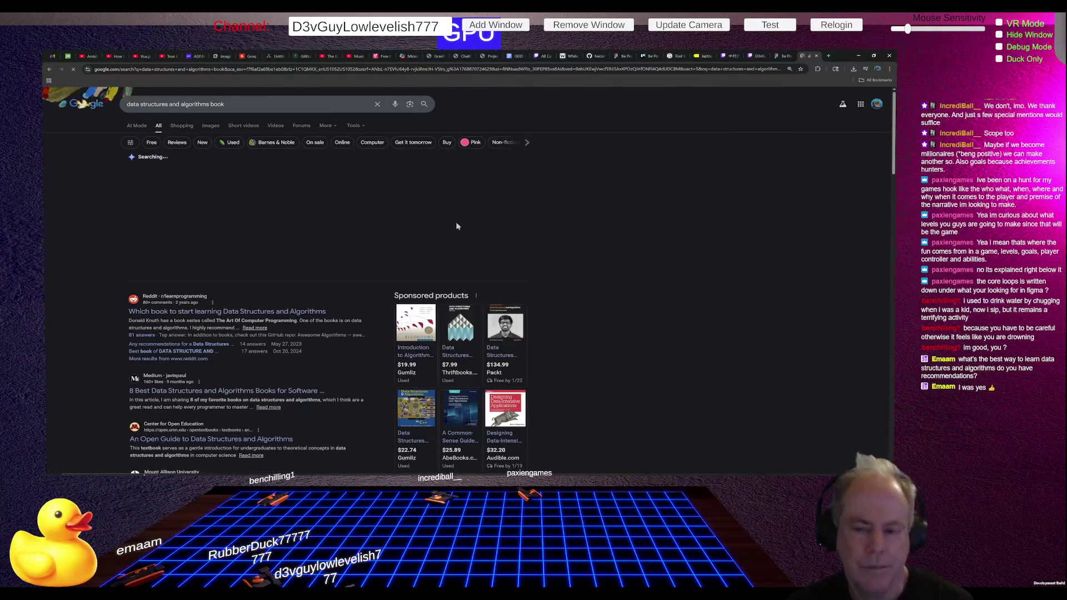
pyautogui.scroll(-1, 315, 243)
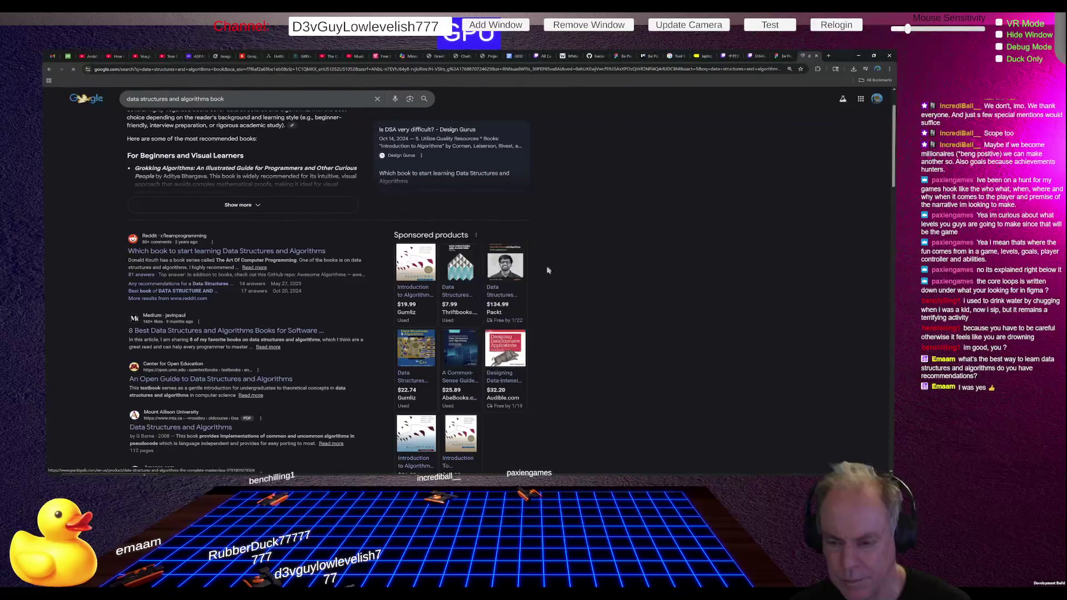
pyautogui.moveTo(511, 378)
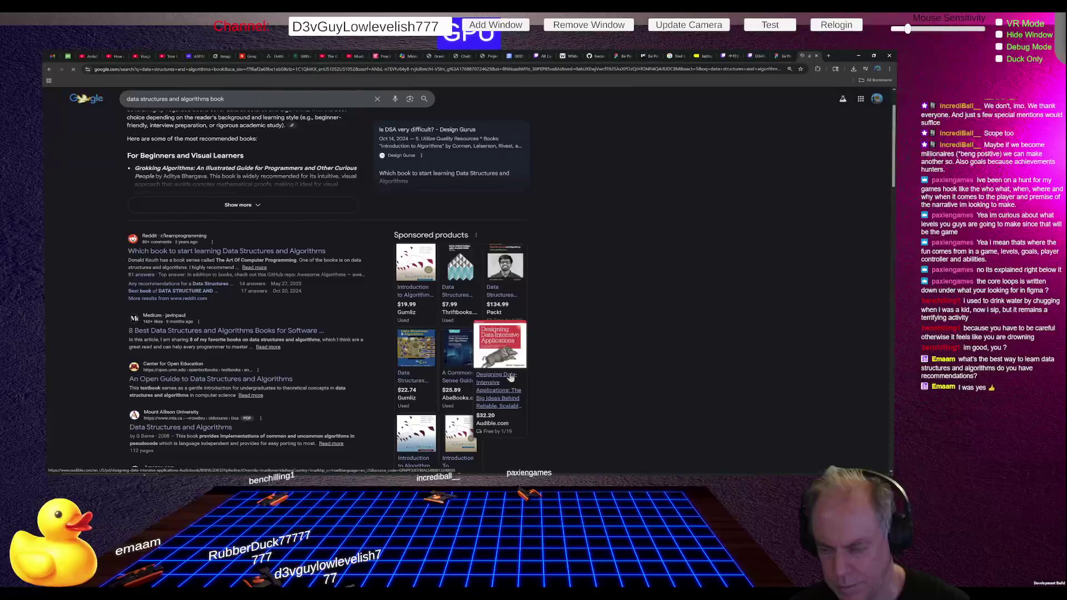
pyautogui.scroll(-2, 575, 329)
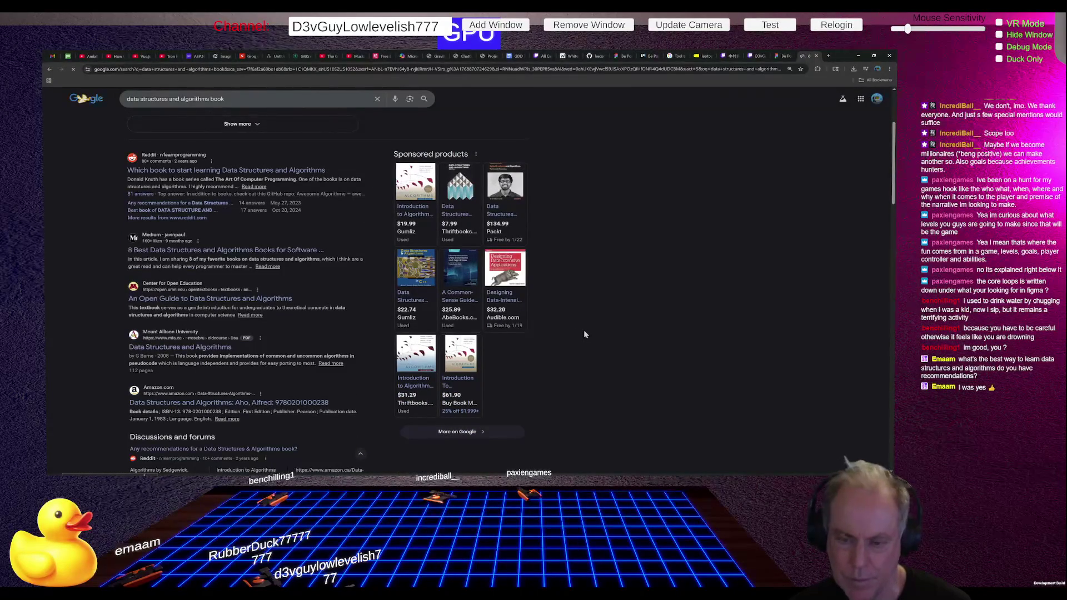
pyautogui.scroll(1, 584, 334)
pyautogui.scroll(2, 584, 333)
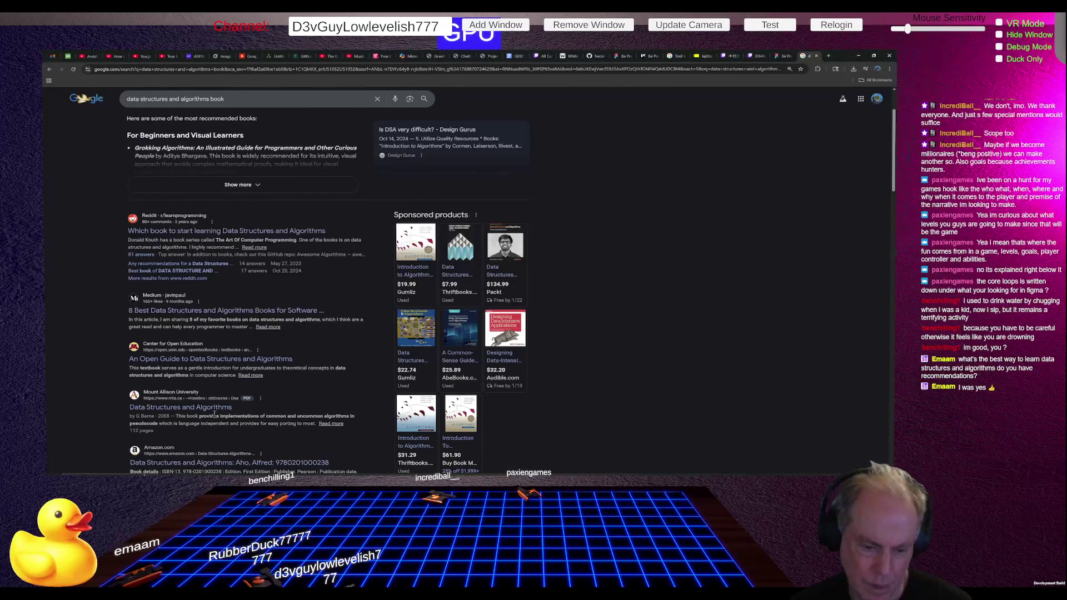
pyautogui.scroll(-2, 194, 411)
# Step: Open the Amazon Data Structures and Algorithms book listing, then search Amazon for data structures and algorithms
pyautogui.click(209, 426)
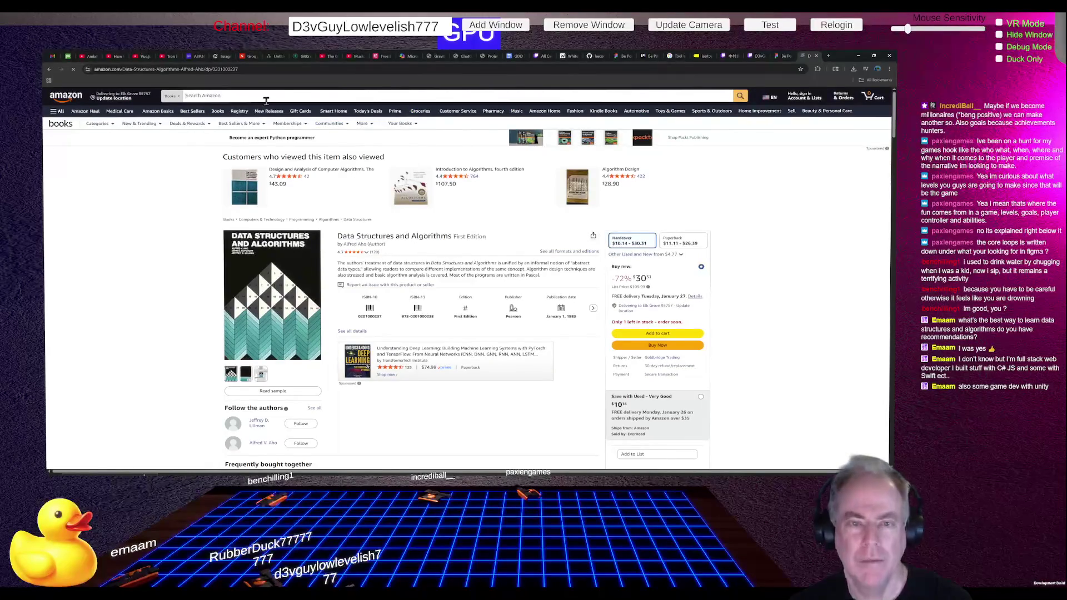
pyautogui.write('Dat')
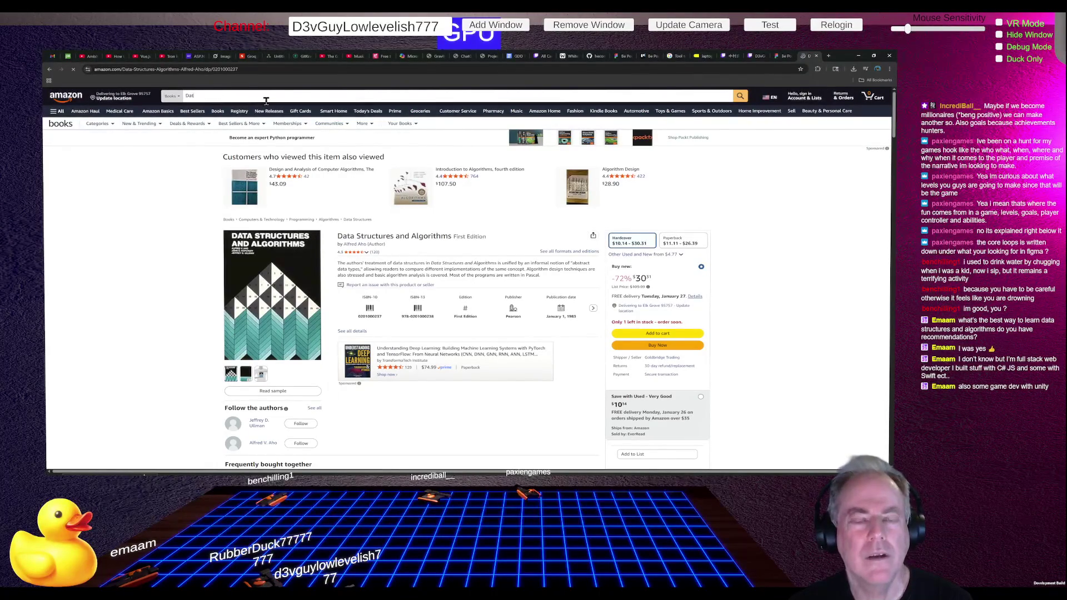
pyautogui.write('a structure')
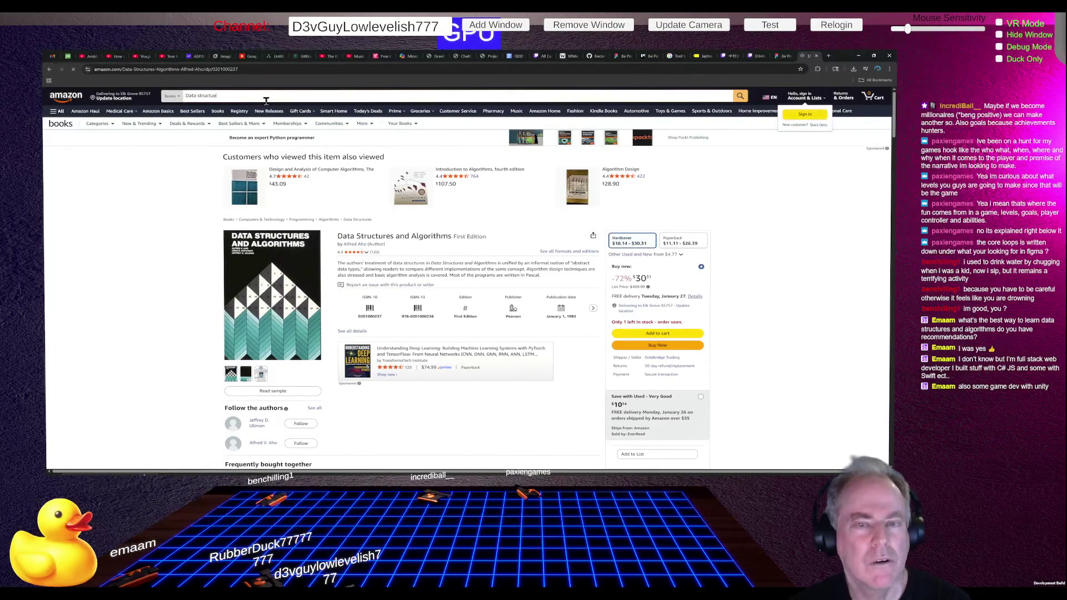
pyautogui.write('g')
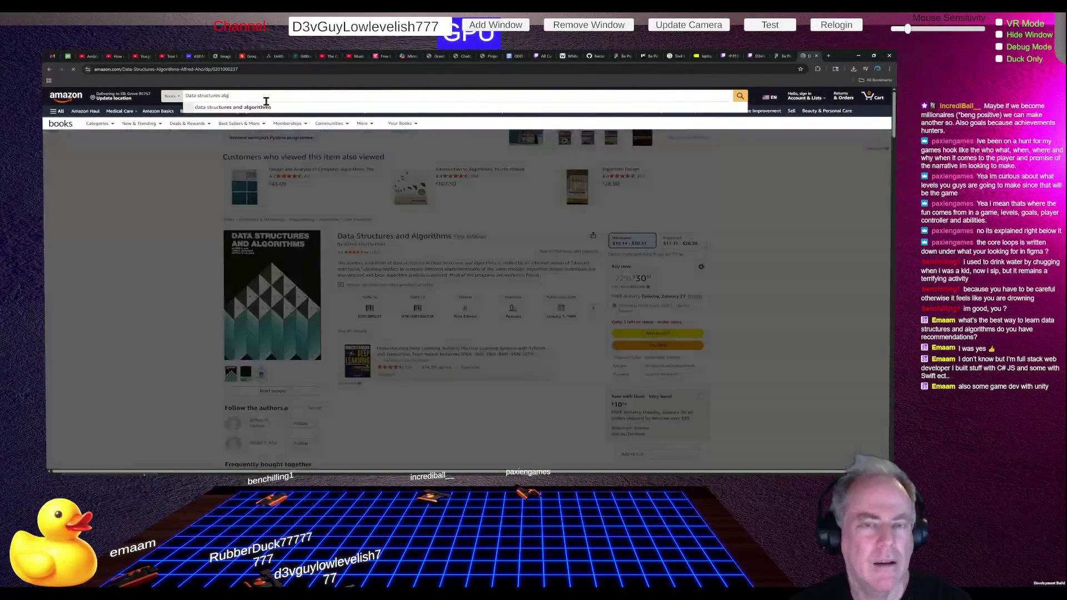
pyautogui.press('Down')
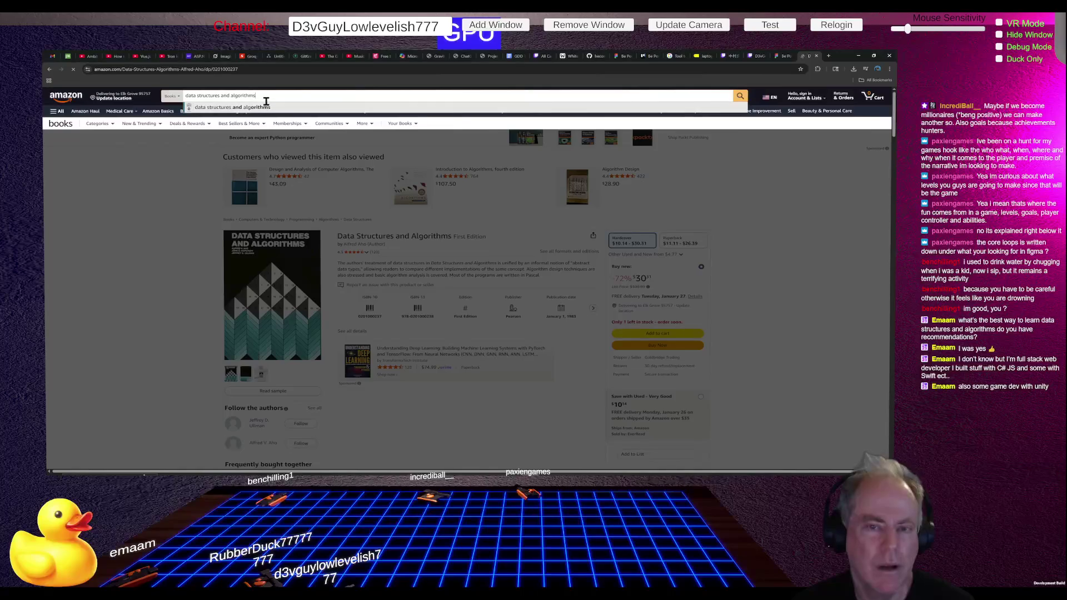
pyautogui.press('Return')
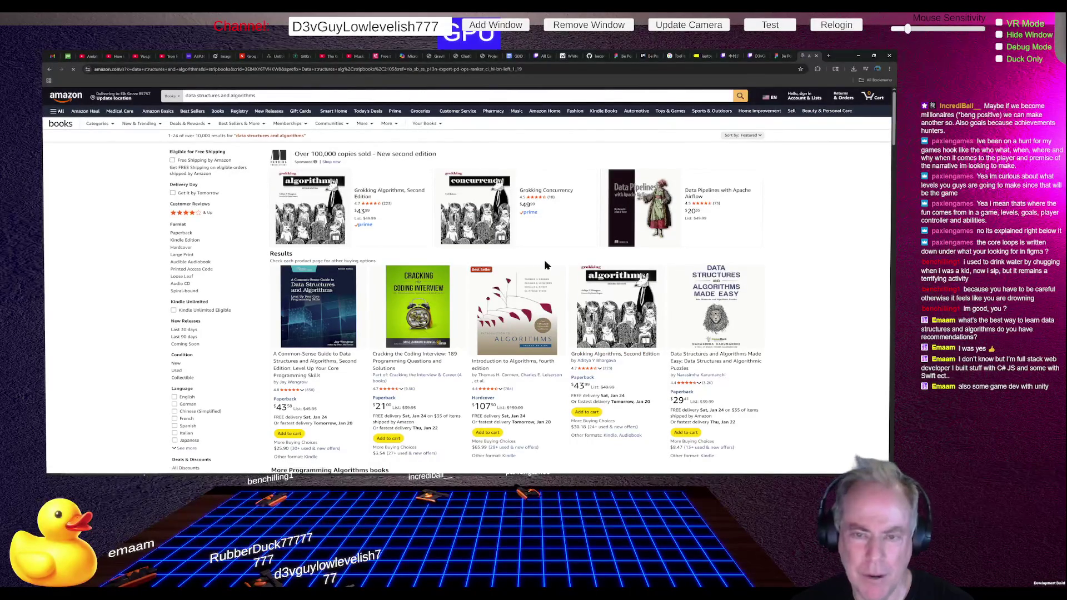
# Step: Browse Amazon's data structures and algorithms results and open the Data Structures the Fun Way page
pyautogui.scroll(-4, 516, 299)
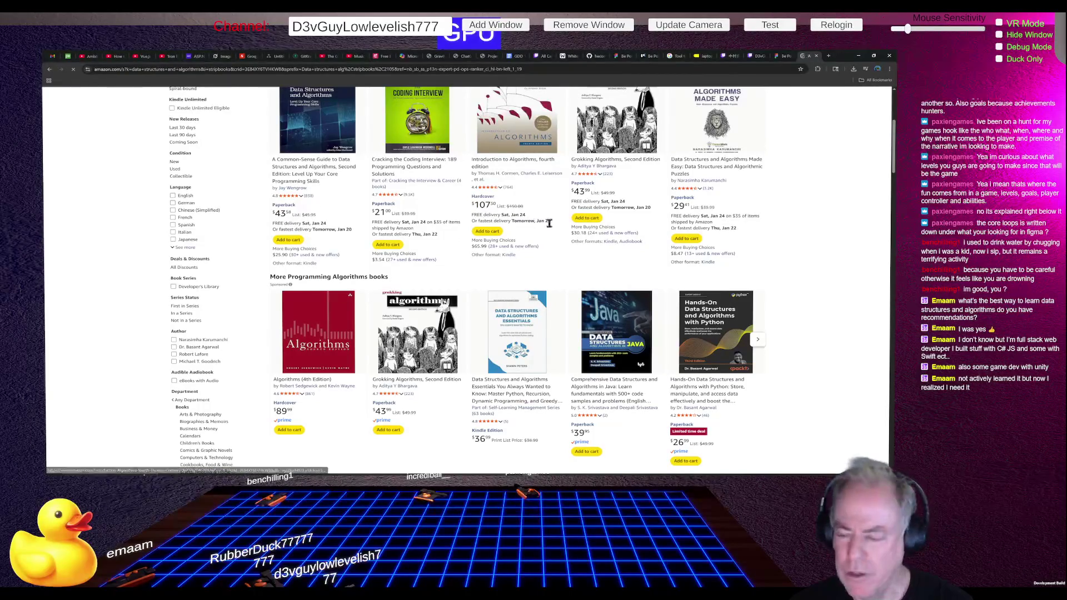
pyautogui.scroll(-1, 577, 239)
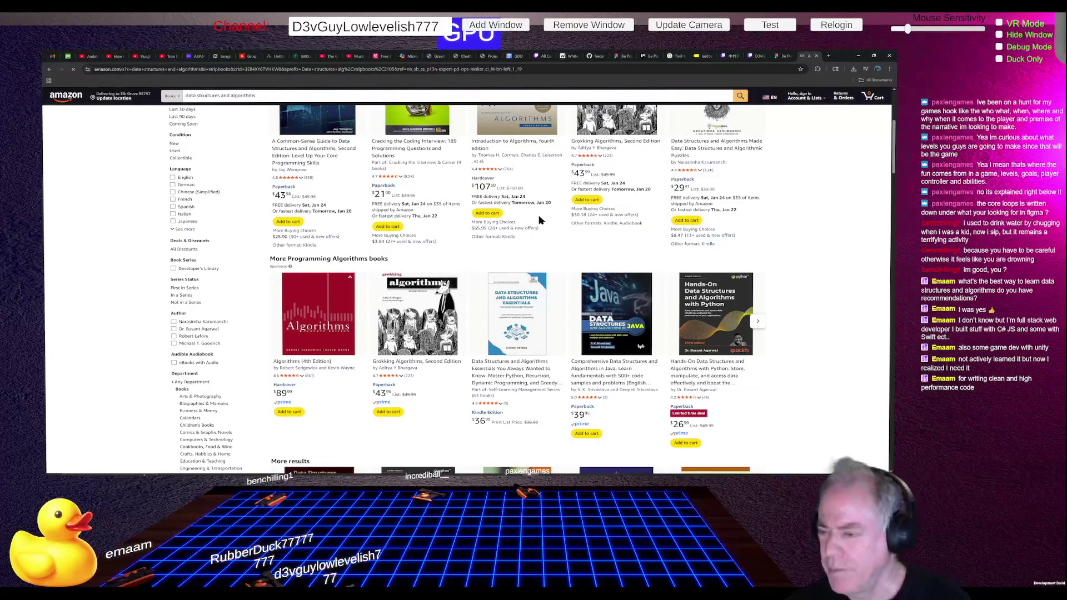
pyautogui.hotkey('ctrl', '-')
pyautogui.scroll(-3, 573, 224)
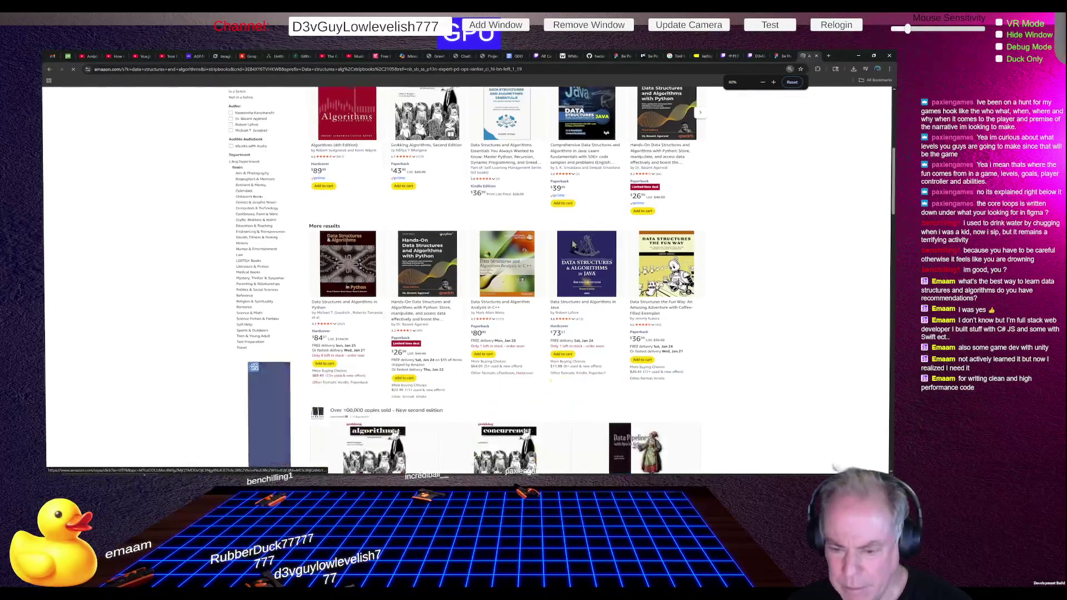
pyautogui.hotkey('ctrl', '+')
pyautogui.hotkey('ctrl', '+')
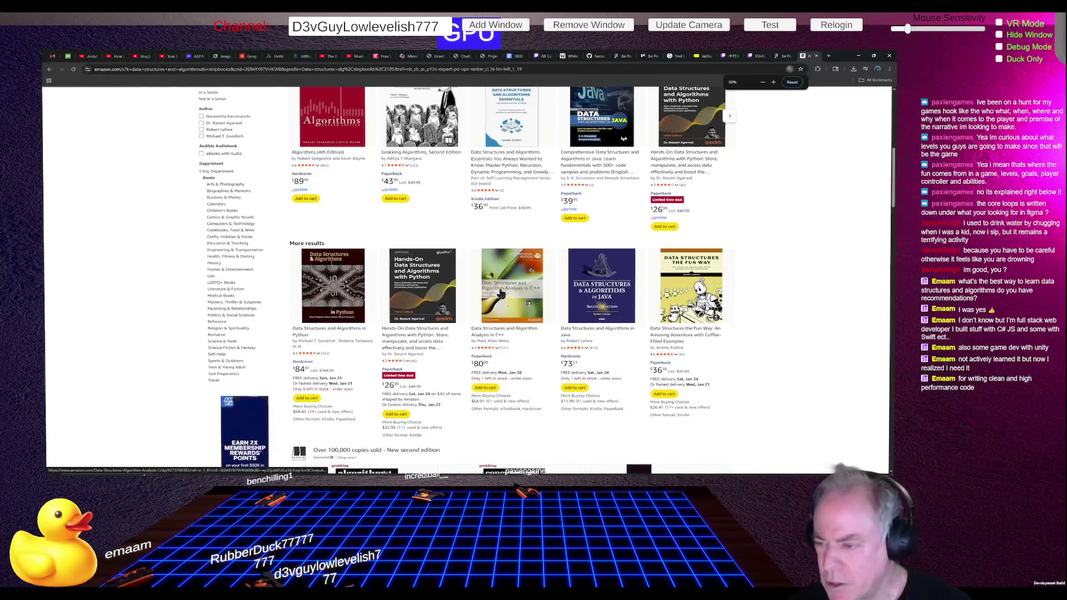
pyautogui.scroll(-1, 792, 349)
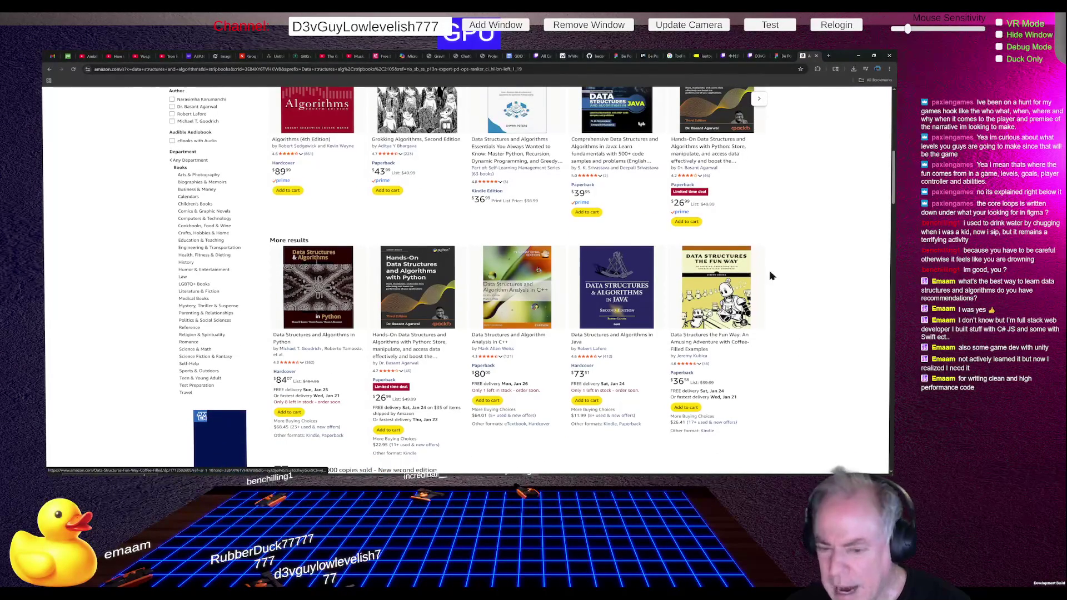
pyautogui.scroll(-3, 722, 283)
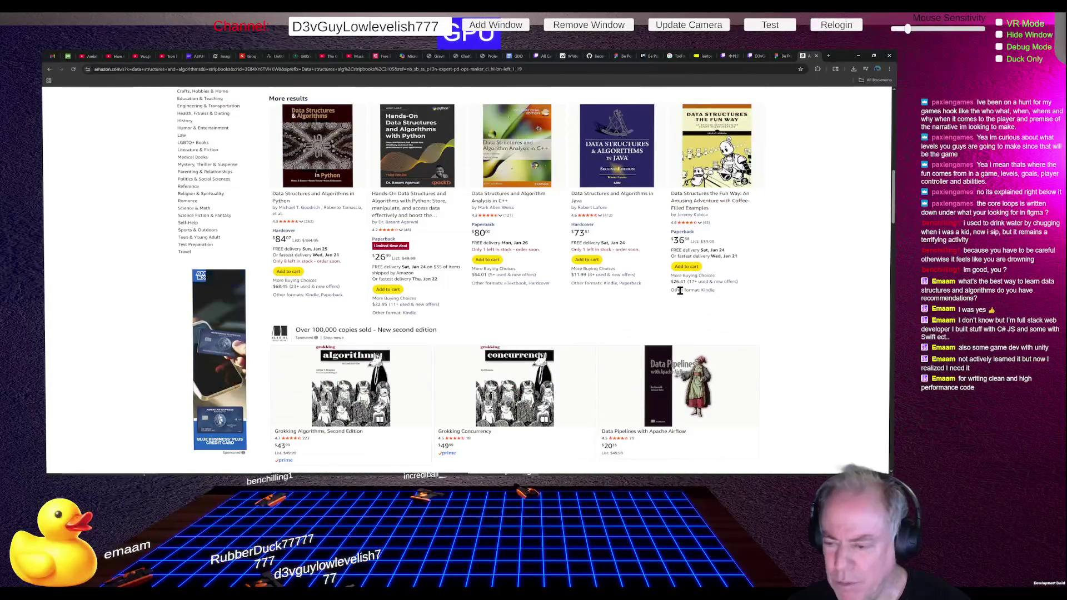
pyautogui.scroll(1, 627, 266)
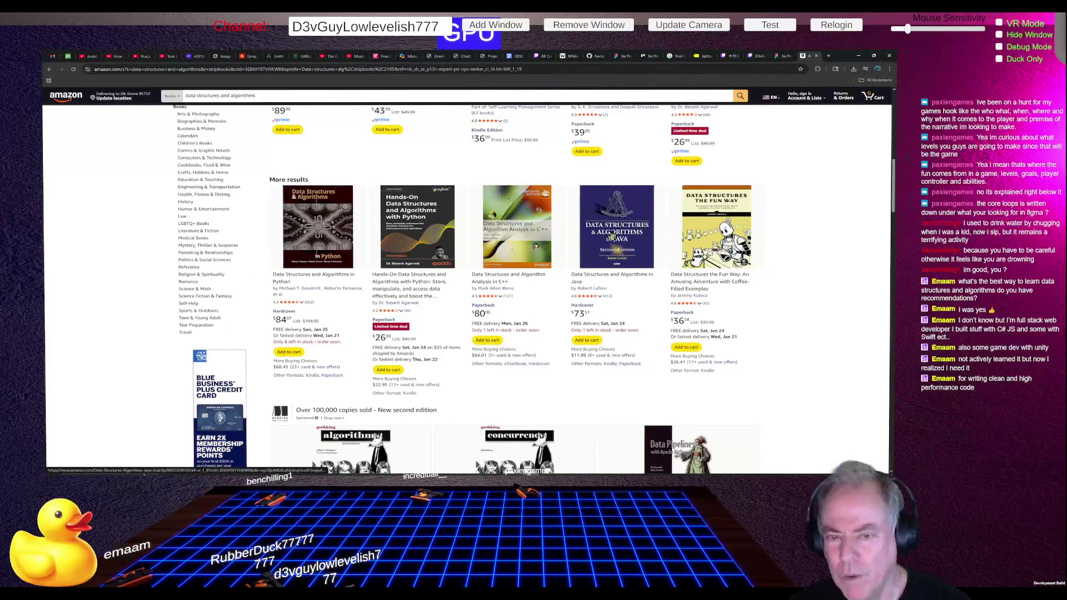
pyautogui.scroll(4, 611, 240)
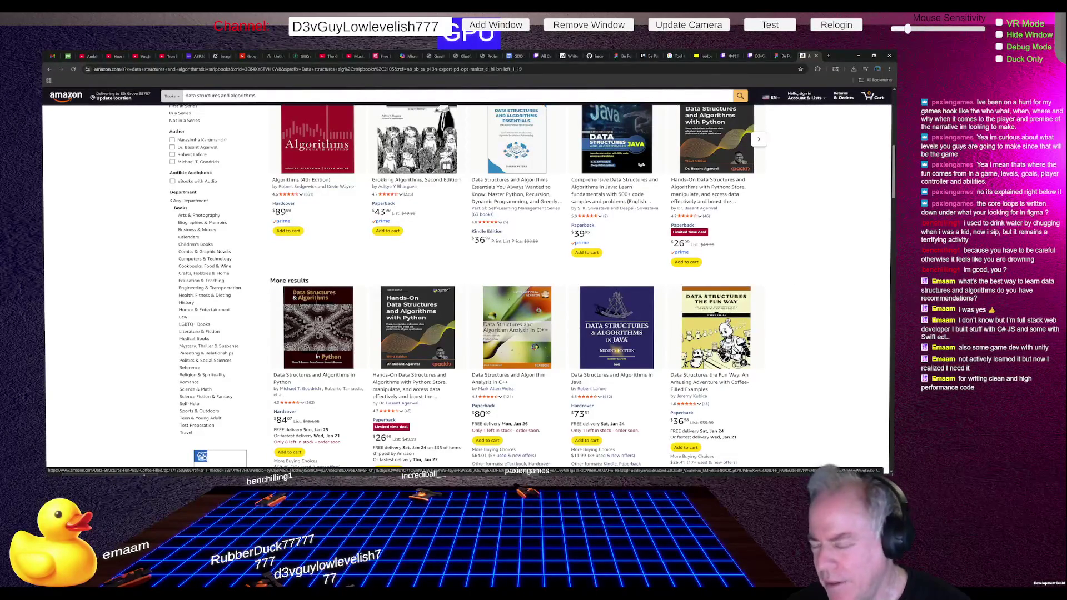
pyautogui.click(725, 338)
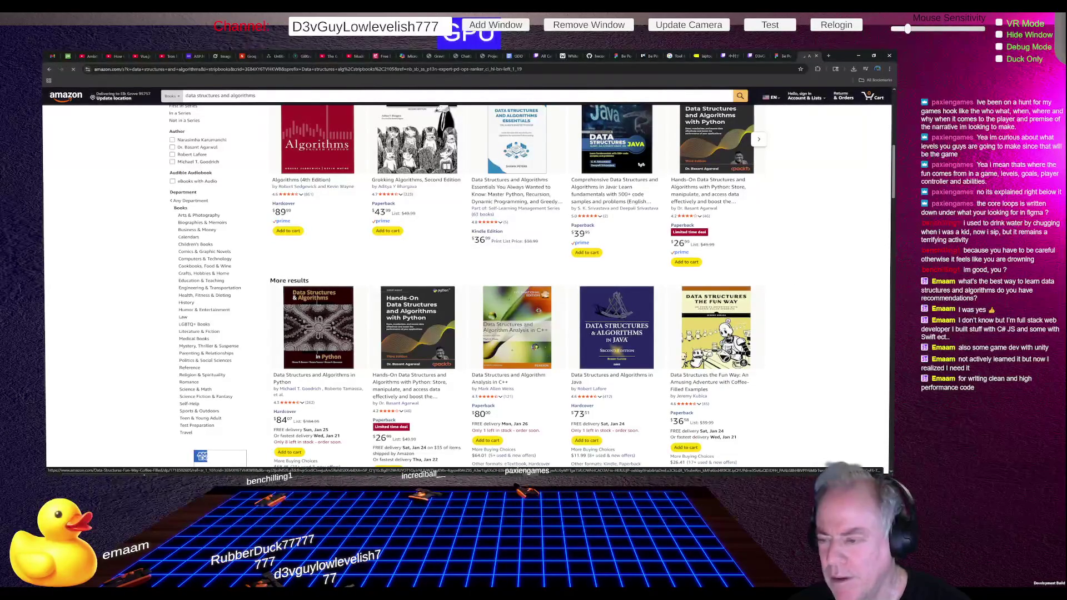
pyautogui.scroll(2, 776, 339)
pyautogui.scroll(3, 774, 335)
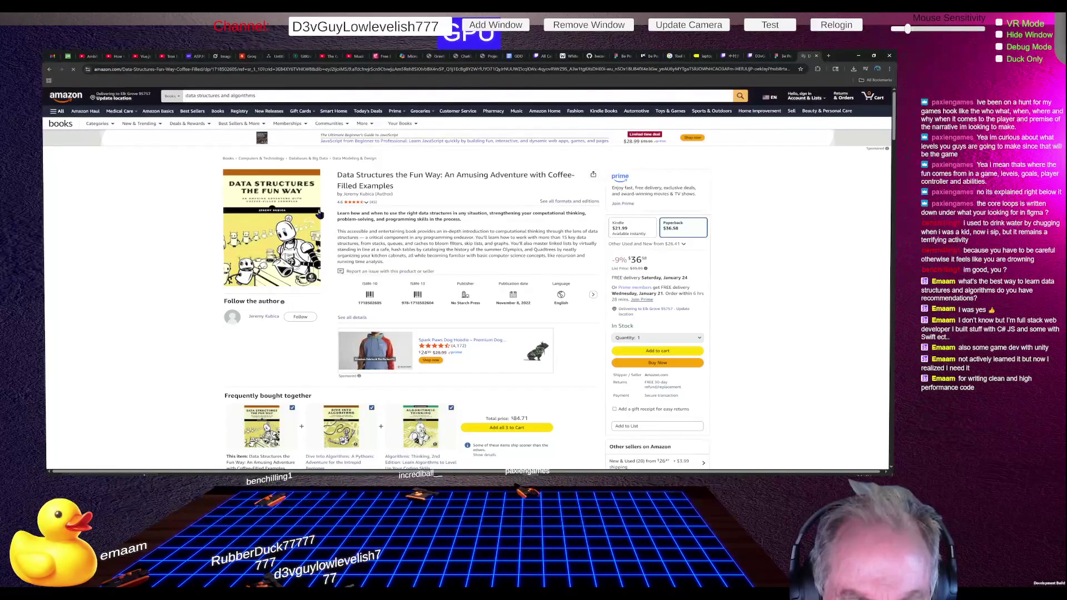
pyautogui.keyDown('ctrl'); pyautogui.scroll(1, 294, 248); pyautogui.keyUp('ctrl')
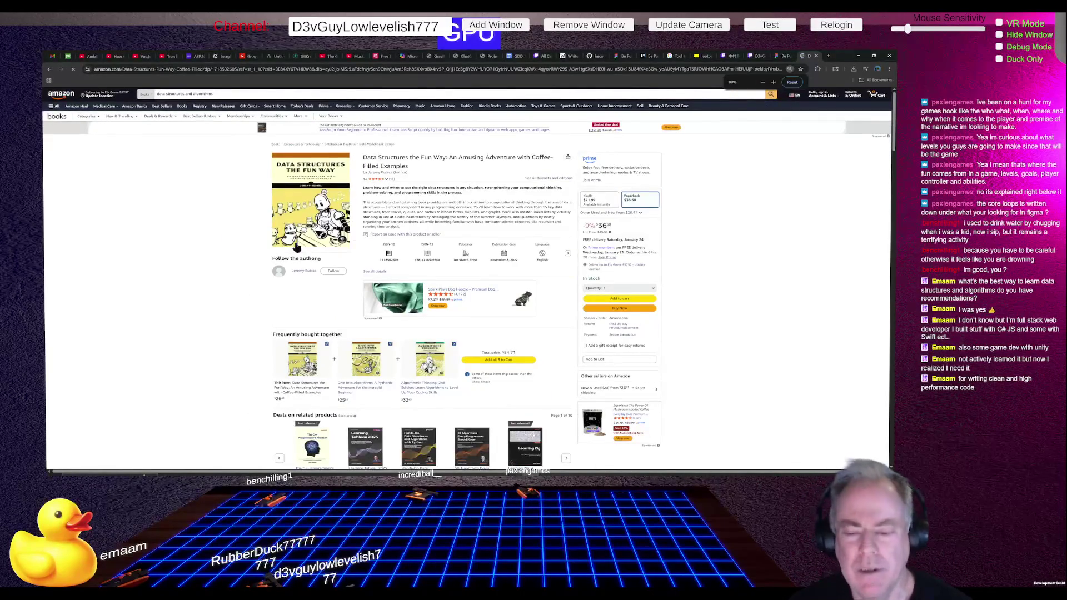
pyautogui.keyDown('ctrl'); pyautogui.scroll(1, 268, 210); pyautogui.keyUp('ctrl')
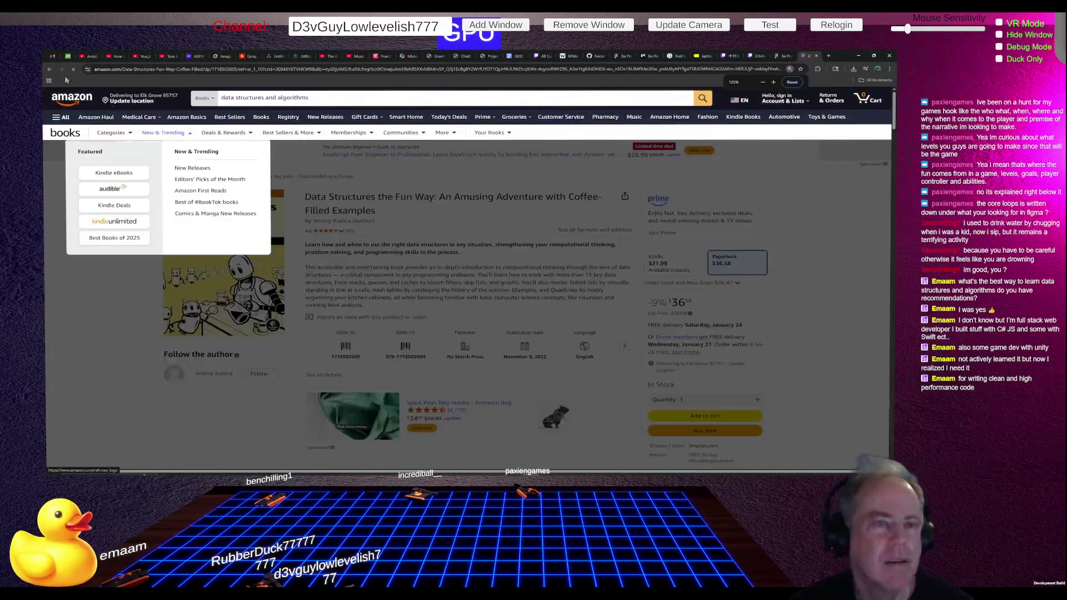
pyautogui.hotkey('alt', 'Left')
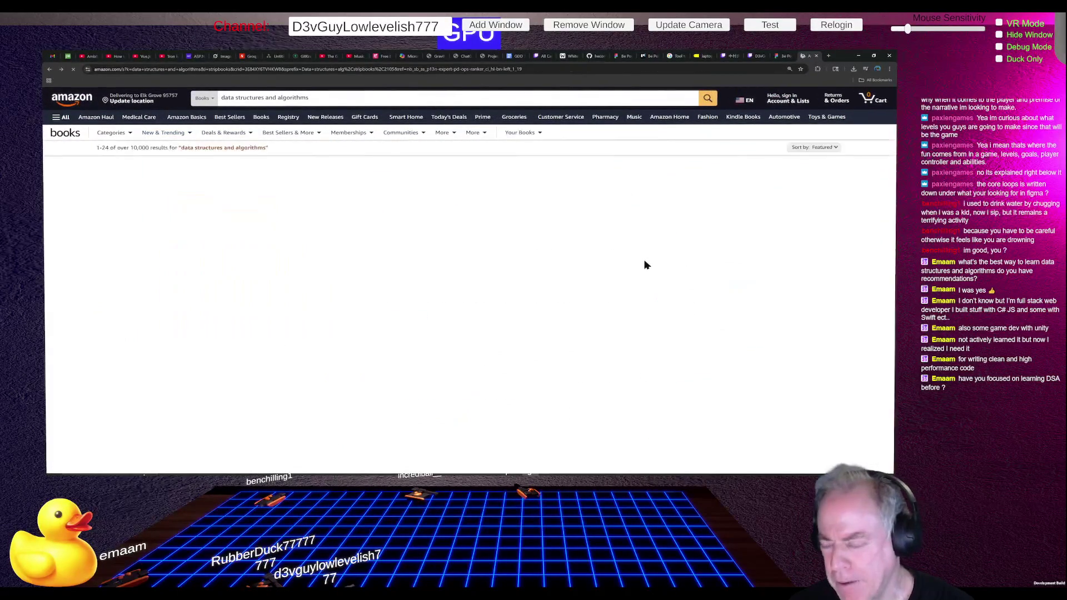
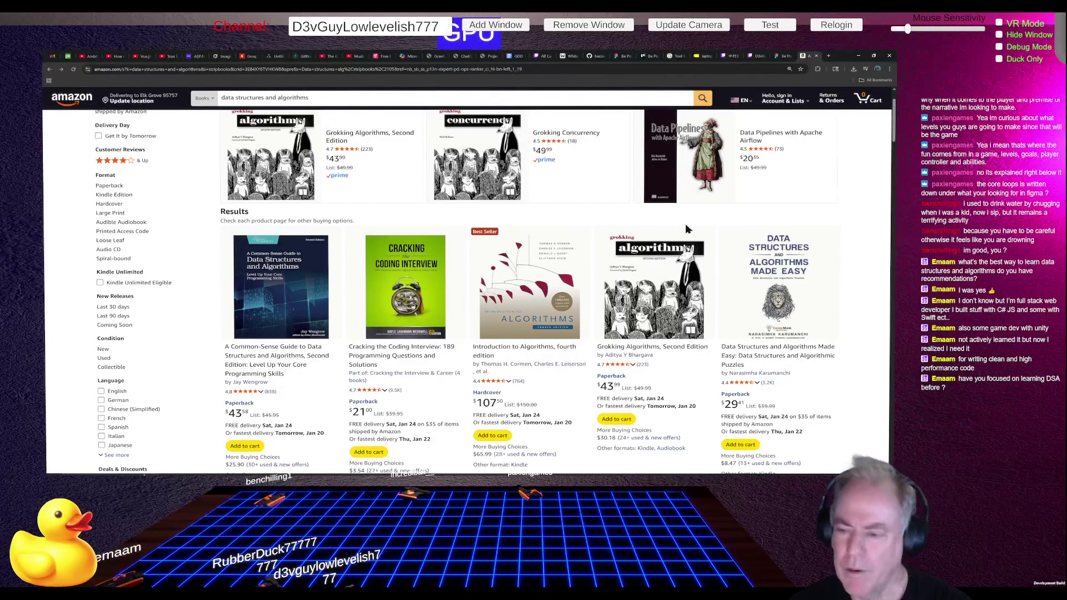
# Step: Zoom the Amazon page out and browse the data structures and algorithms book results
pyautogui.hotkey('ctrl', '-')
pyautogui.hotkey('ctrl', '-')
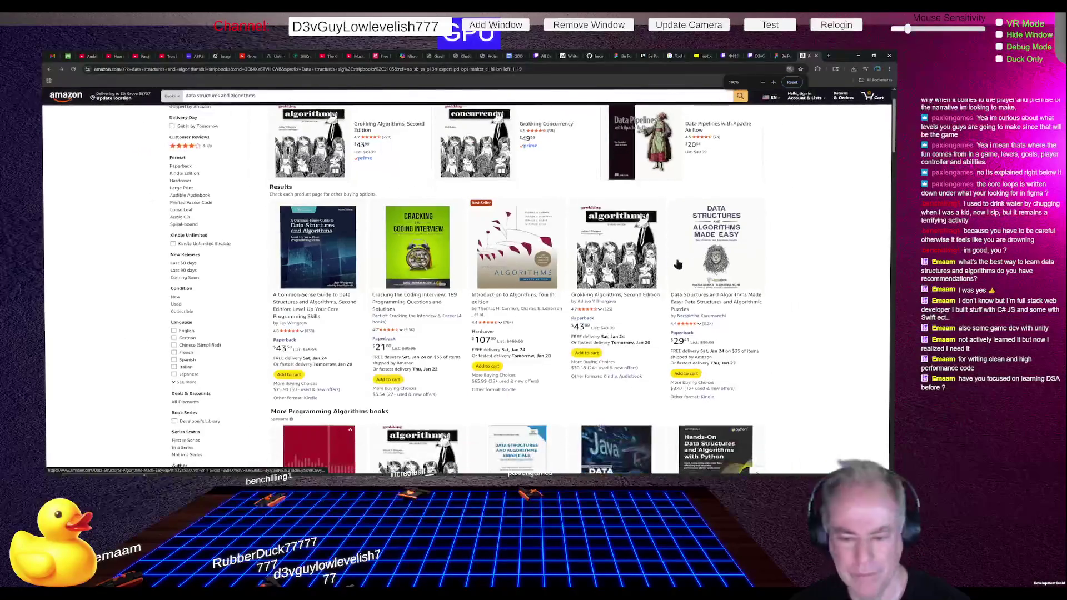
pyautogui.scroll(-3, 611, 261)
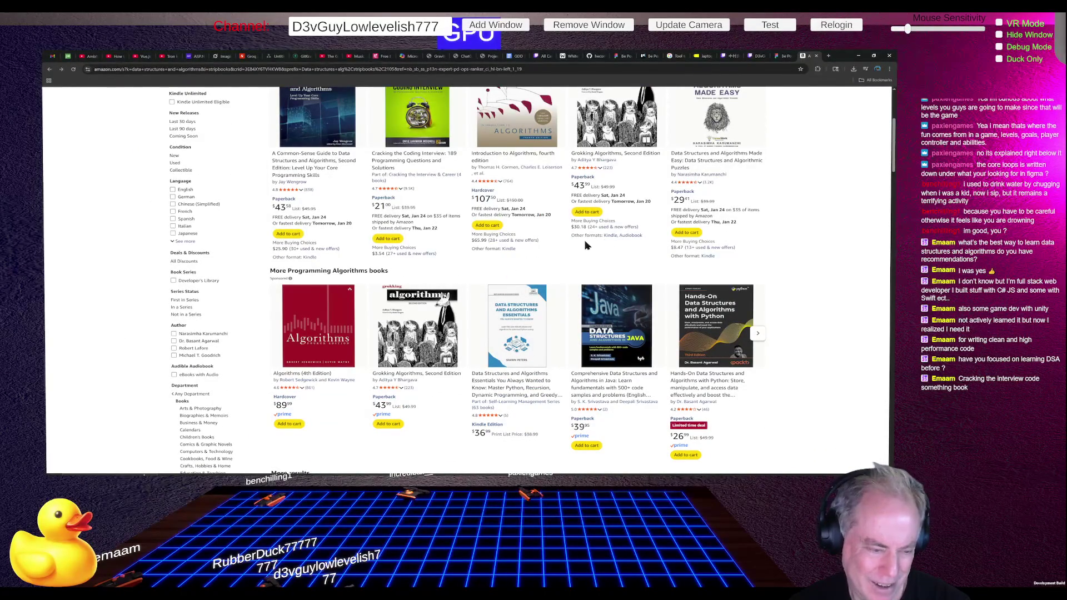
pyautogui.scroll(3, 544, 246)
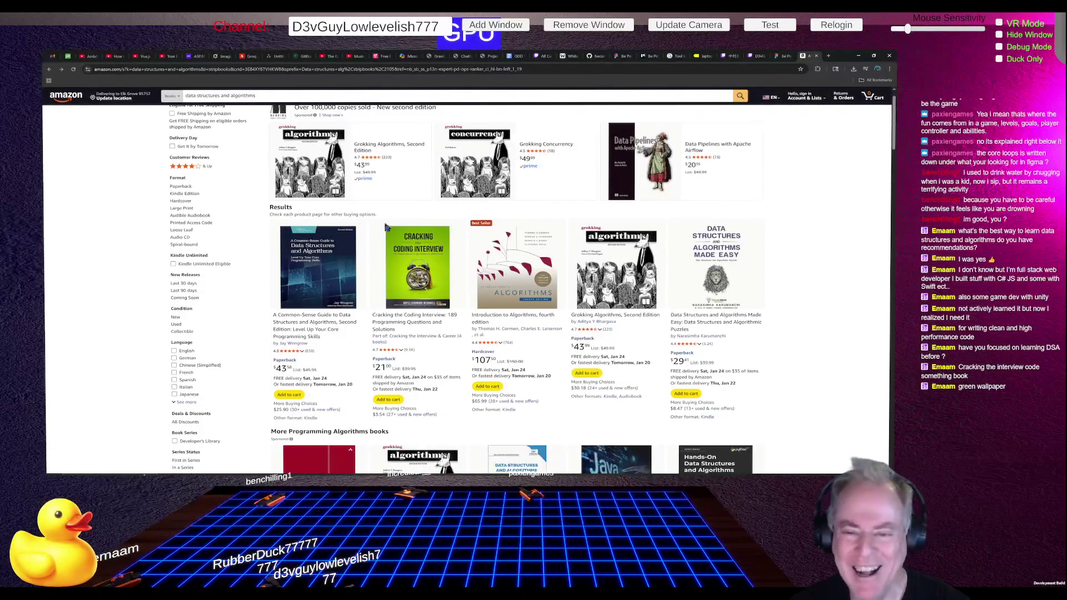
pyautogui.scroll(-3, 468, 249)
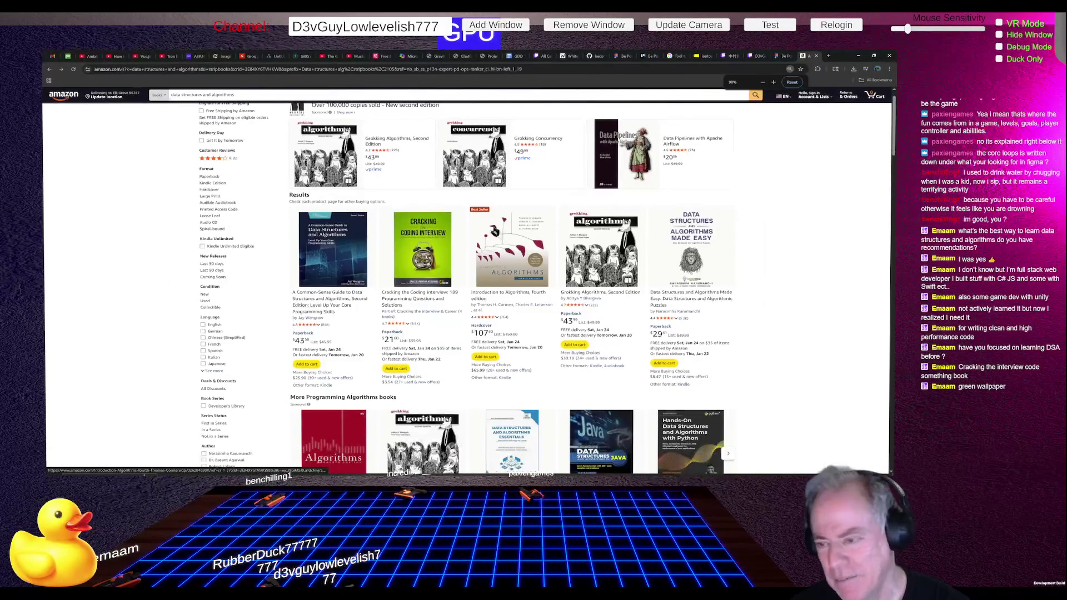
pyautogui.scroll(-3, 466, 259)
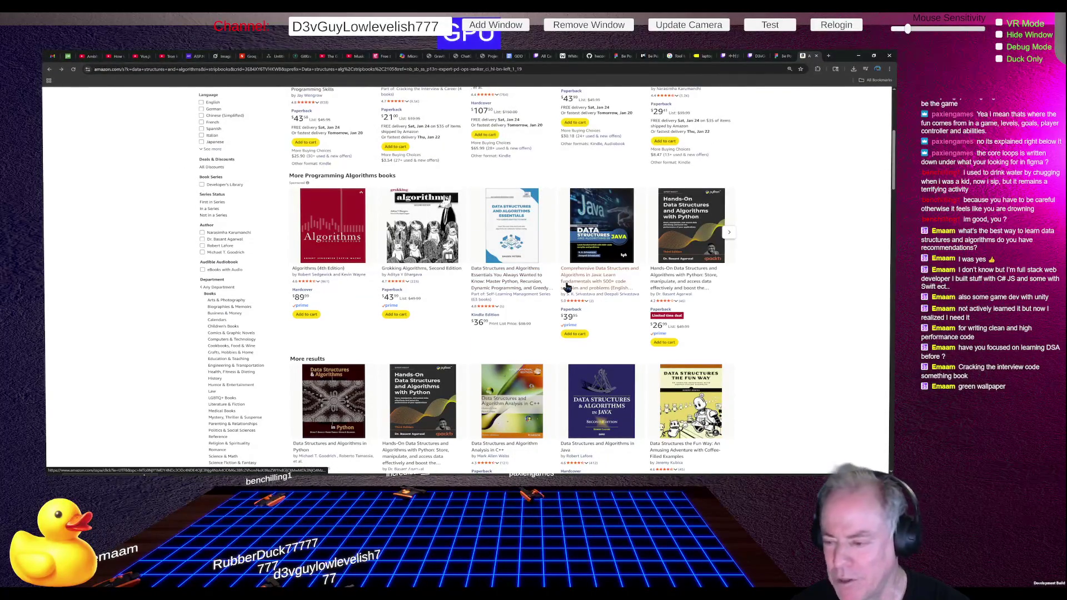
pyautogui.scroll(-4, 589, 289)
pyautogui.scroll(-10, 578, 289)
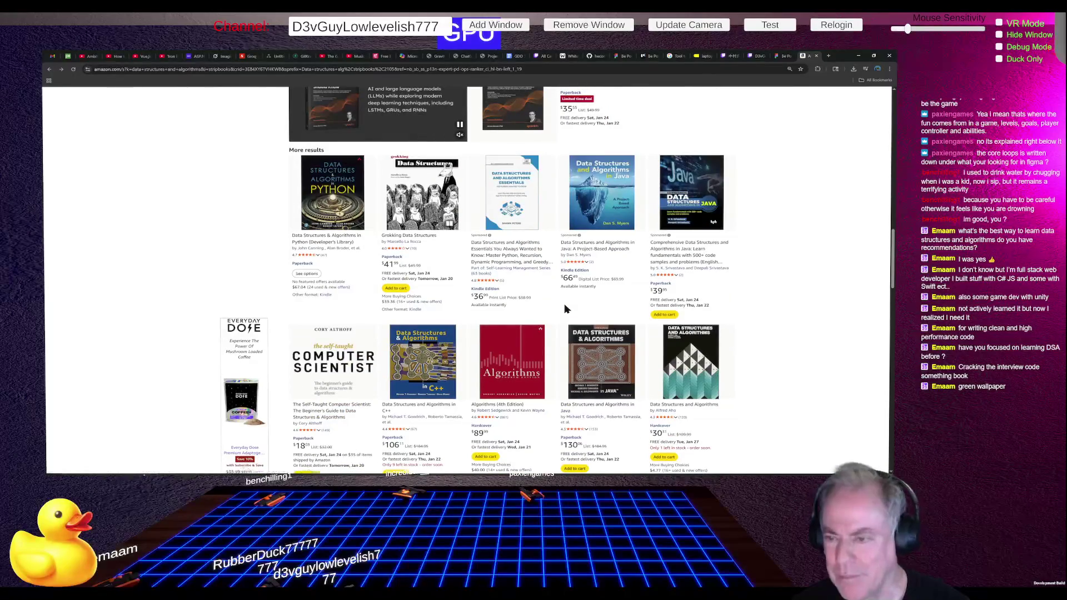
pyautogui.scroll(-3, 611, 272)
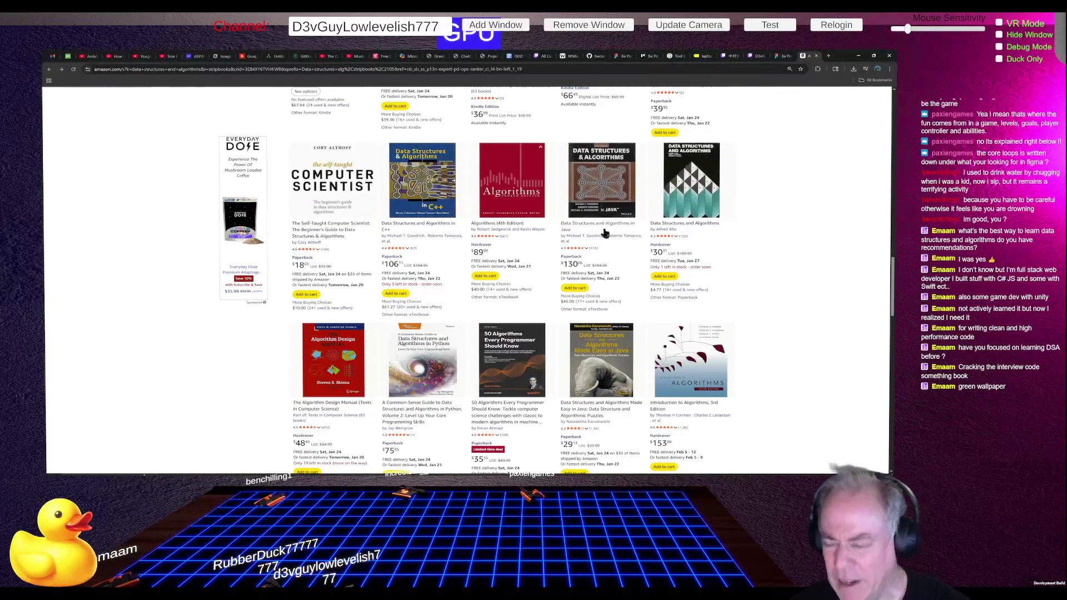
pyautogui.scroll(5, 603, 230)
pyautogui.scroll(5, 467, 289)
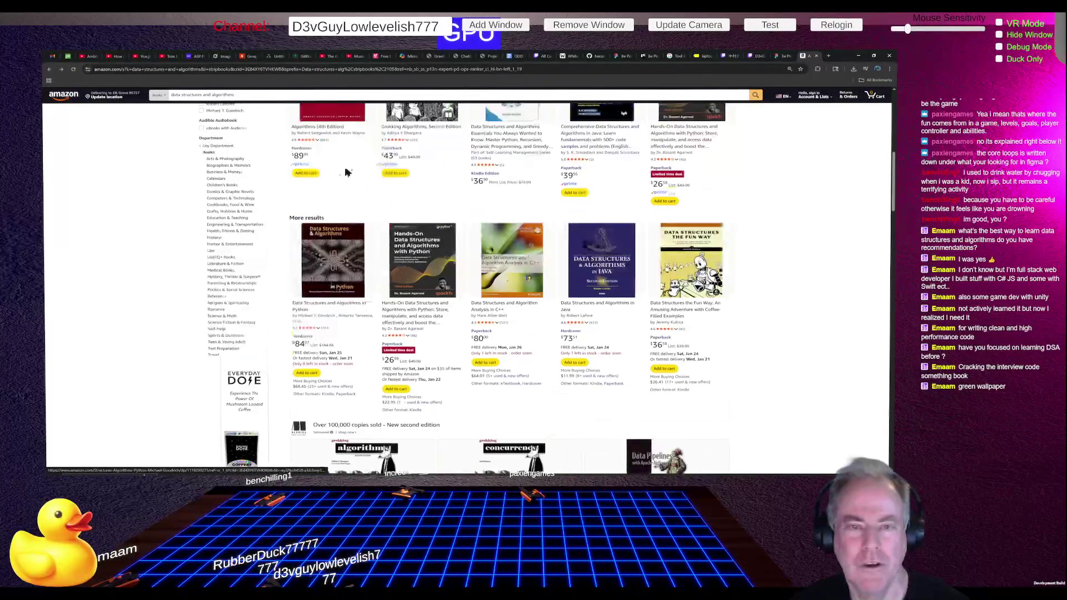
pyautogui.click(249, 95)
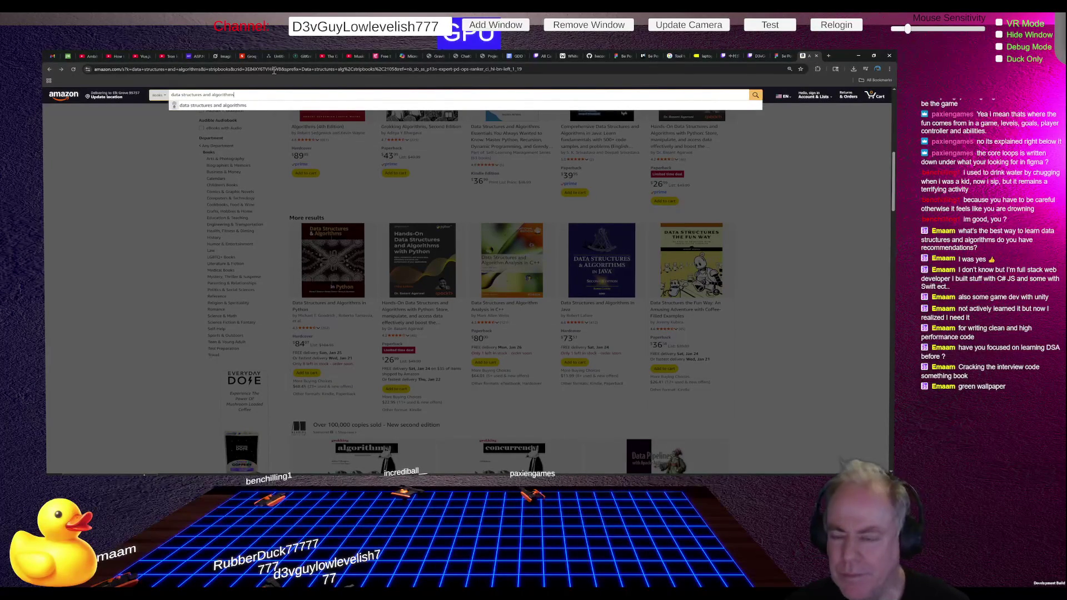
pyautogui.click(730, 228)
# Step: Scroll the results to the C# Data Structures and Algorithms, 2nd edition listing
pyautogui.scroll(3, 768, 208)
pyautogui.scroll(5, 742, 240)
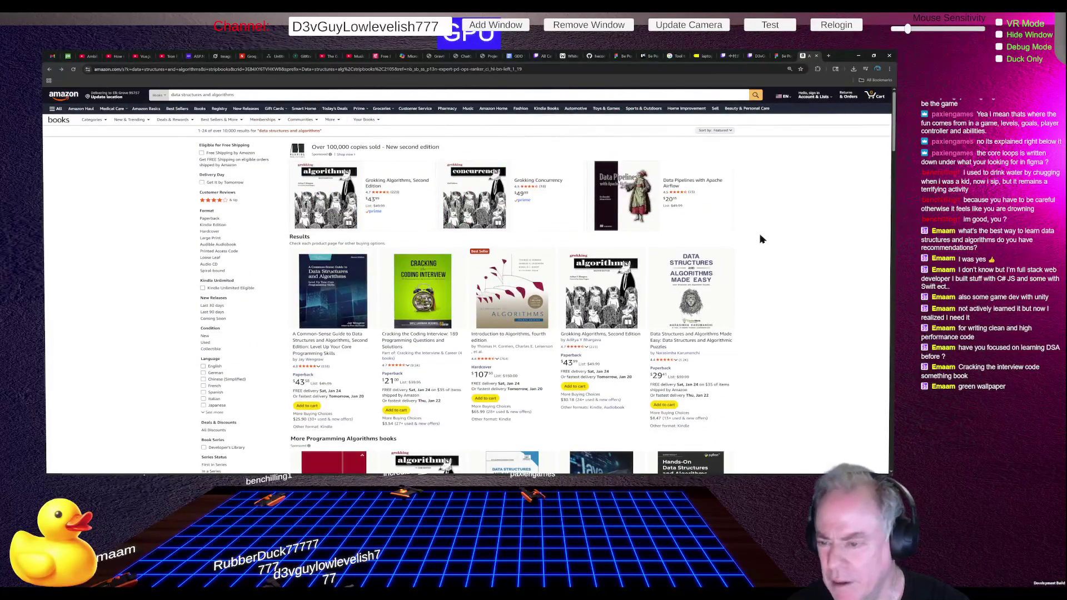
pyautogui.scroll(-12, 773, 238)
pyautogui.scroll(-10, 777, 245)
pyautogui.scroll(-10, 780, 248)
pyautogui.scroll(-5, 782, 248)
pyautogui.scroll(2, 785, 245)
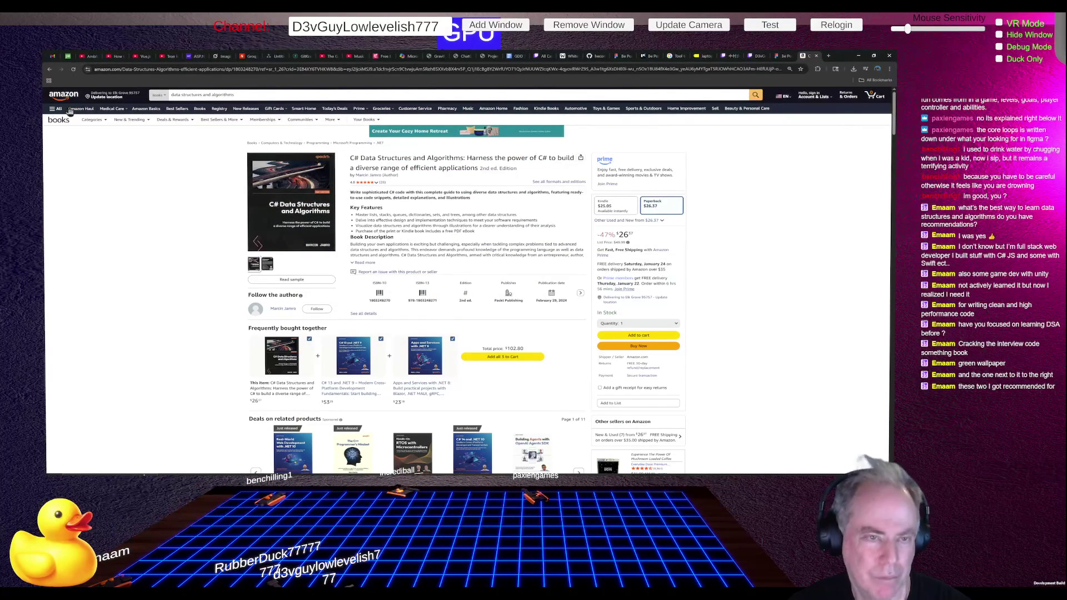
# Step: Go back to the book results, scroll to the end of the list, then back to the top
pyautogui.click(49, 69)
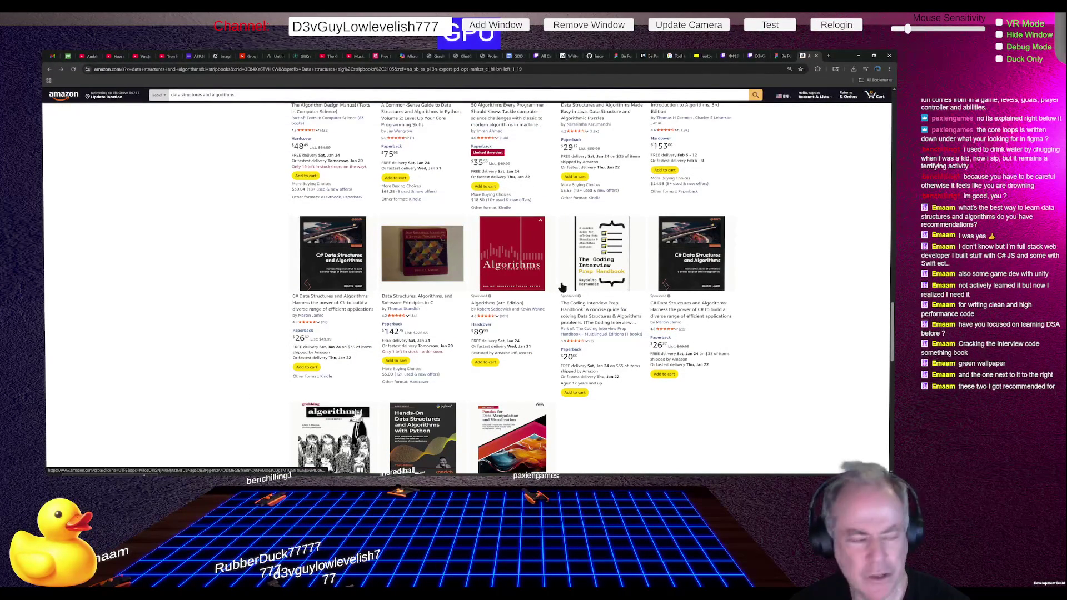
pyautogui.scroll(-1, 584, 302)
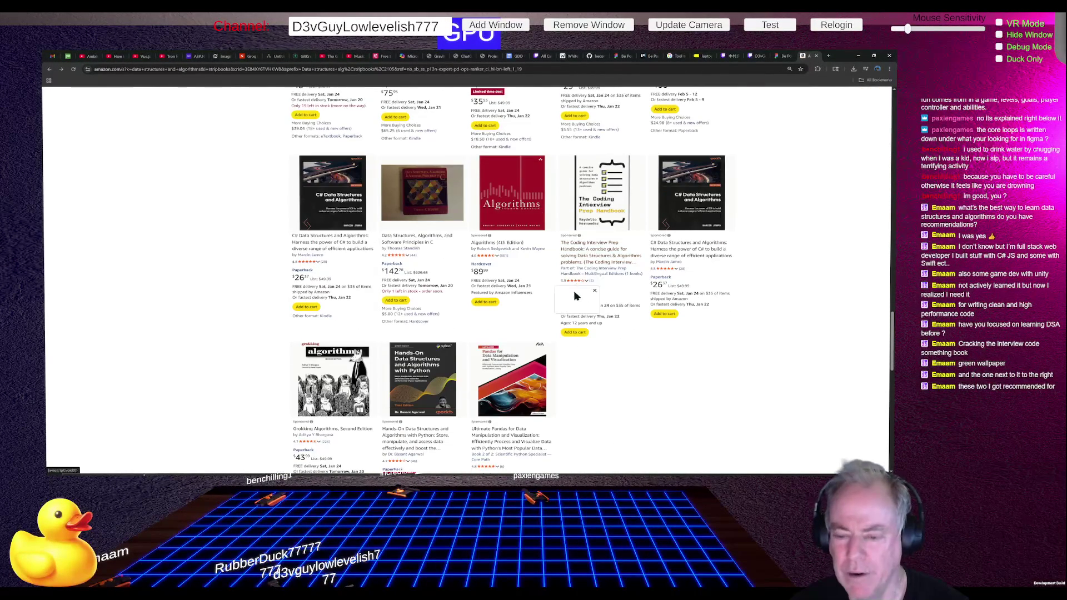
pyautogui.scroll(-5, 590, 294)
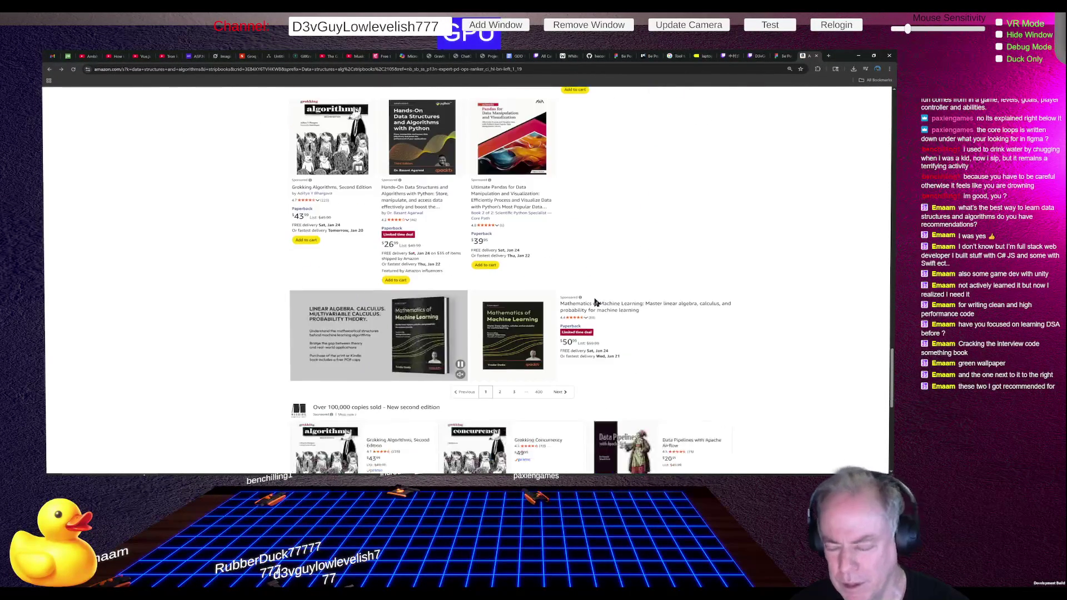
pyautogui.scroll(-2, 595, 304)
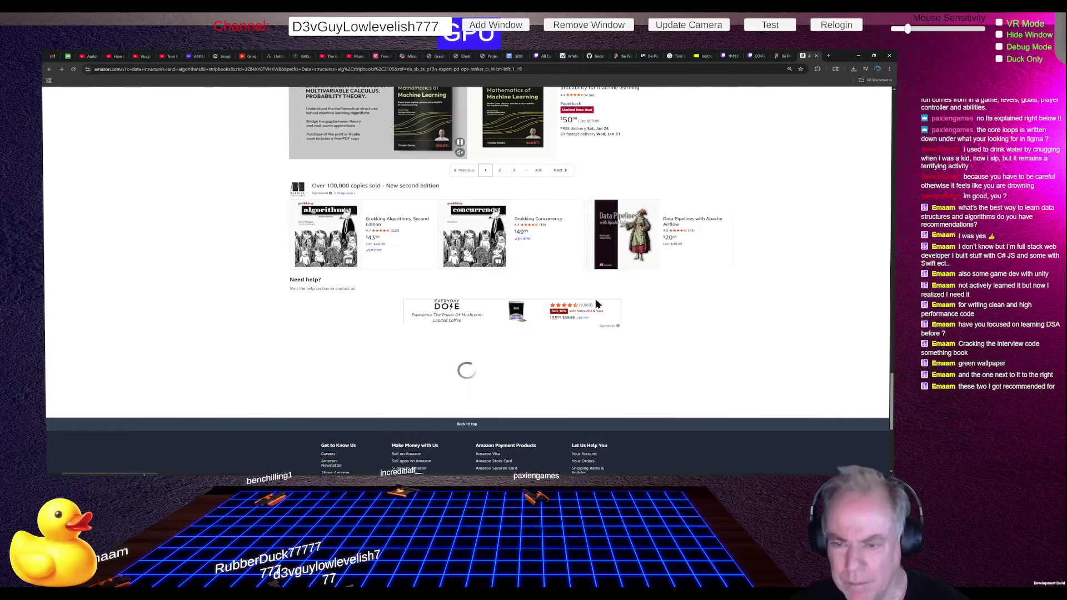
pyautogui.scroll(-3, 594, 304)
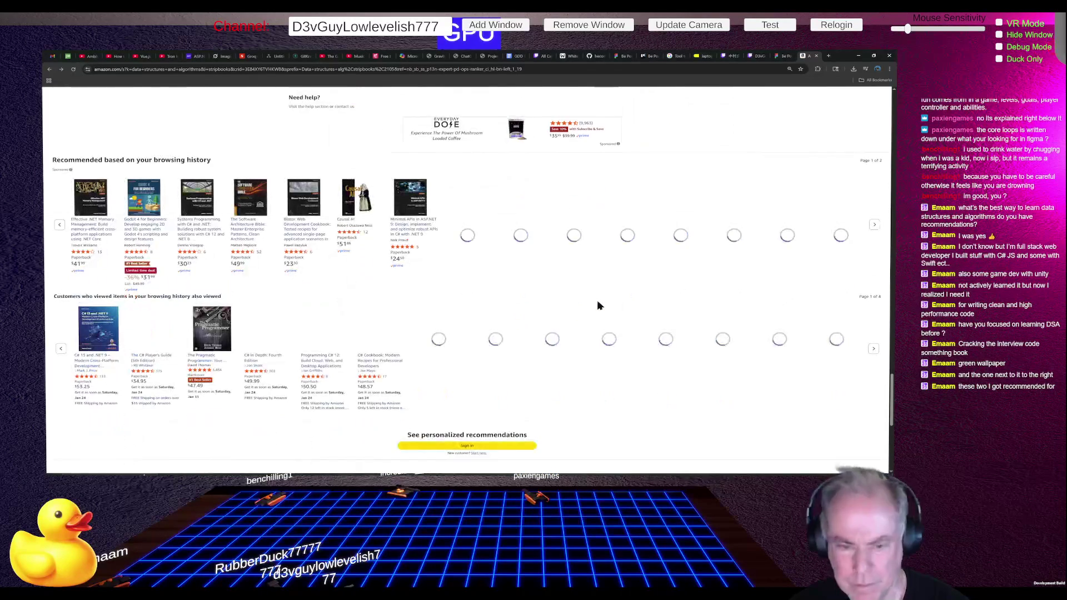
pyautogui.scroll(1, 569, 310)
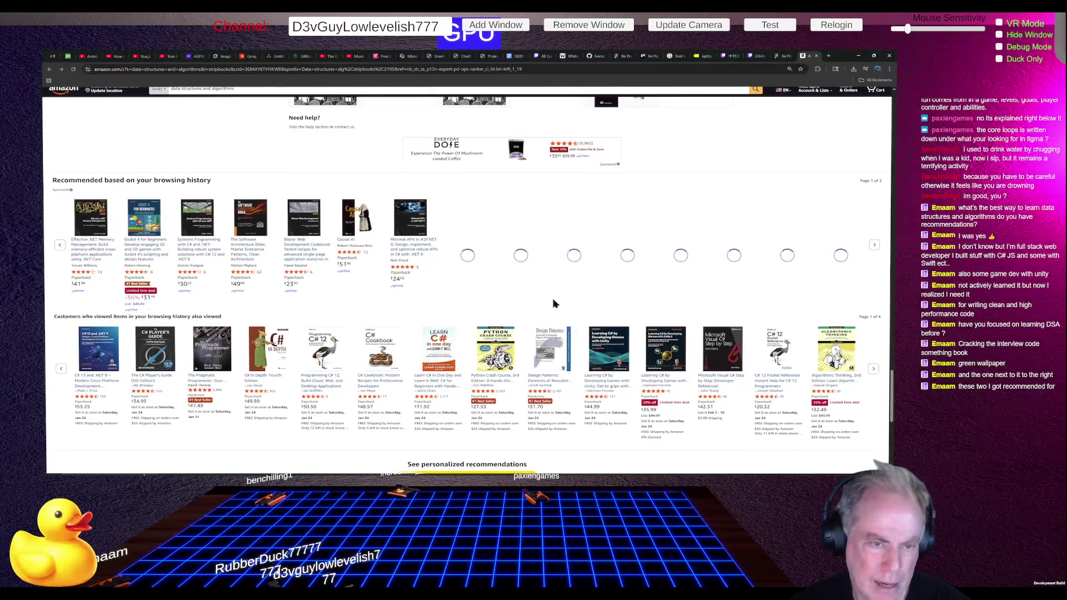
pyautogui.scroll(1, 558, 303)
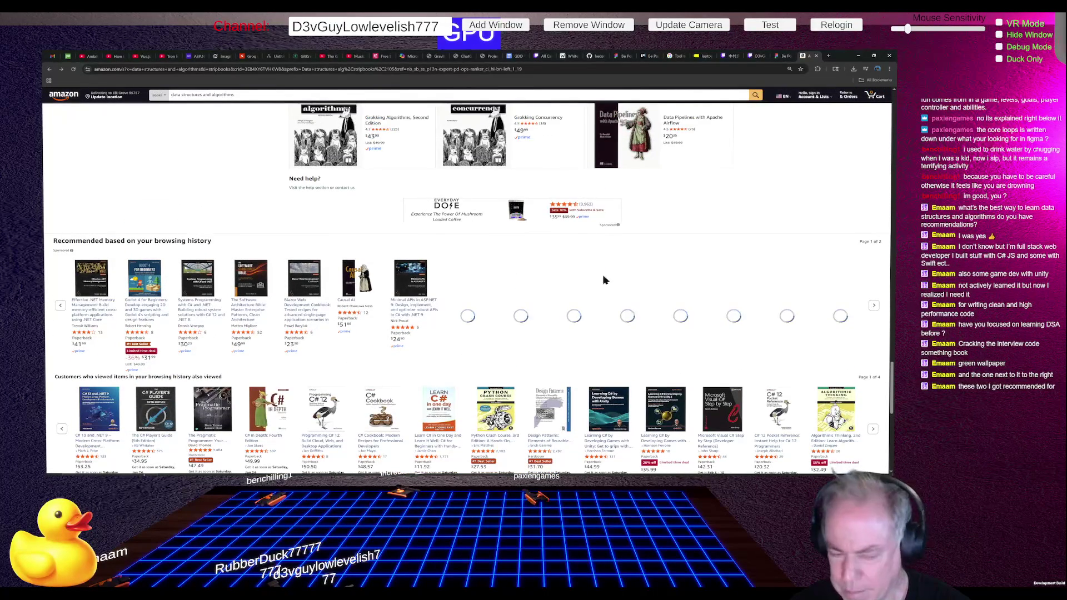
pyautogui.scroll(4, 604, 281)
pyautogui.scroll(10, 603, 280)
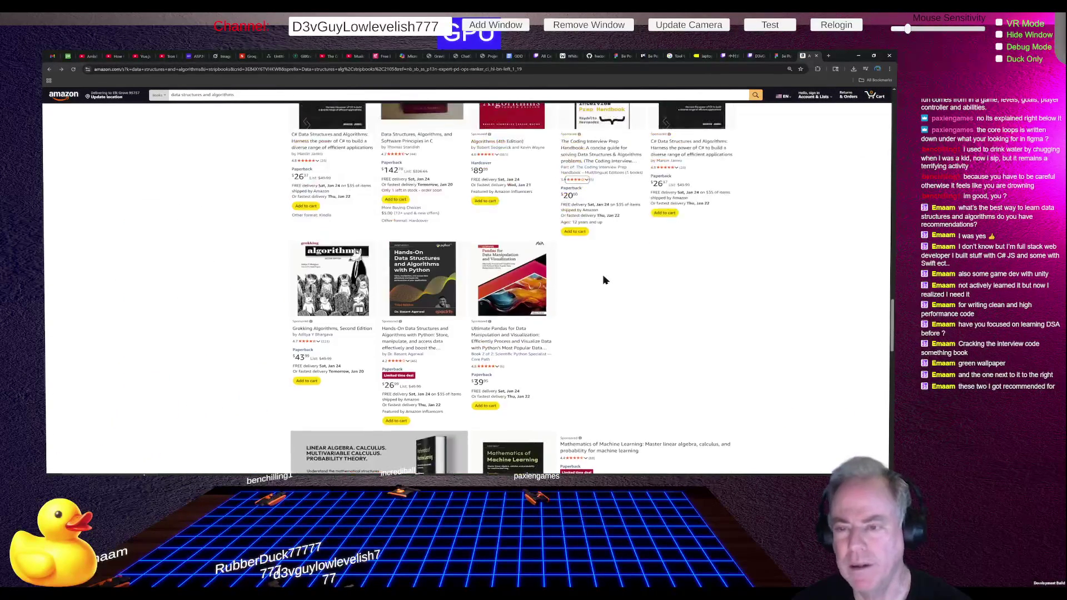
pyautogui.scroll(10, 598, 279)
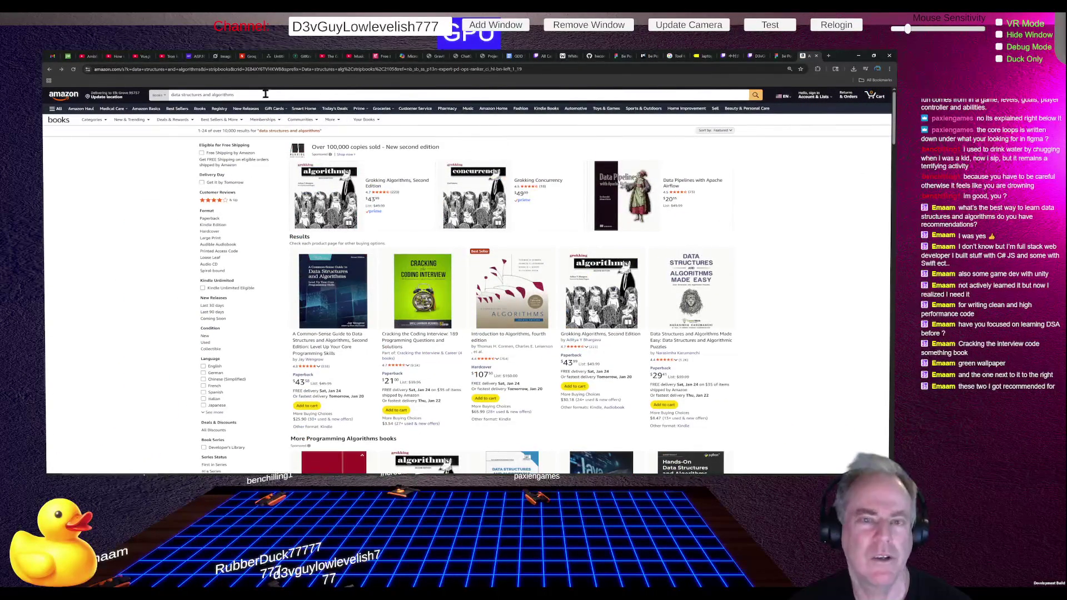
# Step: Re-run the data structures search and scroll the results to find Think Data Structures in Java
pyautogui.click(264, 95)
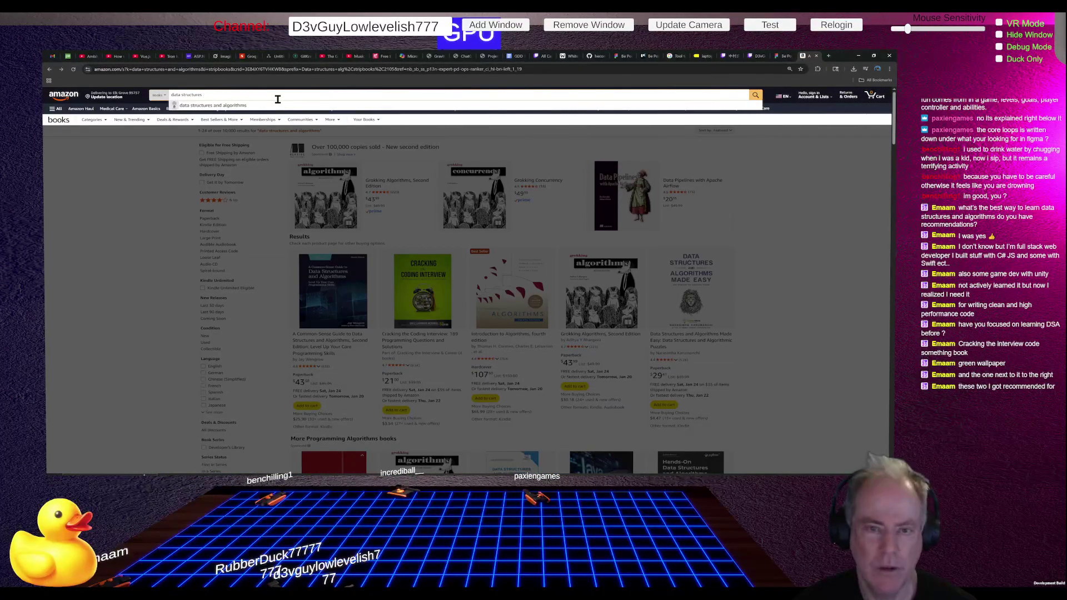
pyautogui.press('Return')
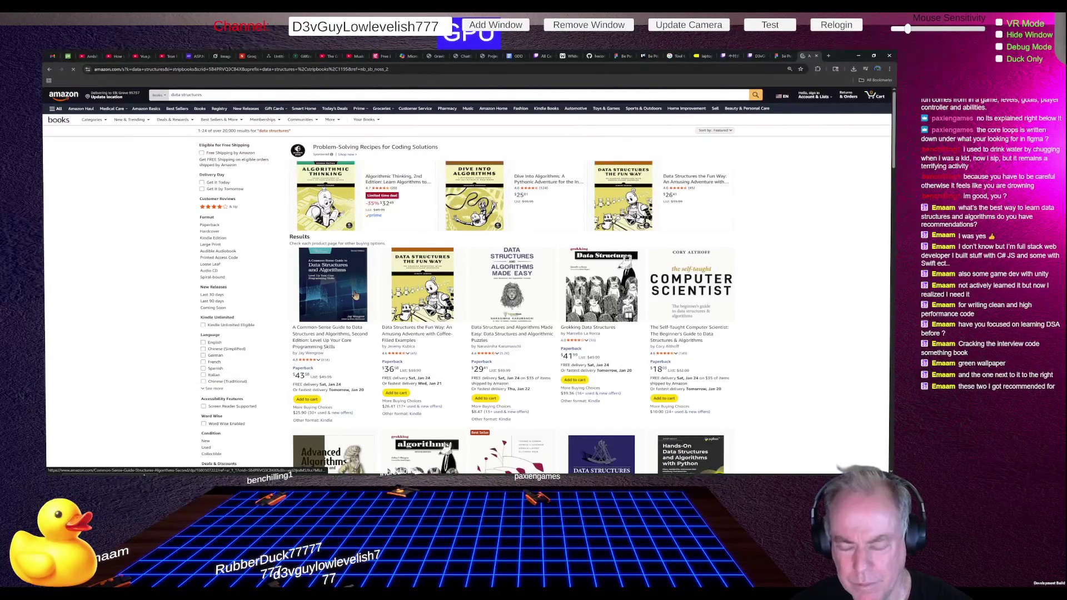
pyautogui.scroll(-2, 644, 281)
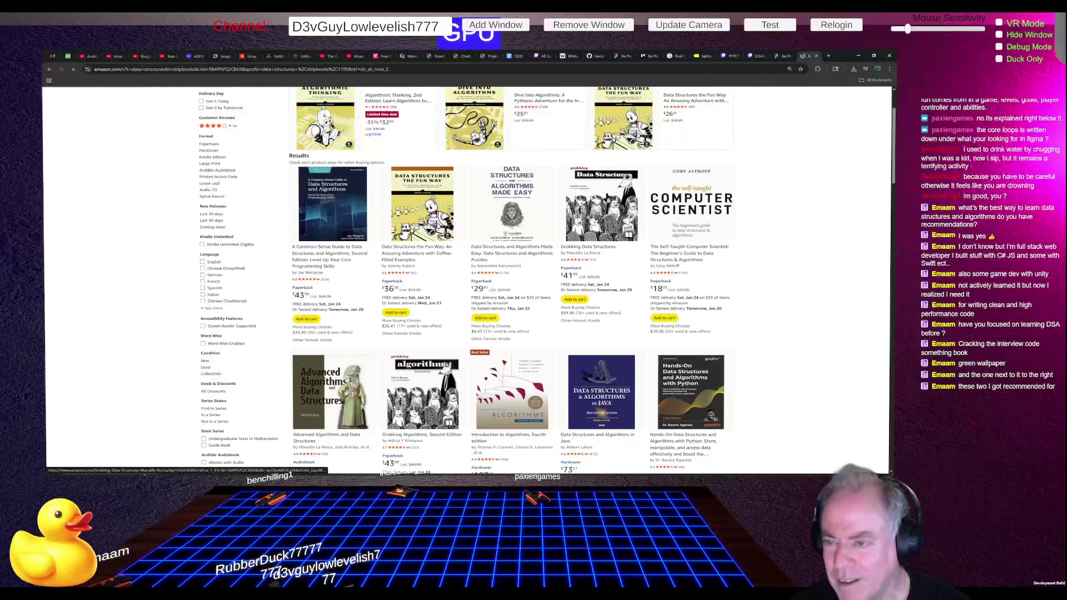
pyautogui.scroll(-2, 633, 210)
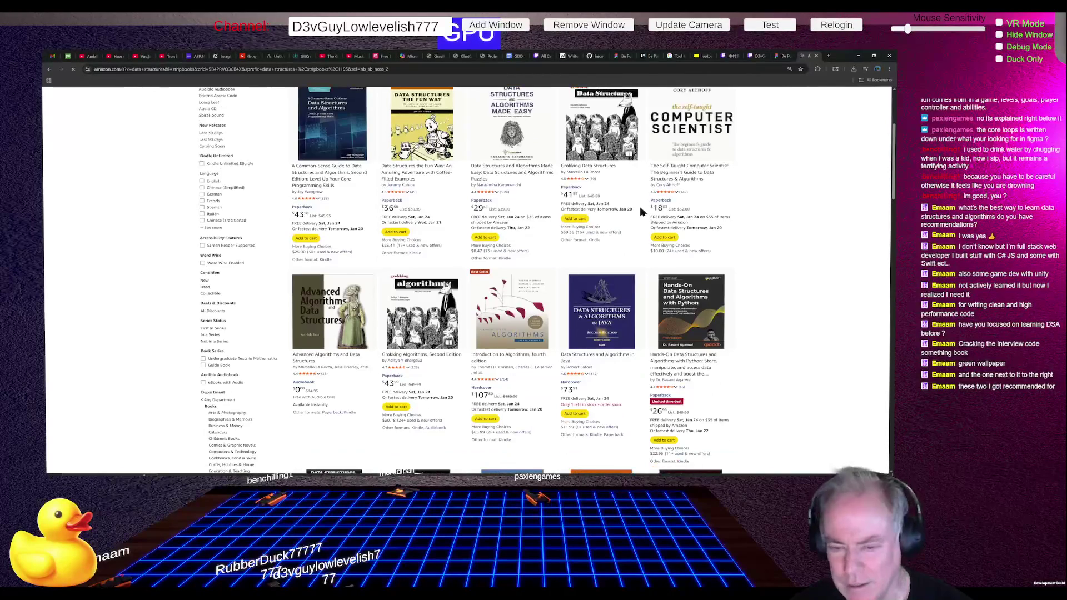
pyautogui.scroll(-7, 639, 211)
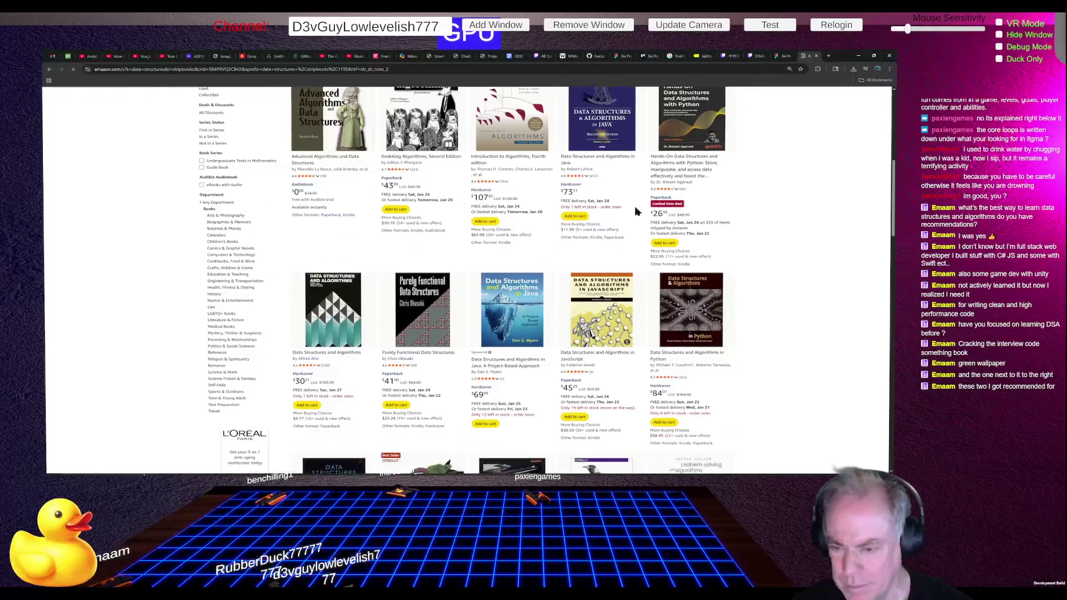
pyautogui.scroll(-4, 636, 213)
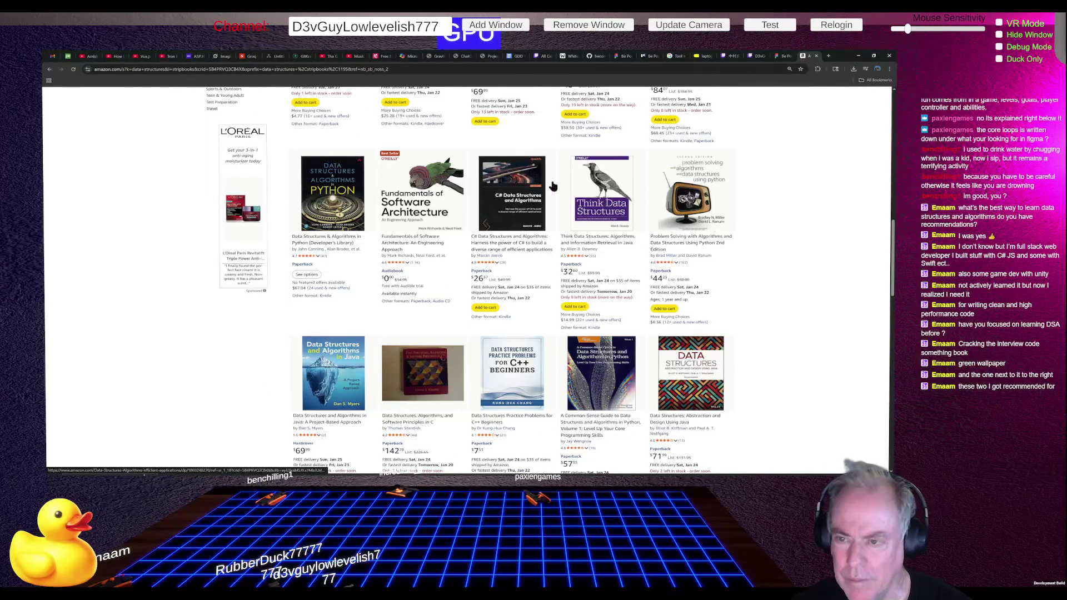
pyautogui.scroll(-1, 514, 190)
pyautogui.scroll(1, 505, 191)
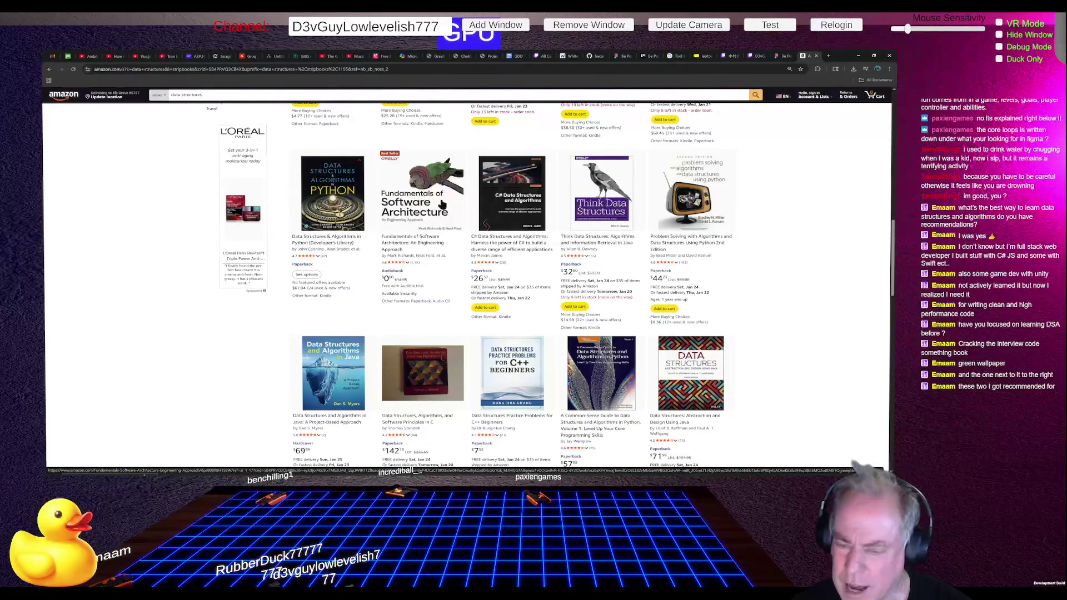
pyautogui.scroll(1, 422, 211)
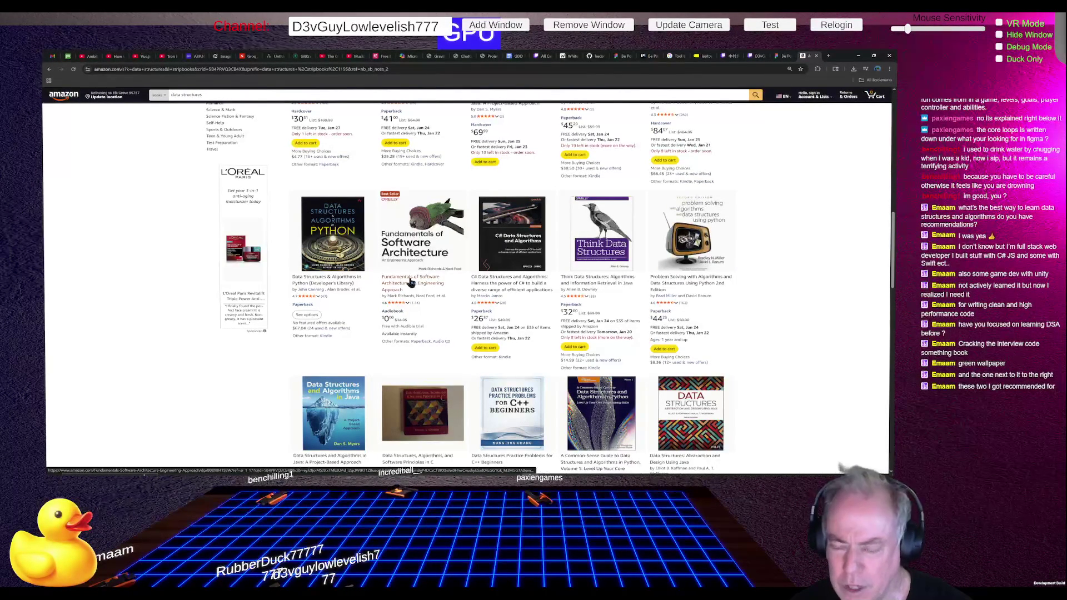
pyautogui.scroll(-2, 427, 286)
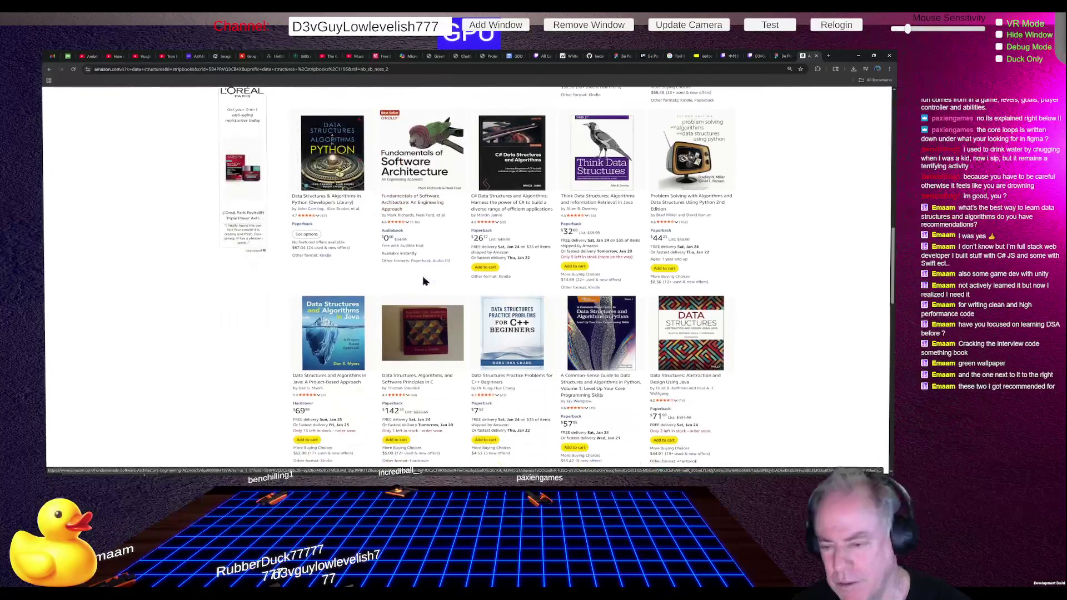
pyautogui.scroll(-1, 423, 282)
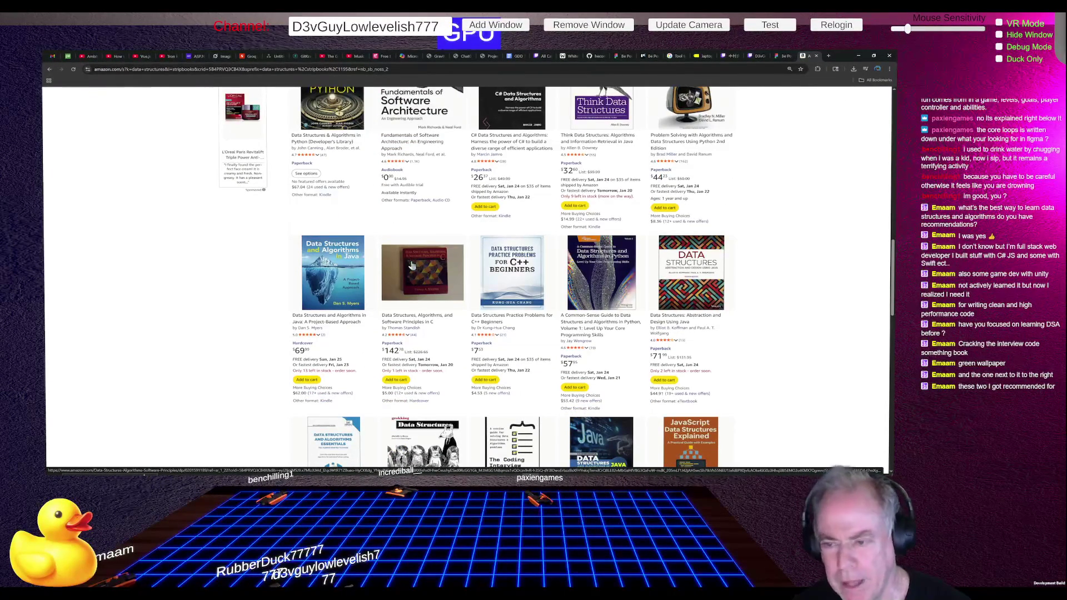
pyautogui.scroll(2, 426, 234)
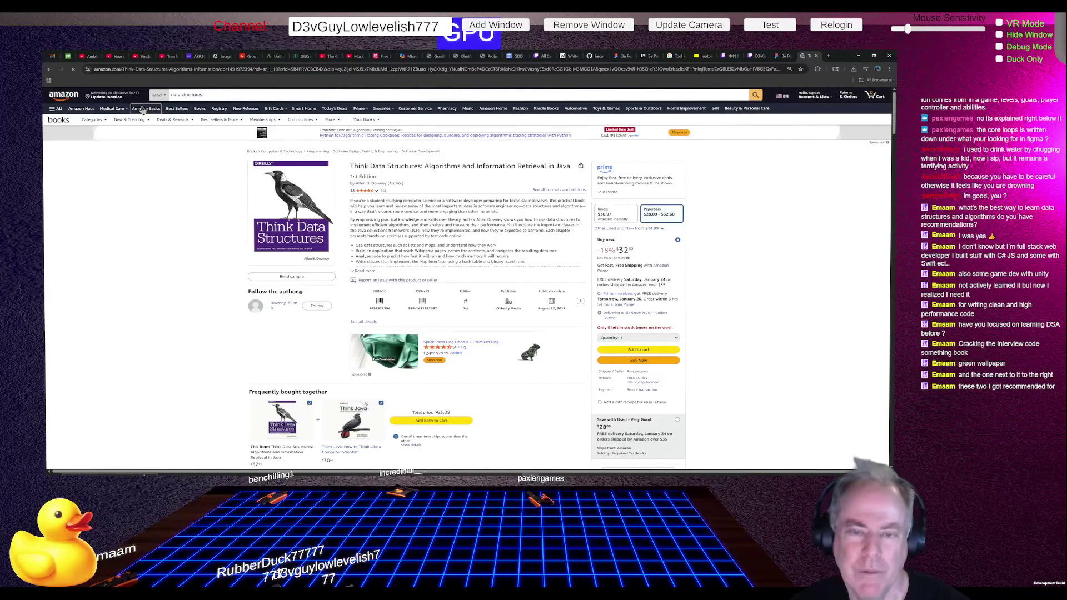
# Step: Return to the data structures results and scroll down to the pagination ending page one
pyautogui.click(49, 69)
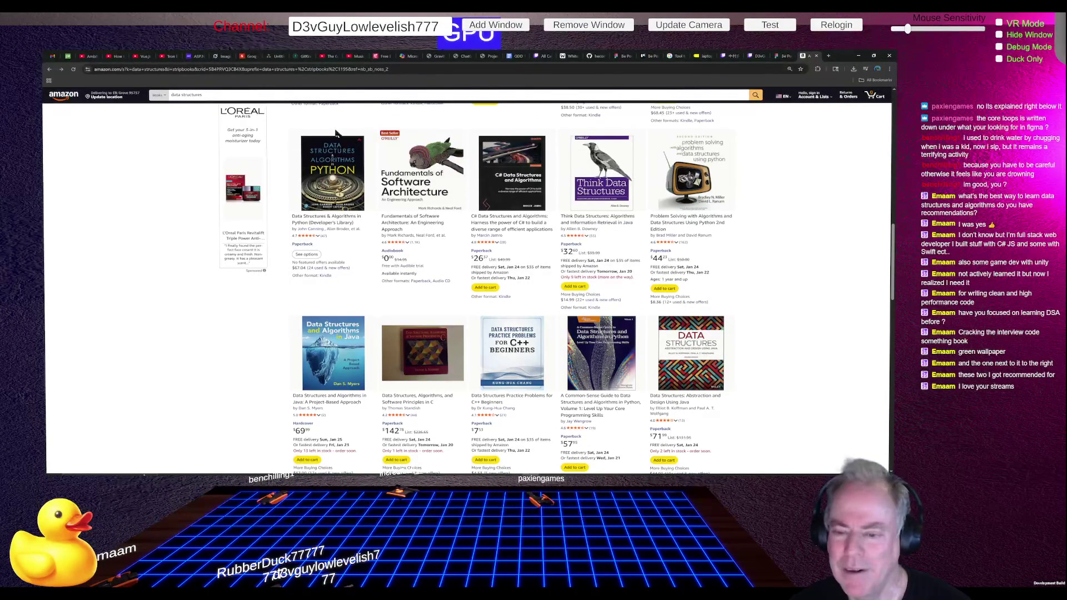
pyautogui.scroll(-1, 559, 225)
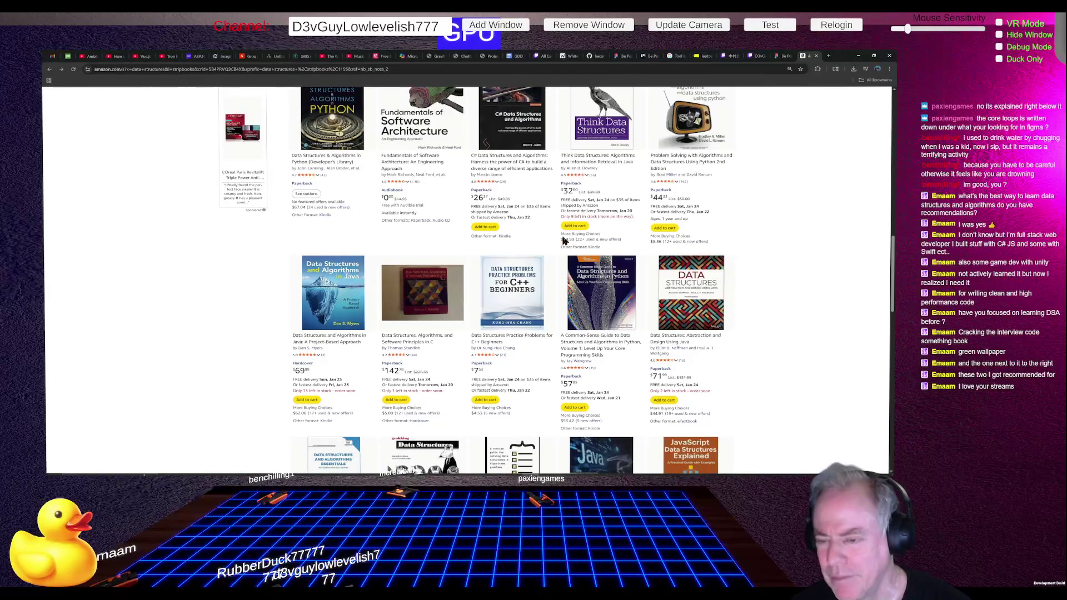
pyautogui.scroll(-1, 565, 242)
pyautogui.scroll(-1, 566, 242)
pyautogui.scroll(-1, 584, 238)
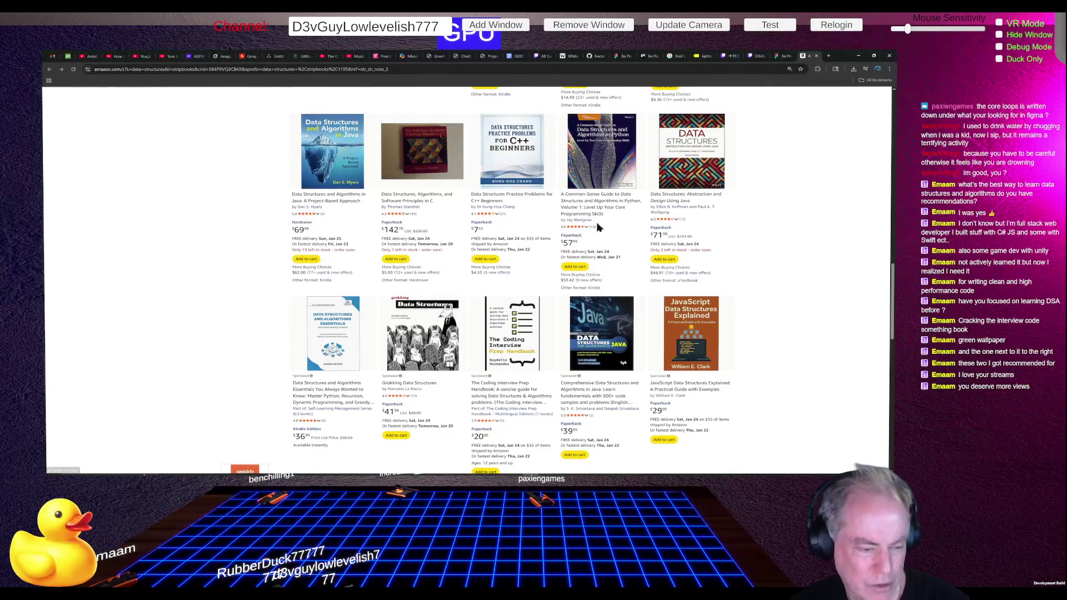
pyautogui.scroll(-3, 596, 222)
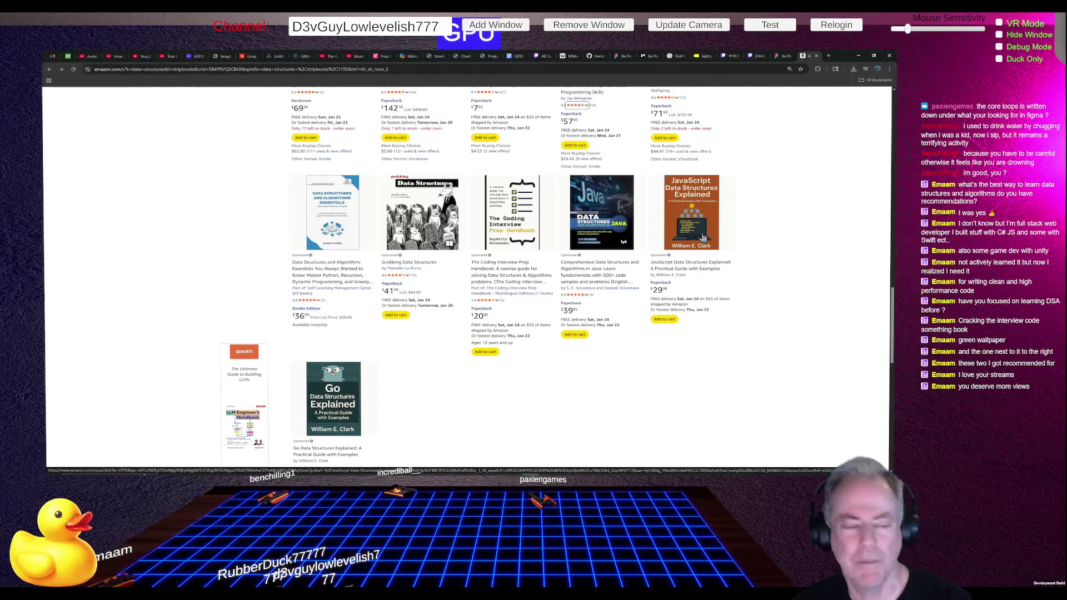
pyautogui.scroll(-4, 614, 266)
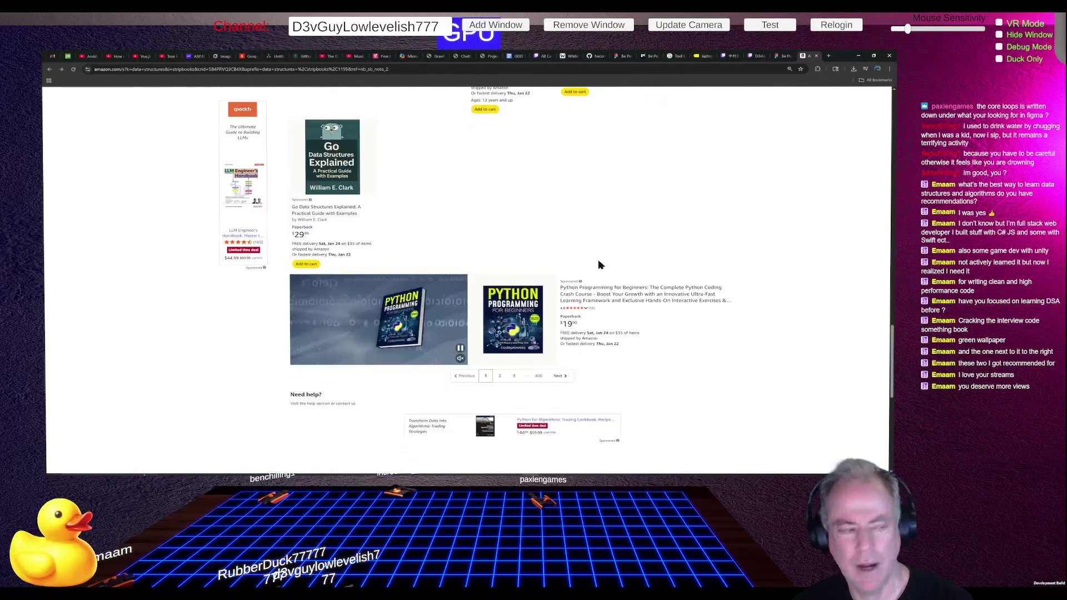
pyautogui.scroll(-4, 614, 283)
pyautogui.scroll(2, 620, 285)
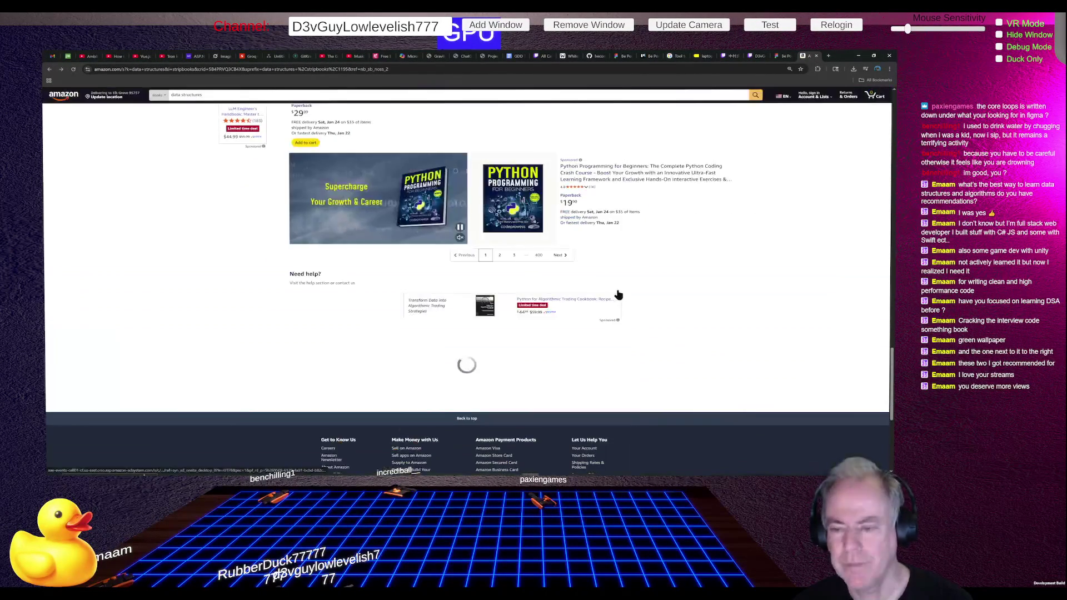
# Step: Open page 2 of the data structures book results, then switch over to ChatGPT
pyautogui.click(499, 315)
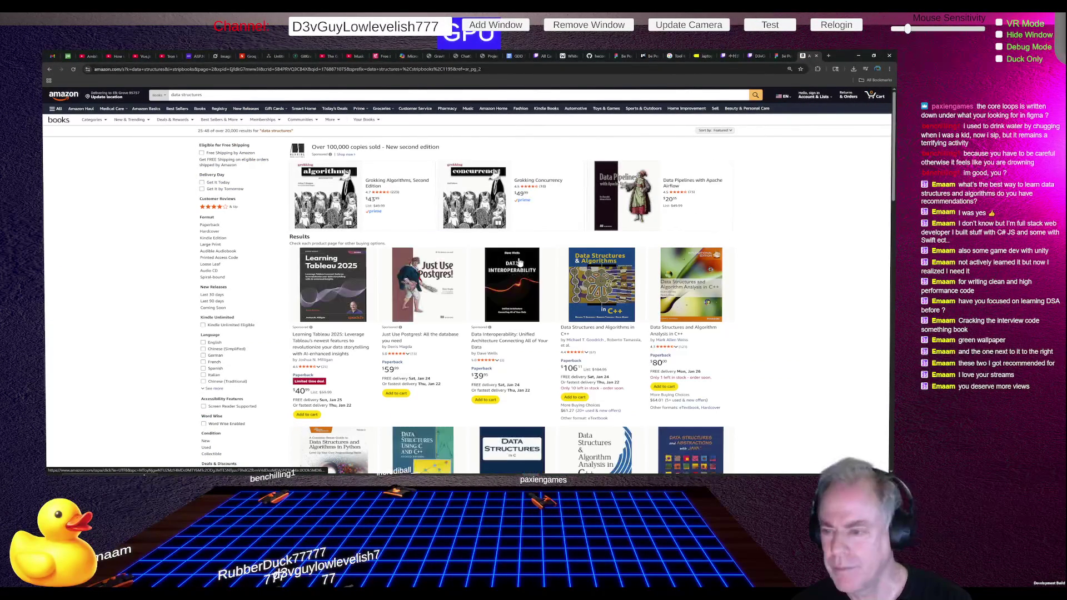
pyautogui.scroll(-3, 410, 266)
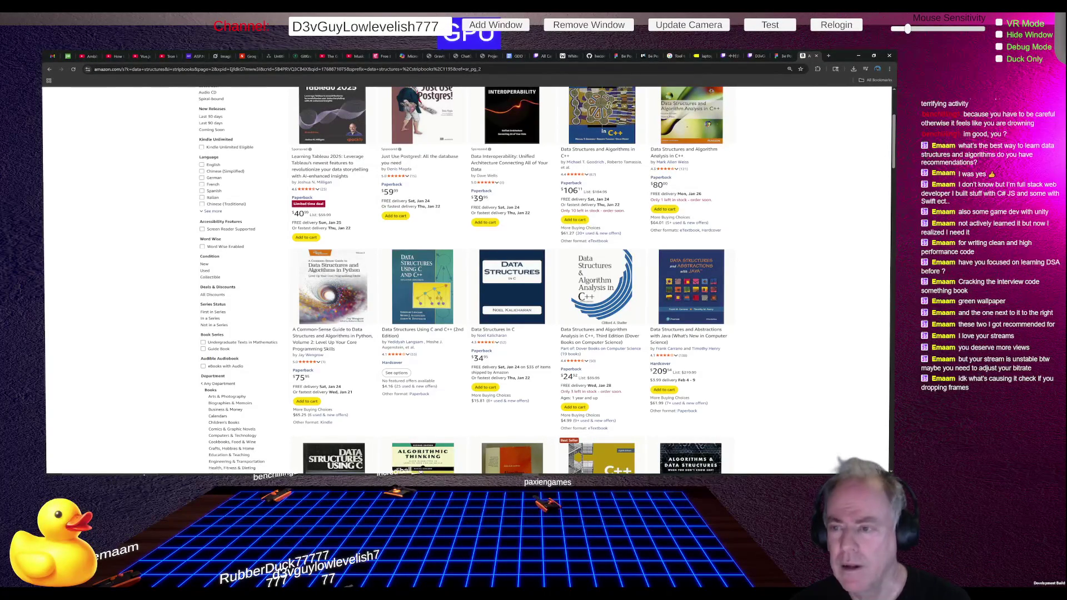
pyautogui.hotkey('alt', 'Tab')
pyautogui.scroll(-3, 277, 356)
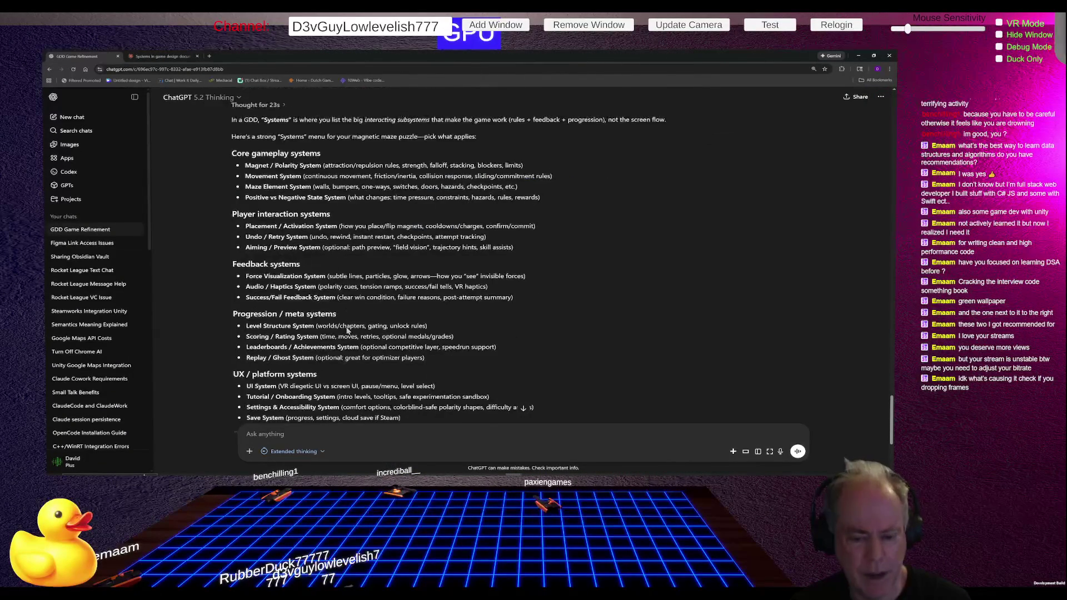
# Step: In a new chat, ask ChatGPT how to check the bit rate of a Twitch stream
pyautogui.click(85, 118)
pyautogui.write('How do I check')
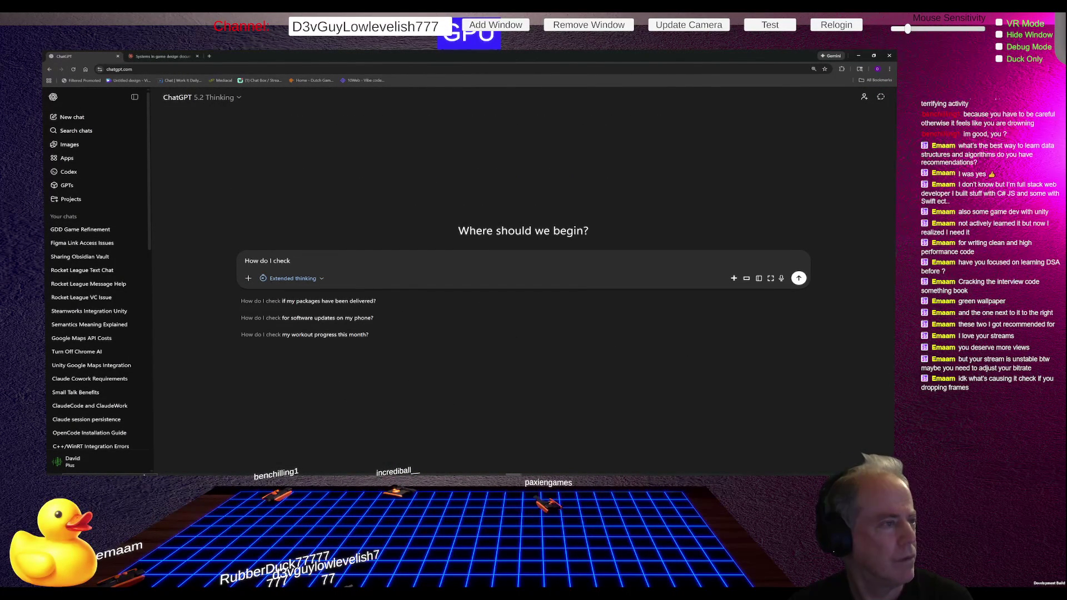
pyautogui.write(' my Bi')
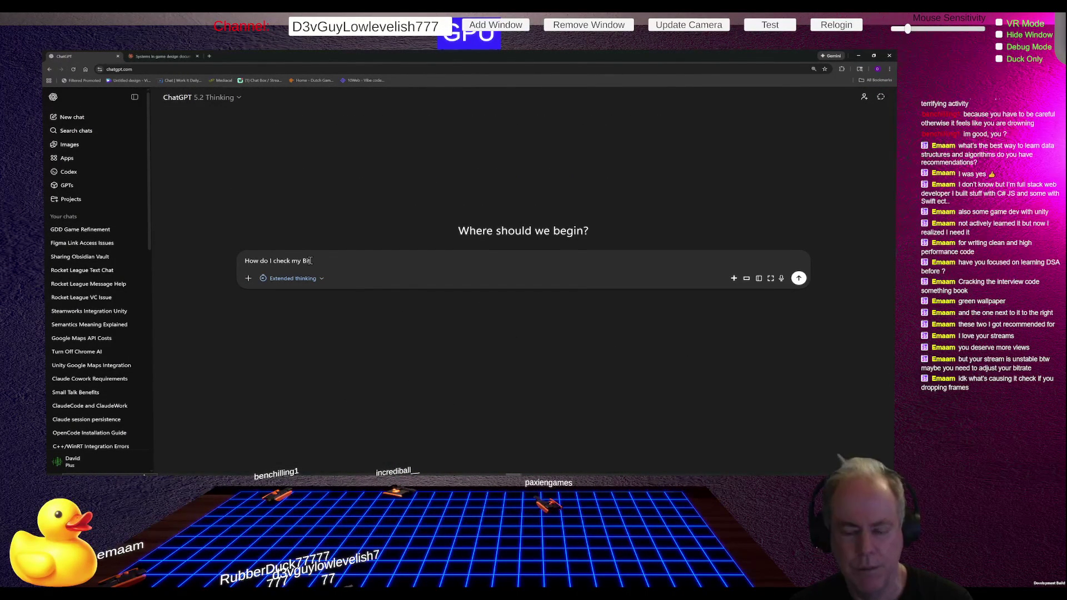
pyautogui.write('t Rate')
pyautogui.press('BackSpace')
pyautogui.press('BackSpace')
pyautogui.press('BackSpace')
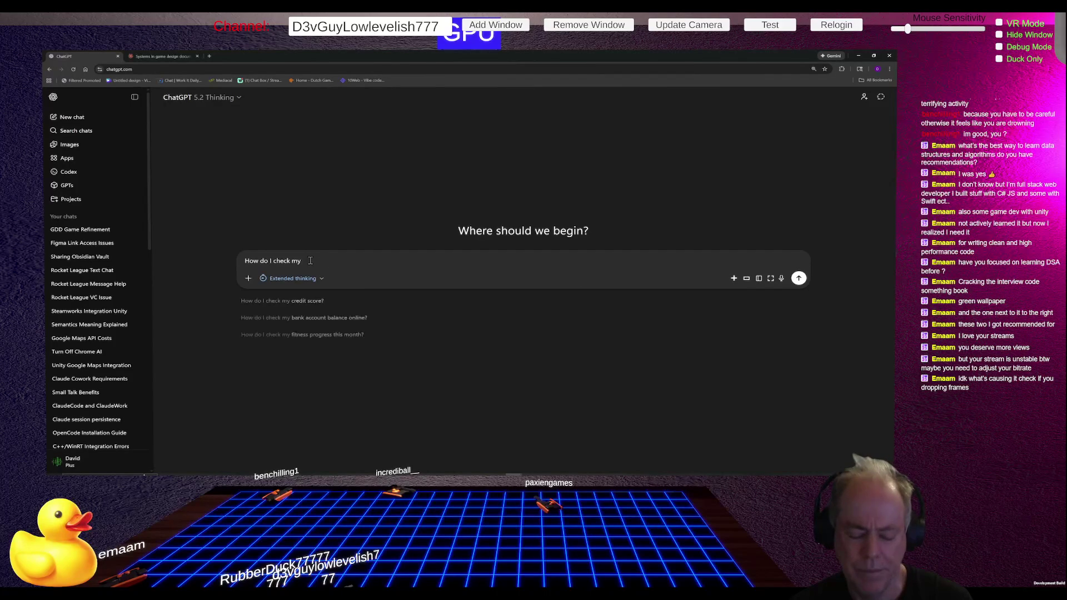
pyautogui.write('Twitch')
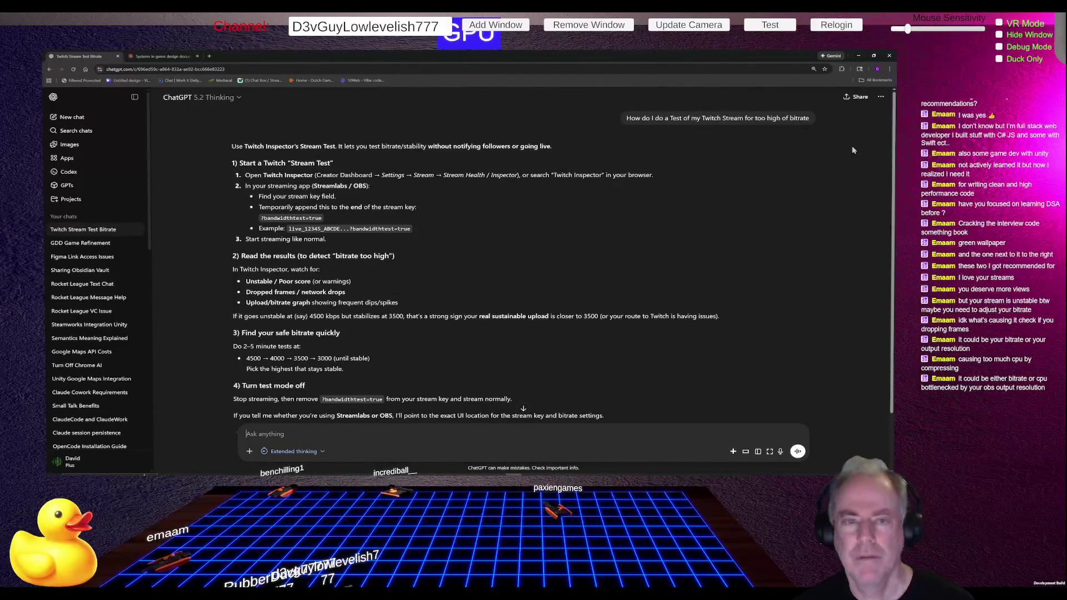
# Step: Load the channel's Twitch Inspector page in a new tab, then return to Amazon's book results
pyautogui.click(210, 57)
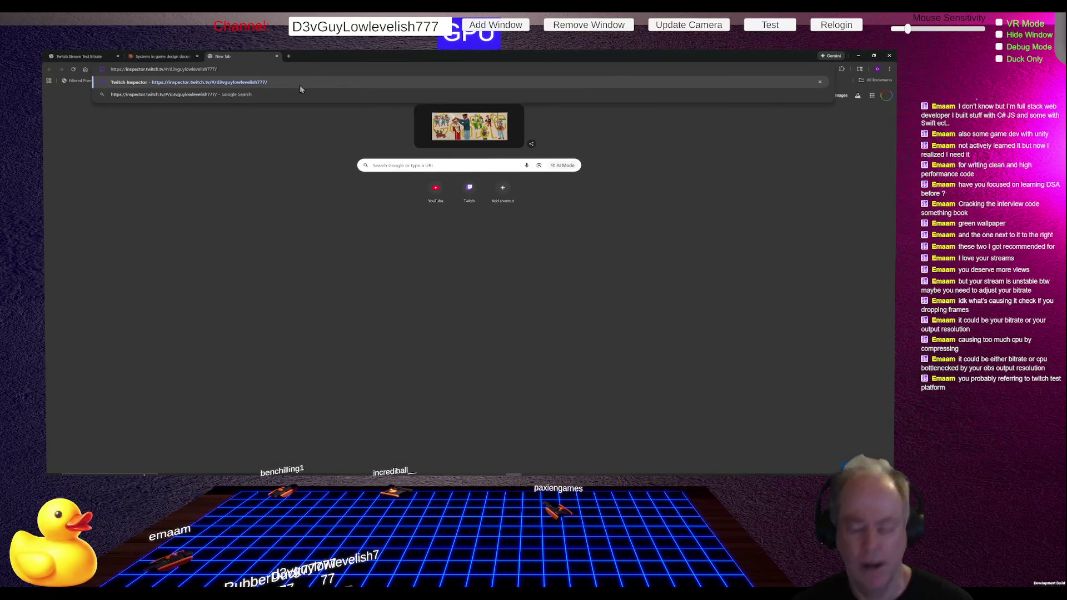
pyautogui.click(299, 85)
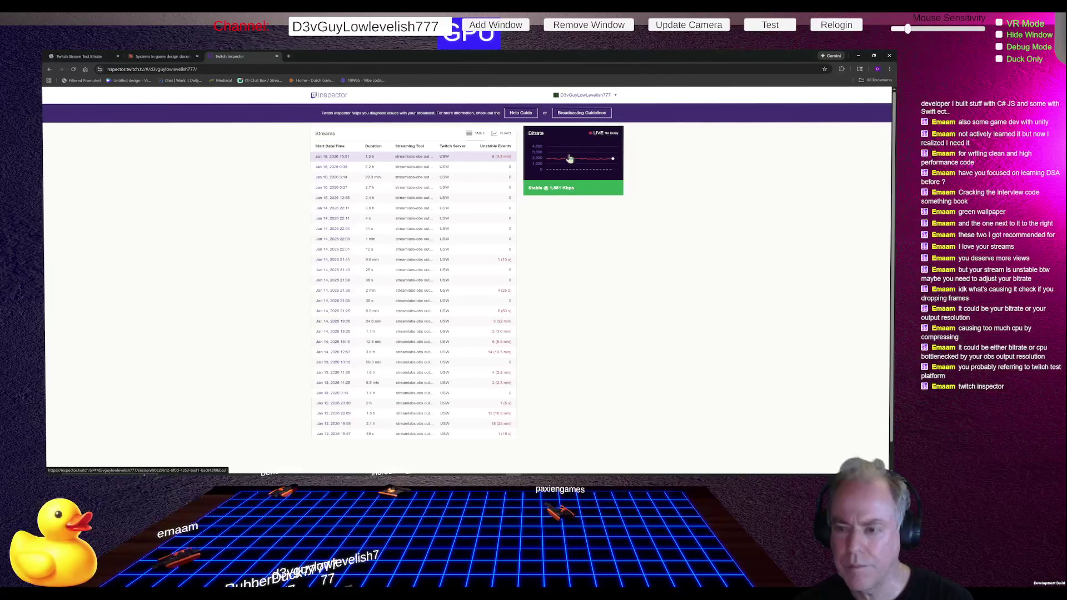
pyautogui.hotkey('alt', 'Tab')
pyautogui.scroll(-5, 761, 248)
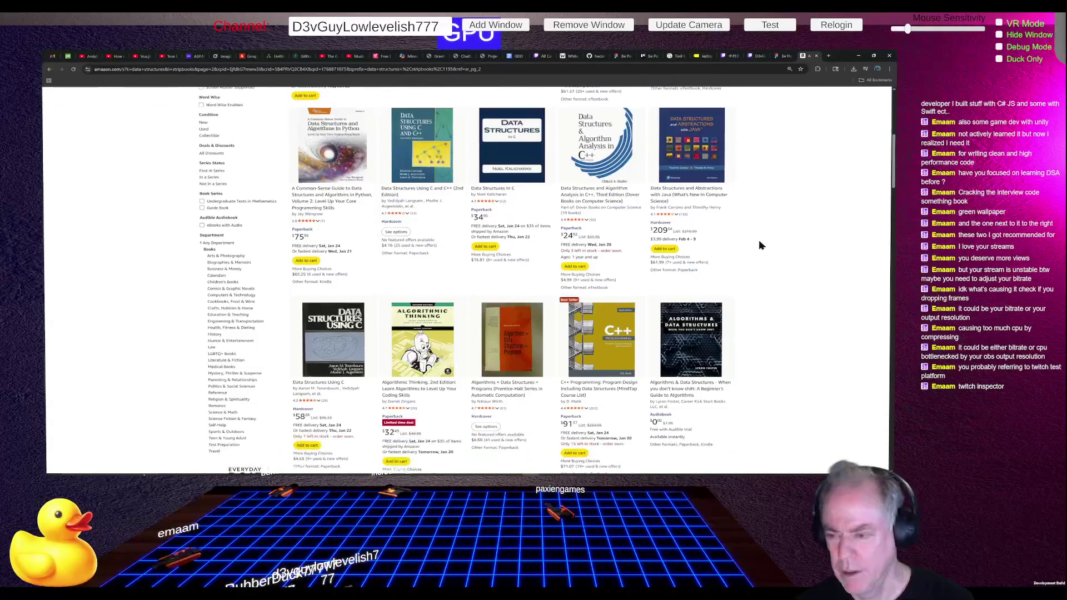
# Step: Replace the Amazon search query with 'algorithms' and browse the new book results
pyautogui.scroll(-4, 761, 248)
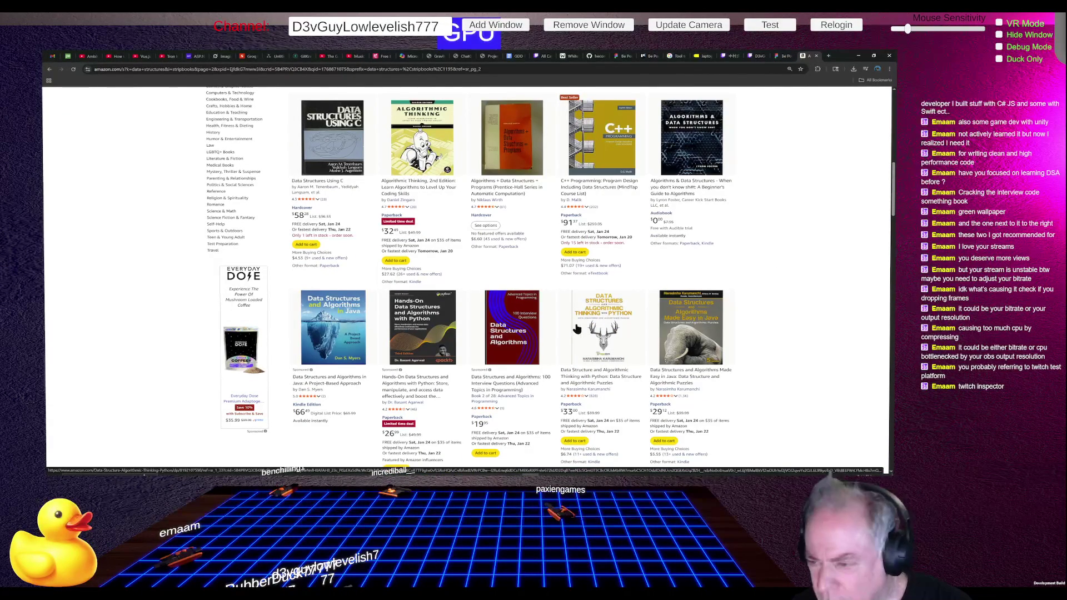
pyautogui.scroll(10, 567, 330)
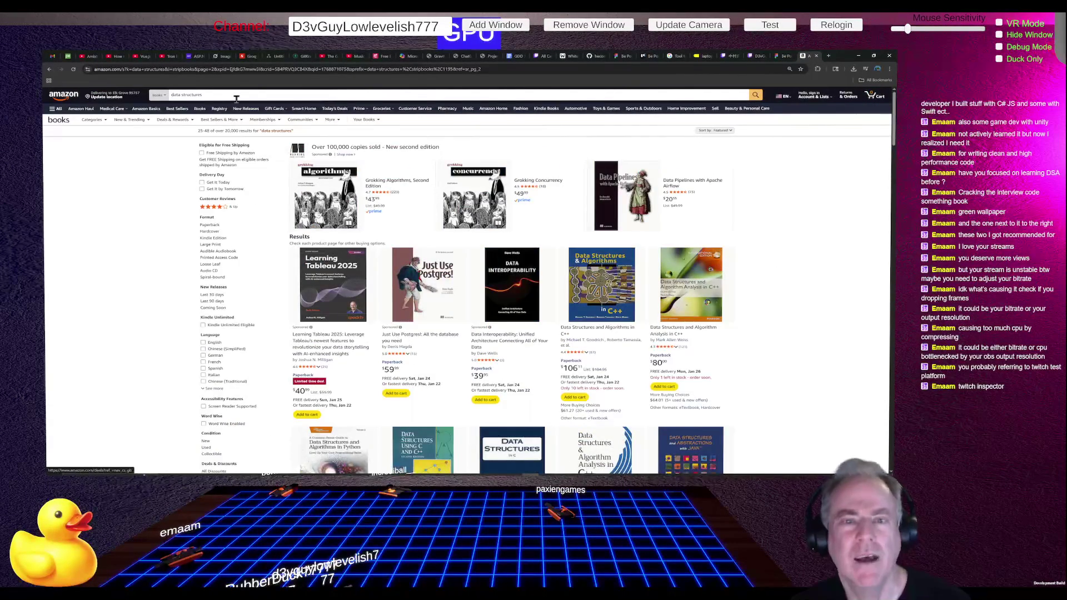
pyautogui.click(221, 96)
pyautogui.hotkey('ctrl', 'a')
pyautogui.press('BackSpace')
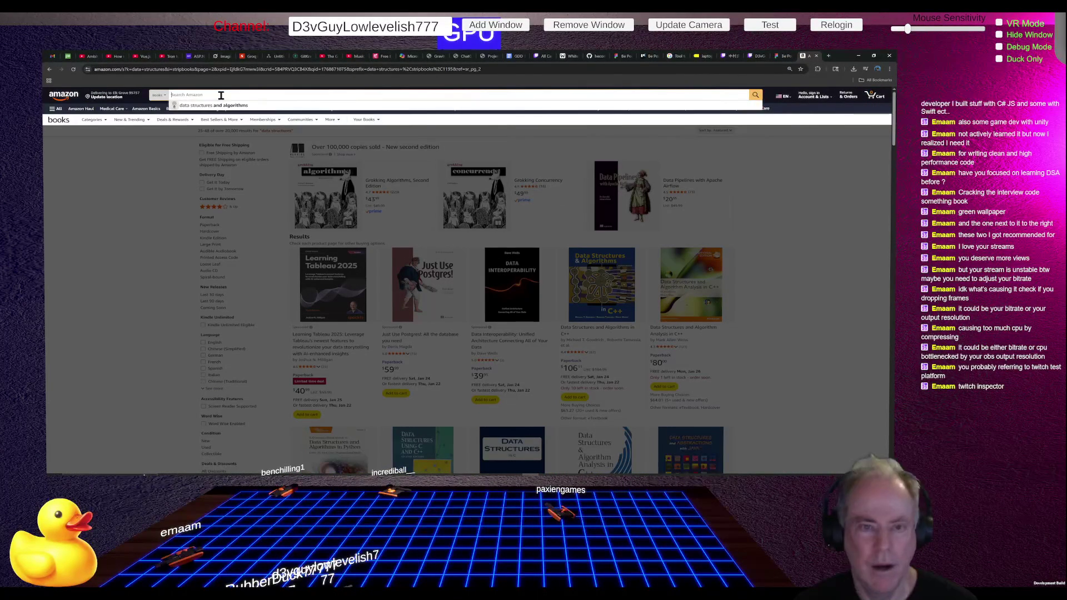
pyautogui.write('algo')
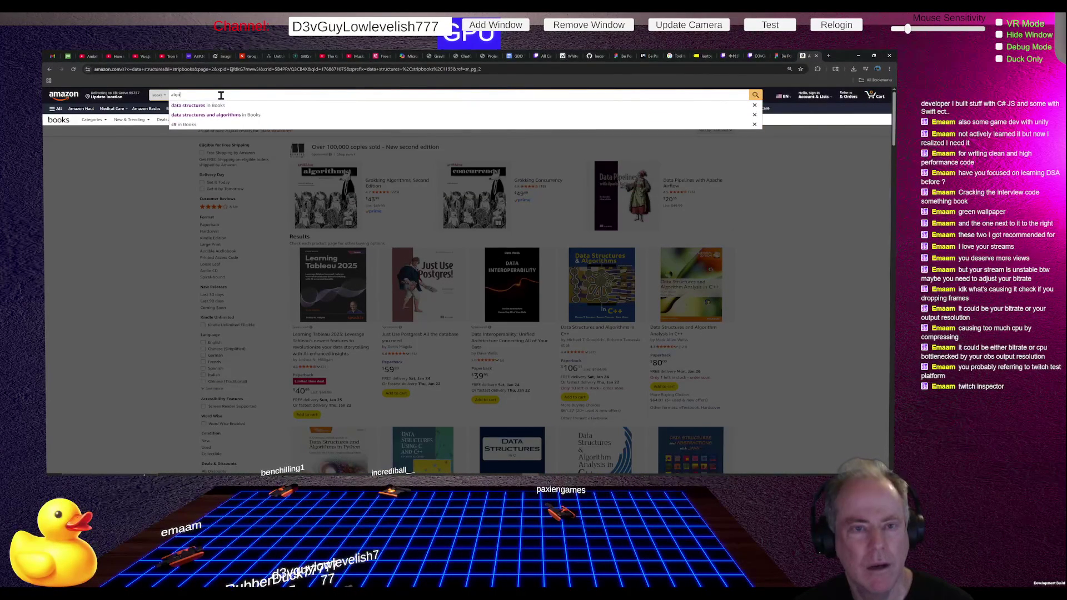
pyautogui.write('rithms')
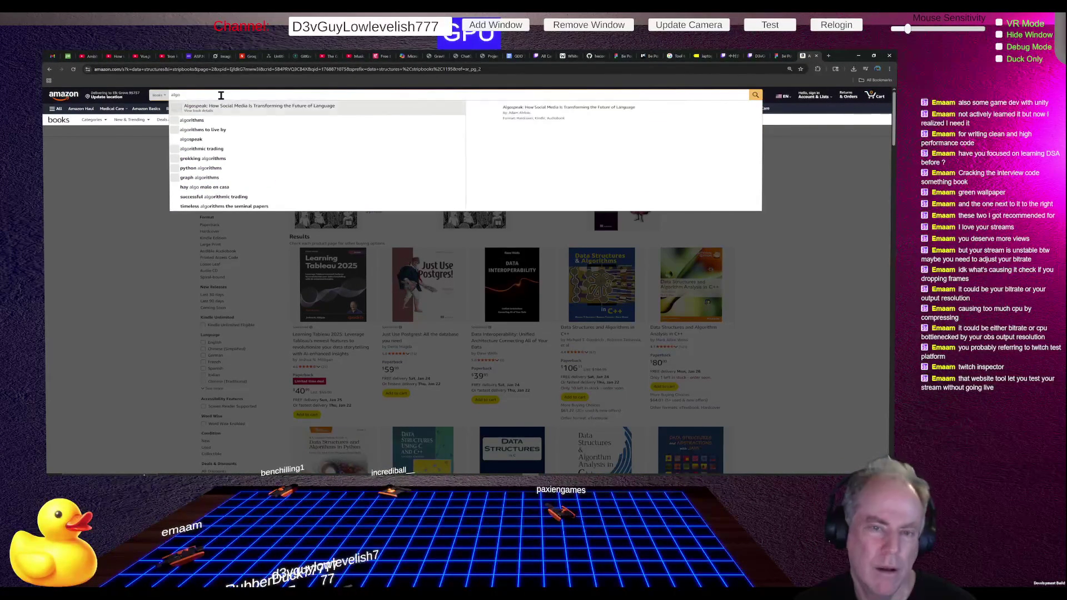
pyautogui.press('Return')
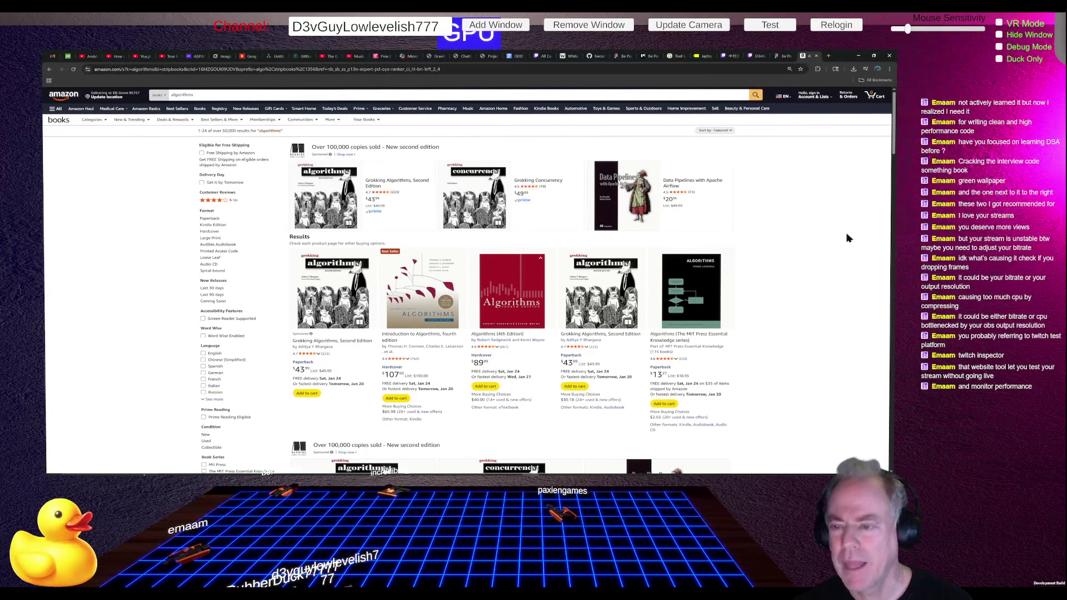
pyautogui.scroll(-7, 780, 266)
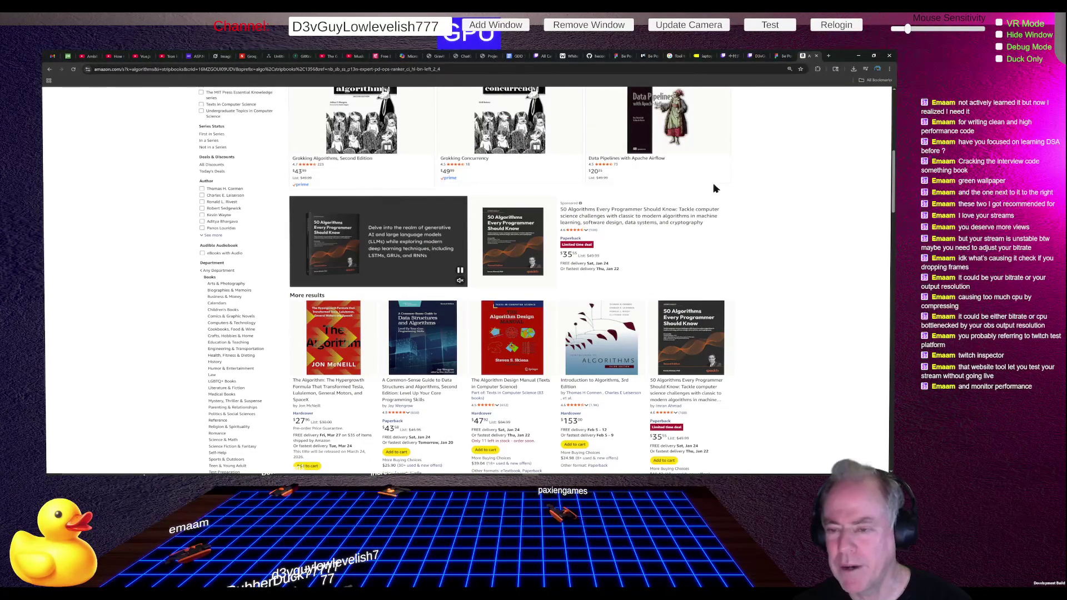
# Step: Open 50 Algorithms Every Programmer Should Know and adjust the zoom to view its full details
pyautogui.click(511, 255)
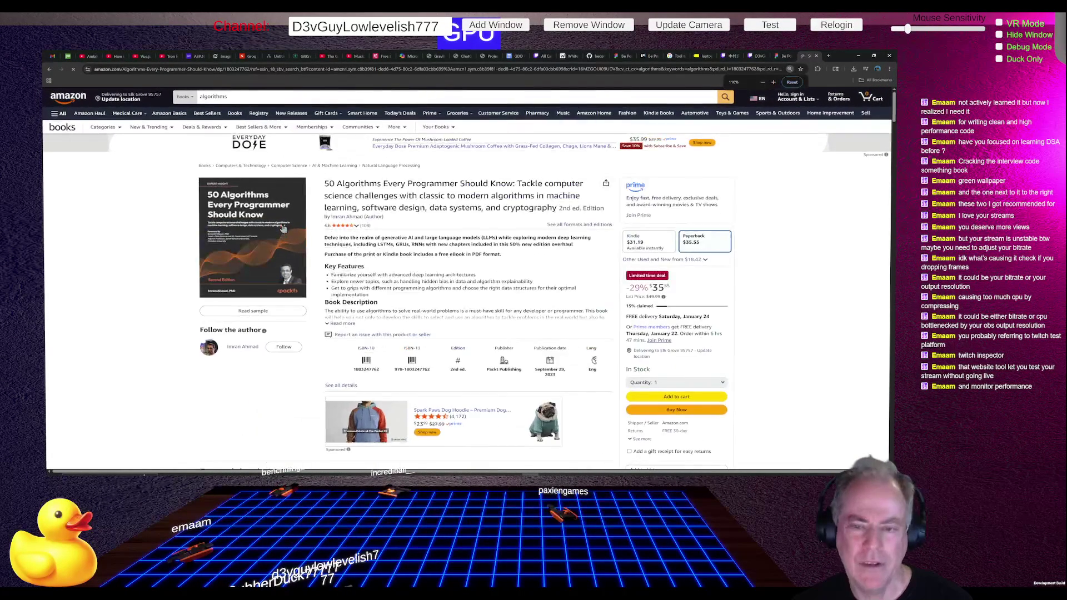
pyautogui.hotkey('ctrl', '+')
pyautogui.hotkey('ctrl', '+')
pyautogui.hotkey('ctrl', '+')
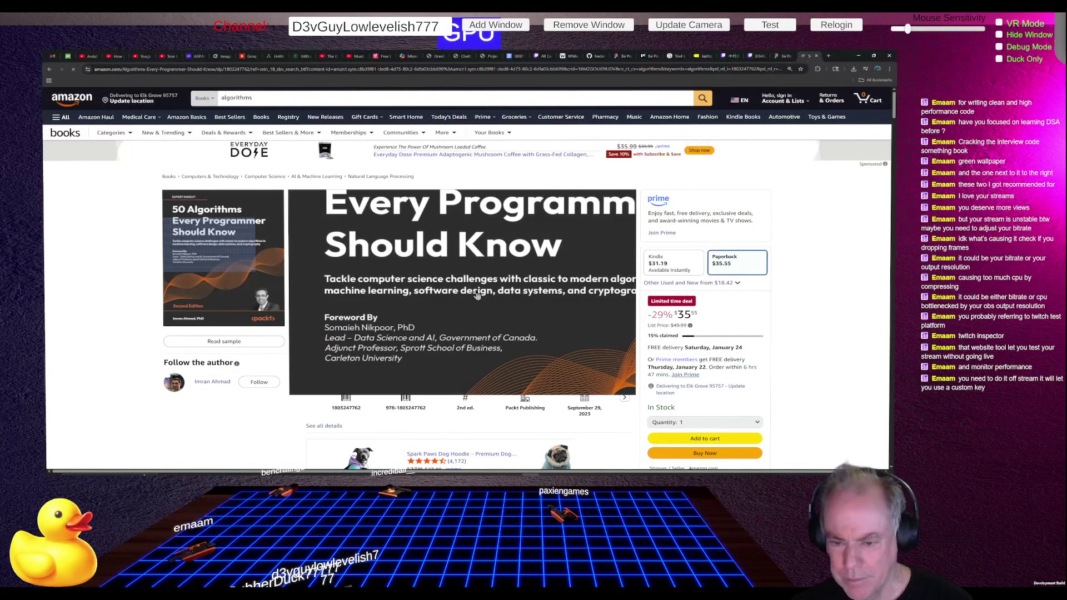
pyautogui.scroll(-1, 433, 298)
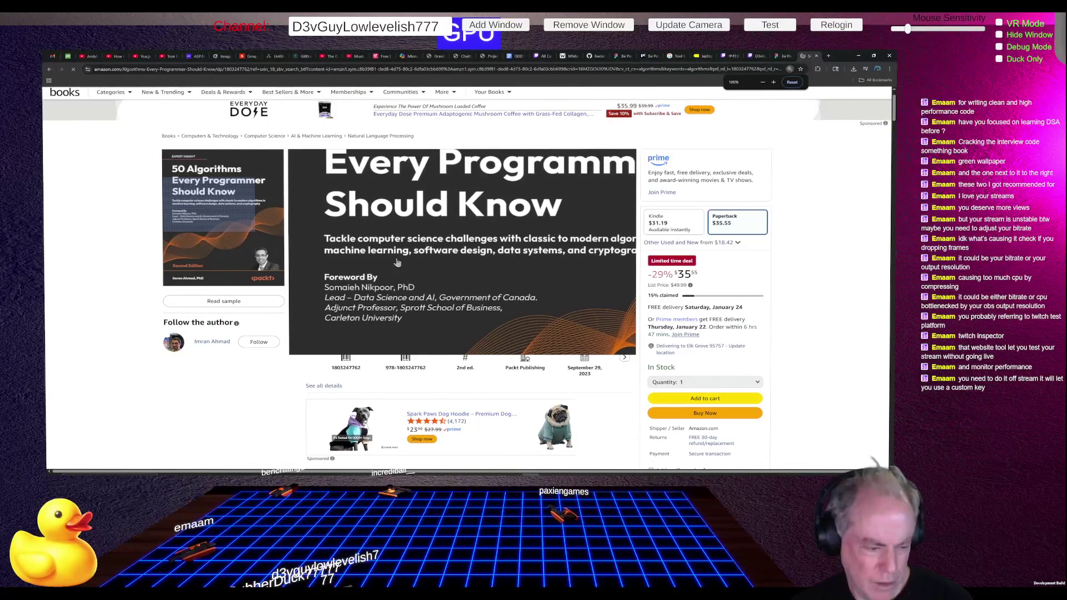
pyautogui.hotkey('ctrl', '0')
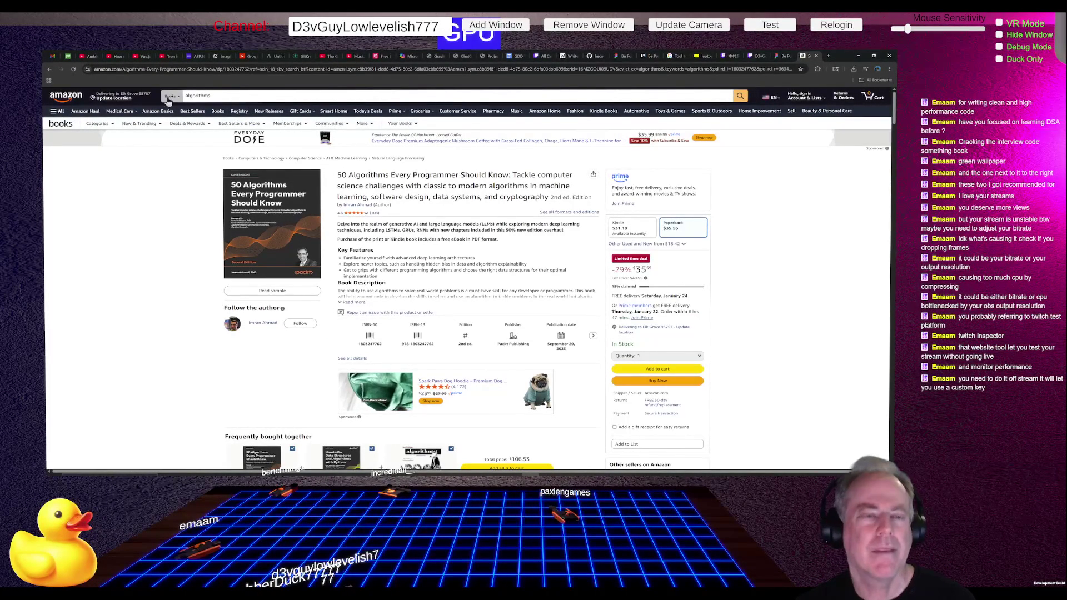
# Step: Go back to the 'algorithms' search results and adjust the page zoom
pyautogui.click(49, 70)
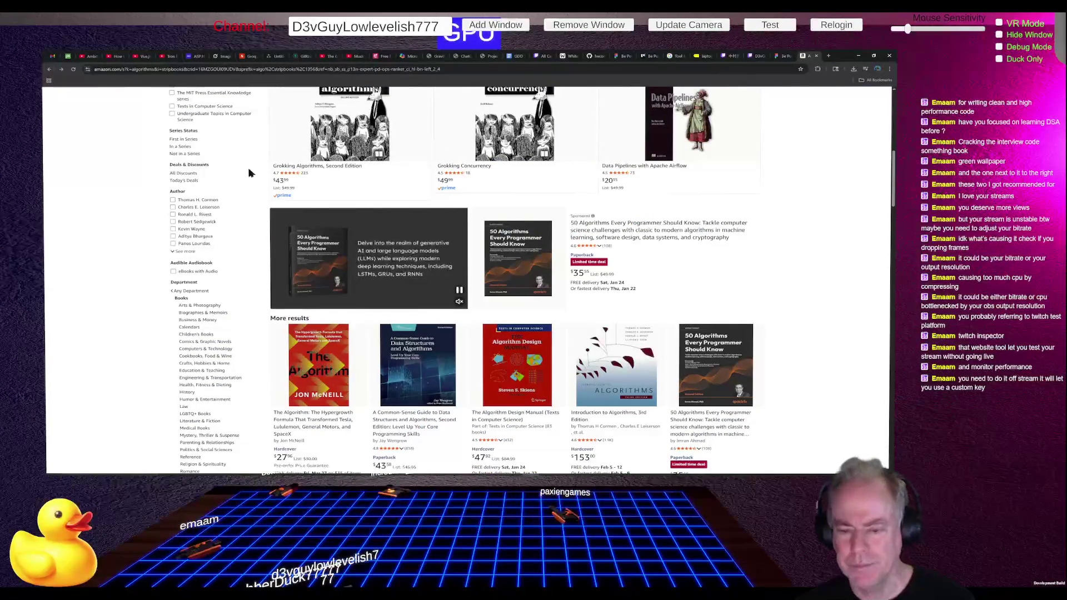
pyautogui.hotkey('ctrl', '-')
pyautogui.hotkey('ctrl', '0')
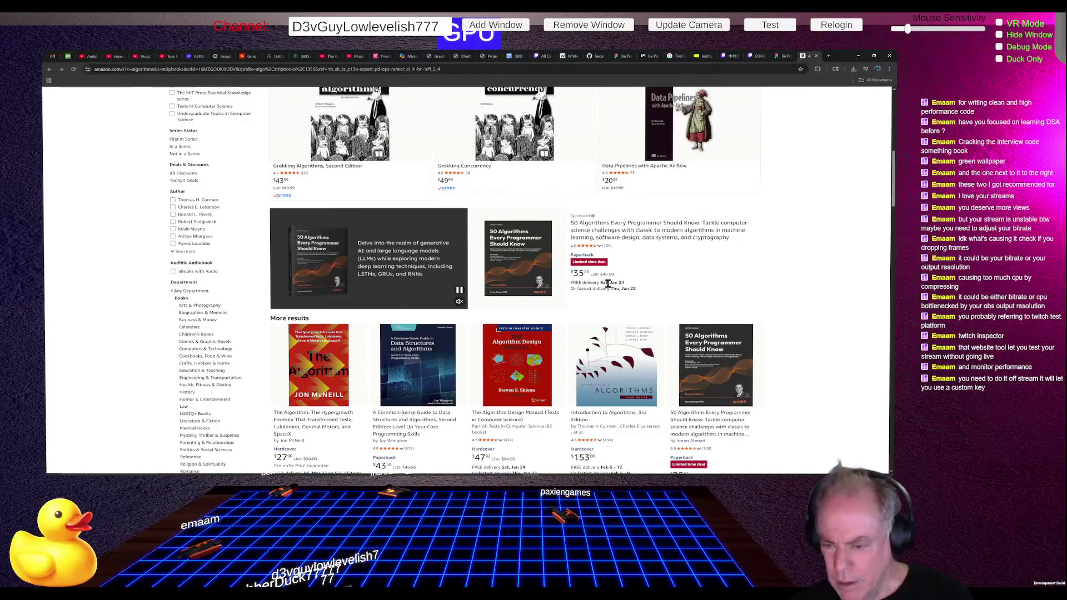
pyautogui.hotkey('ctrl', '+')
# Step: Scroll down the results and open the Designing Data-Intensive Applications book page
pyautogui.scroll(-5, 619, 287)
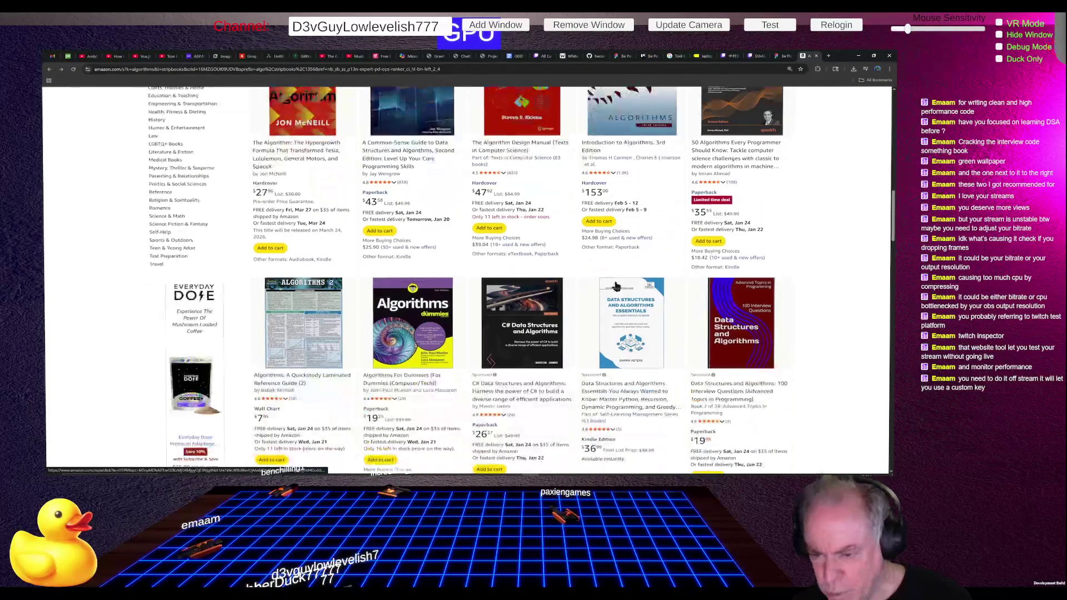
pyautogui.scroll(-4, 616, 285)
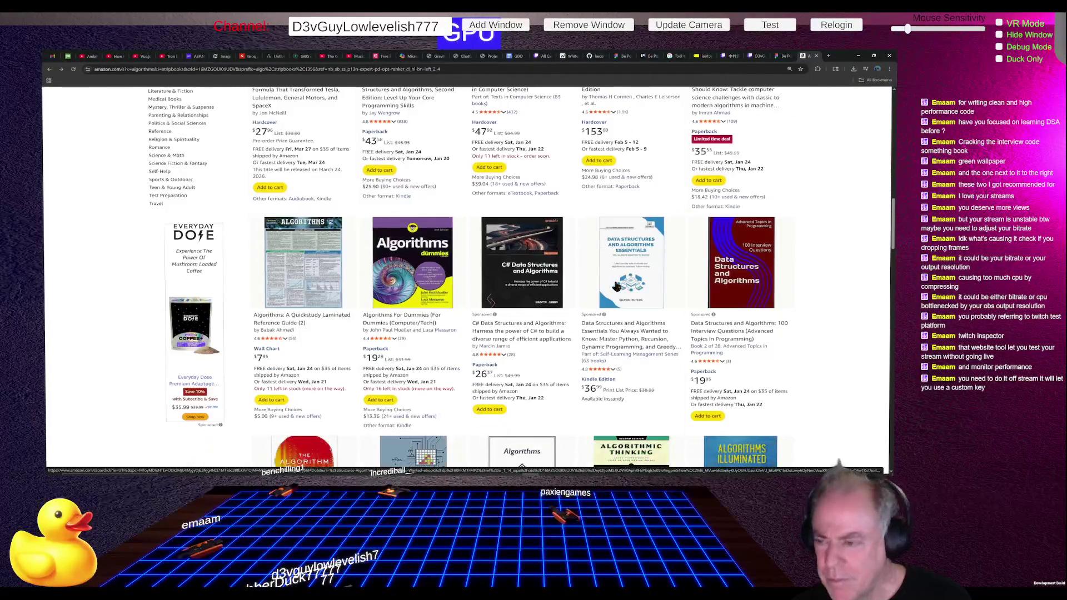
pyautogui.scroll(-3, 604, 281)
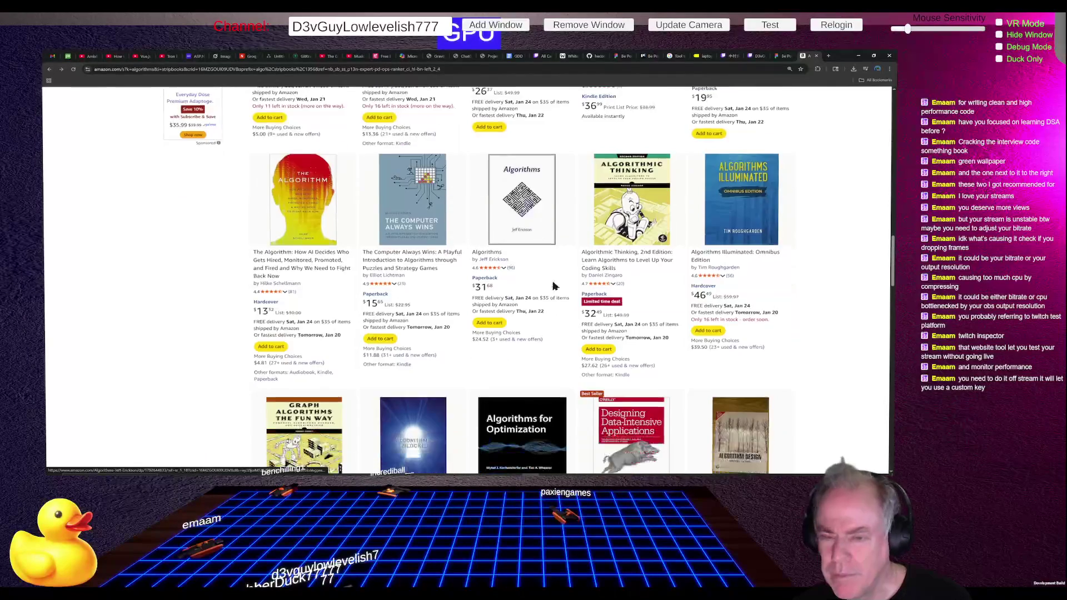
pyautogui.scroll(-2, 561, 284)
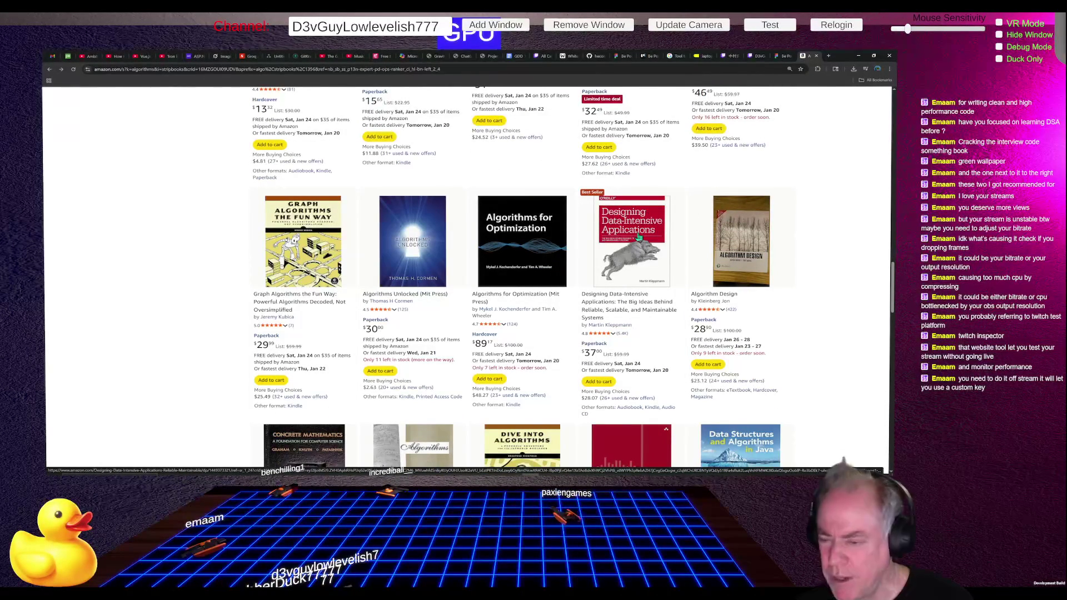
pyautogui.click(633, 235)
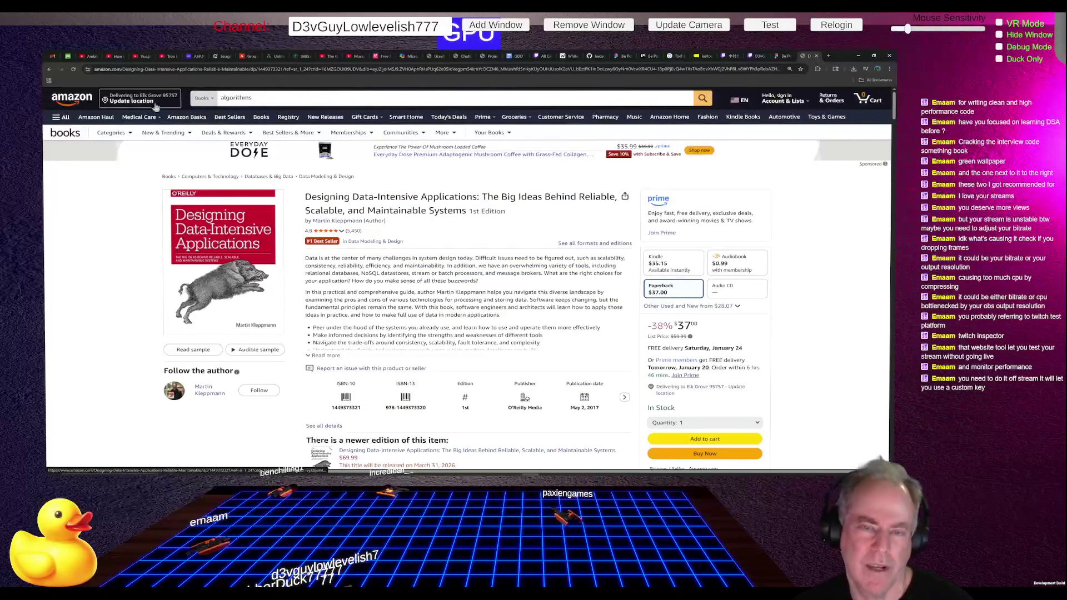
pyautogui.moveTo(223, 239)
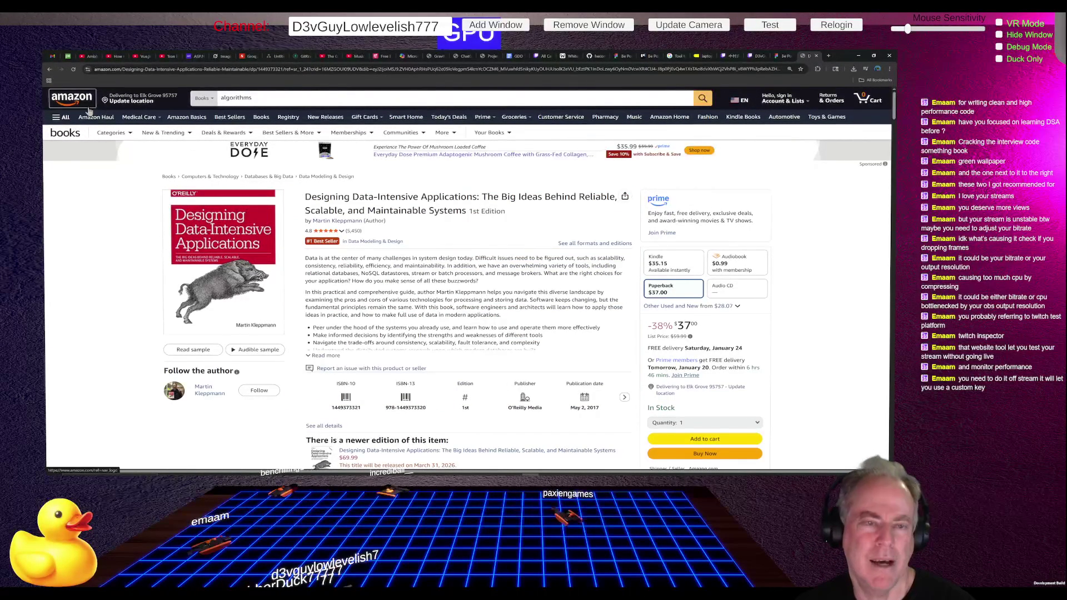
pyautogui.click(49, 73)
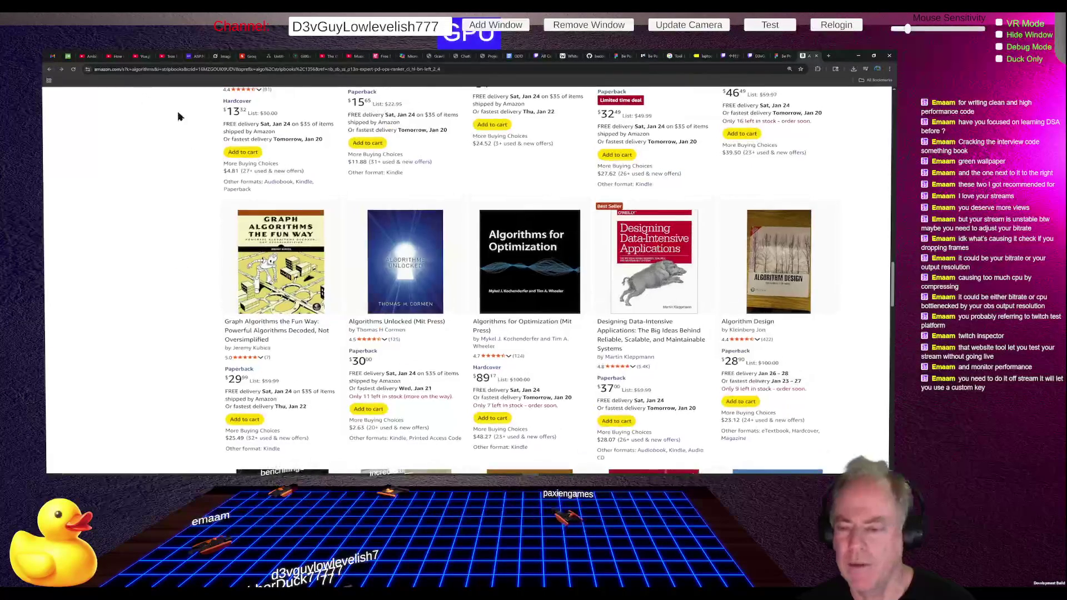
# Step: Browse the current 'algorithms' book results and load the second page of results
pyautogui.scroll(-2, 611, 240)
pyautogui.scroll(-3, 612, 240)
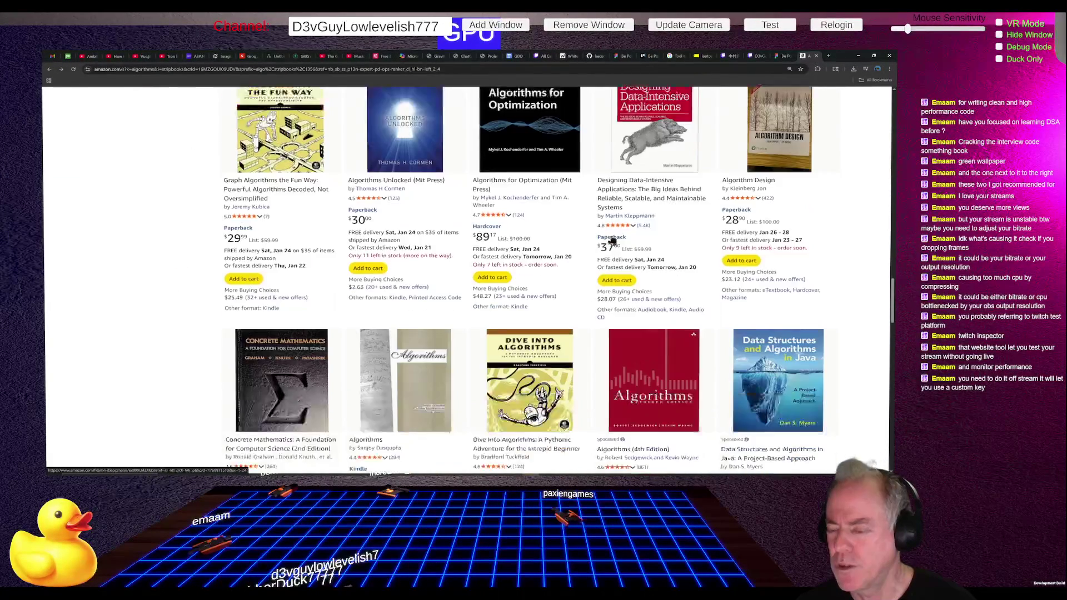
pyautogui.scroll(2, 611, 240)
pyautogui.scroll(4, 611, 243)
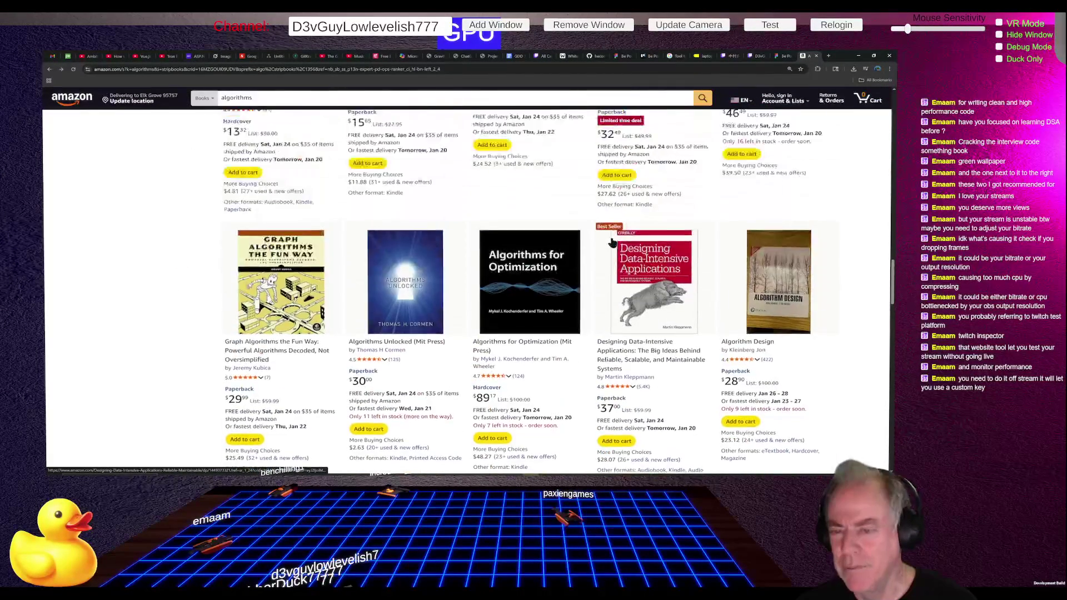
pyautogui.scroll(3, 611, 244)
pyautogui.scroll(-4, 611, 248)
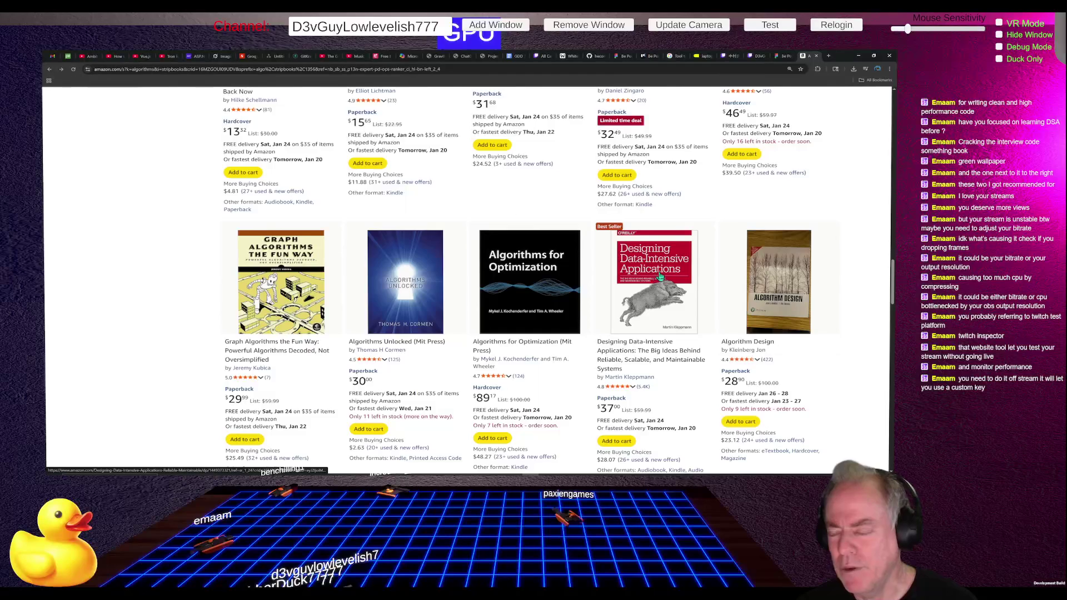
pyautogui.scroll(-1, 657, 277)
pyautogui.scroll(-6, 663, 223)
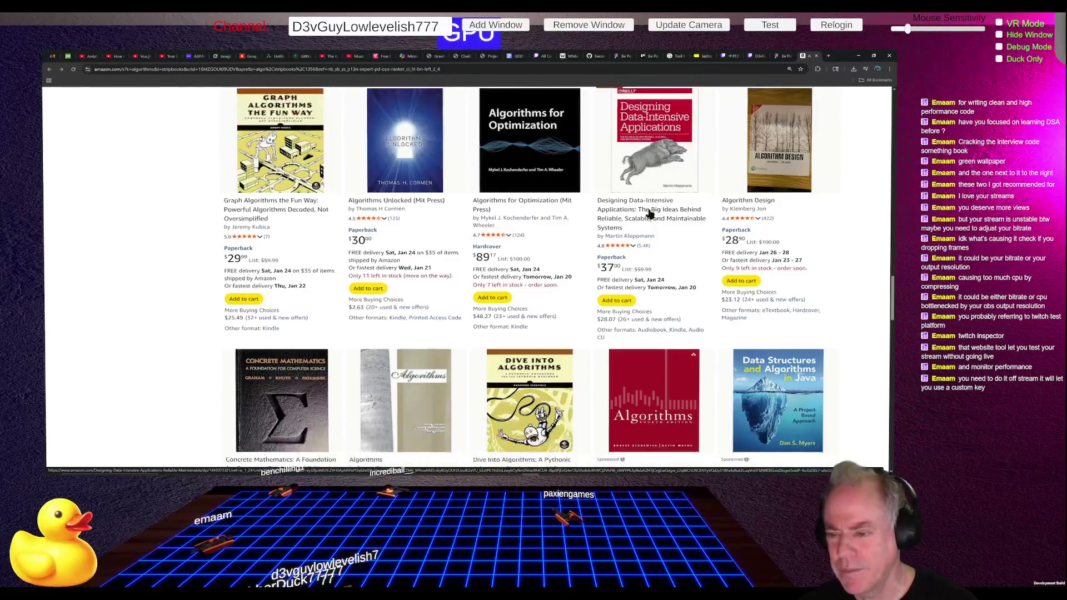
pyautogui.scroll(-7, 665, 224)
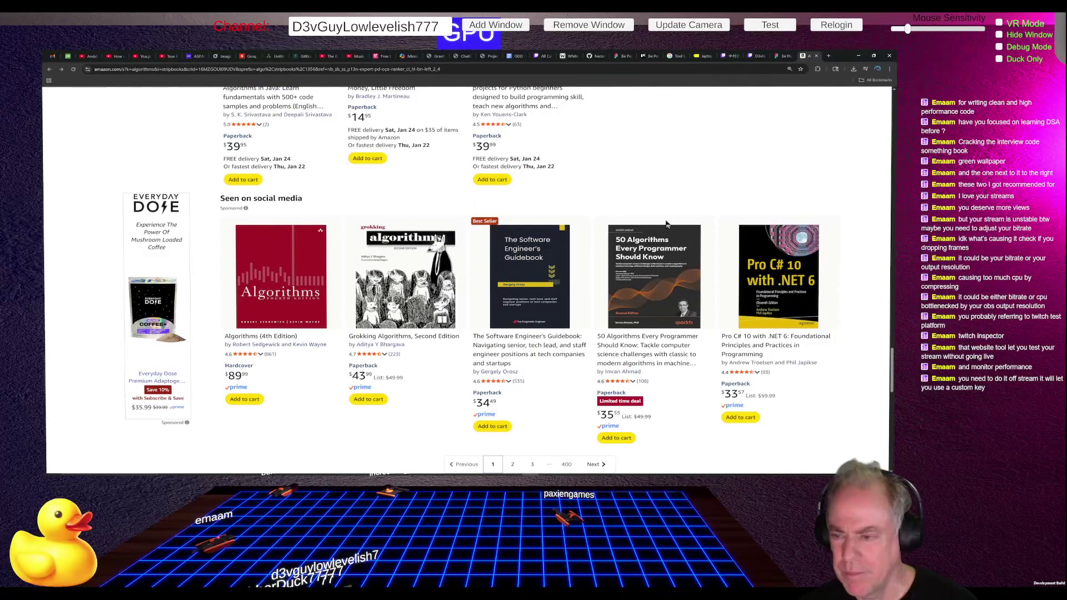
pyautogui.scroll(-6, 666, 223)
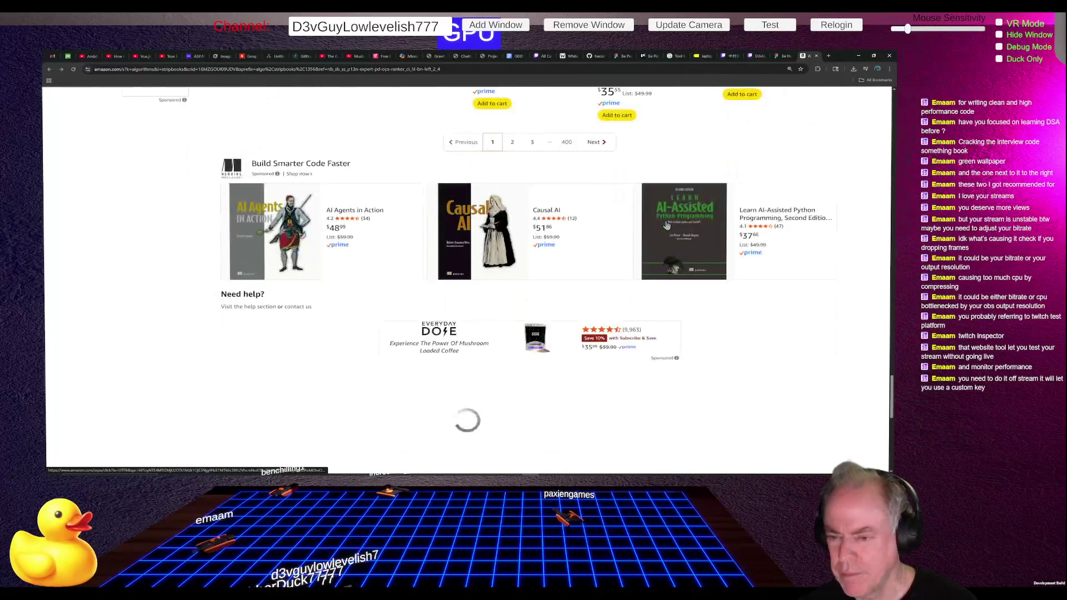
pyautogui.scroll(-2, 667, 225)
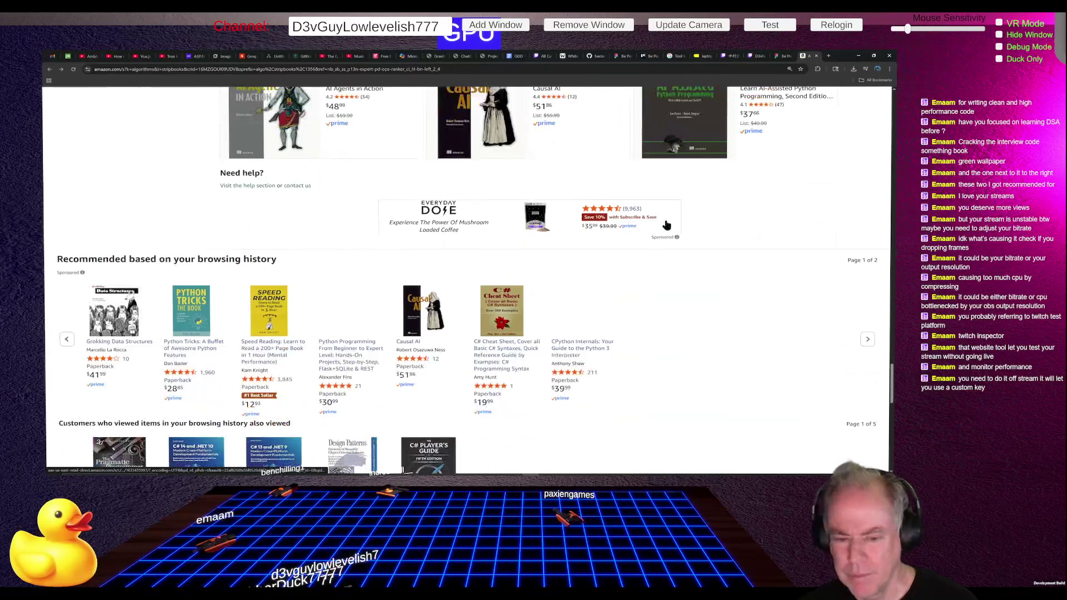
pyautogui.scroll(-1, 667, 225)
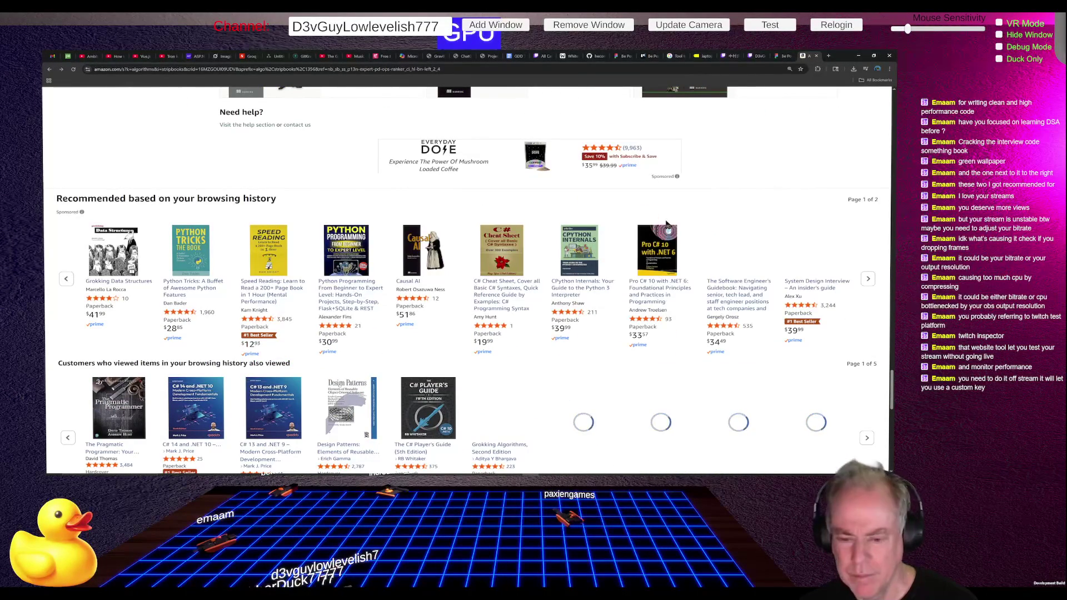
pyautogui.scroll(4, 667, 230)
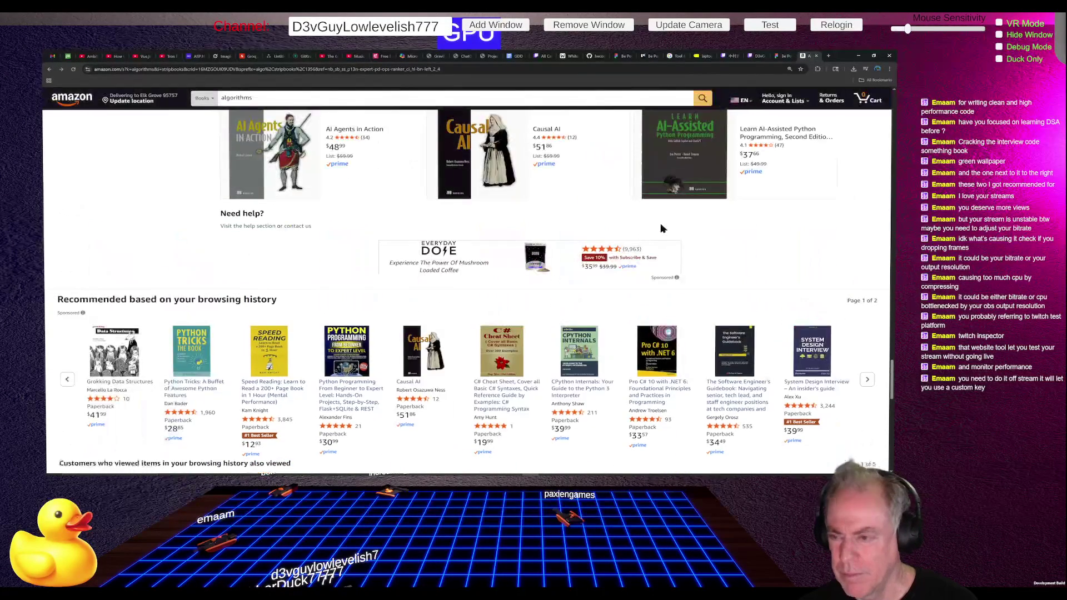
pyautogui.scroll(2, 629, 231)
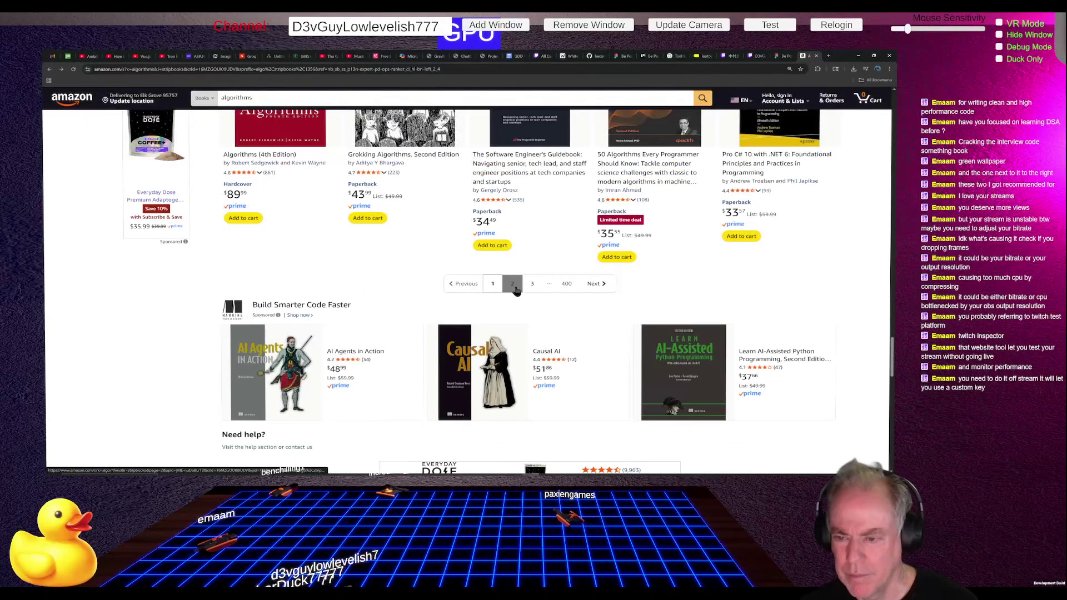
pyautogui.click(512, 284)
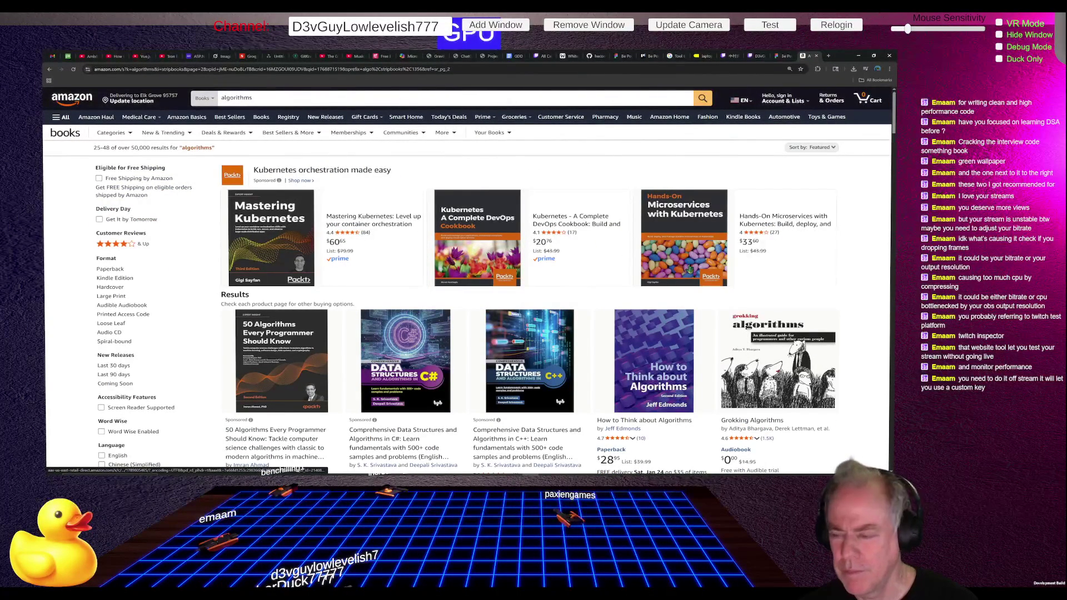
# Step: Scroll through page 2 of the algorithm books, then return to page 1
pyautogui.scroll(-5, 684, 266)
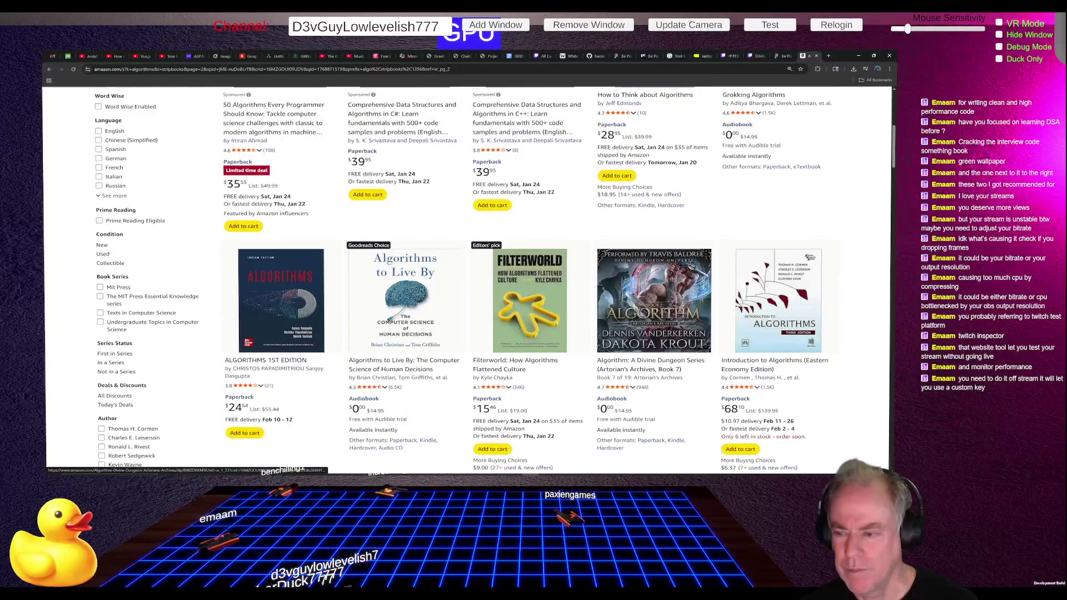
pyautogui.scroll(-4, 686, 265)
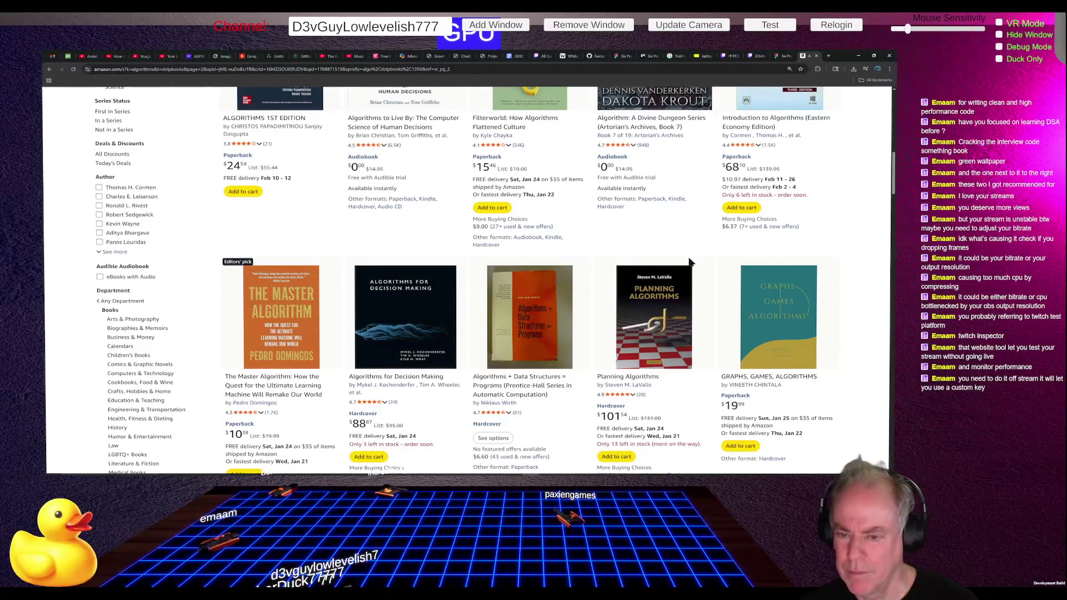
pyautogui.scroll(-4, 687, 264)
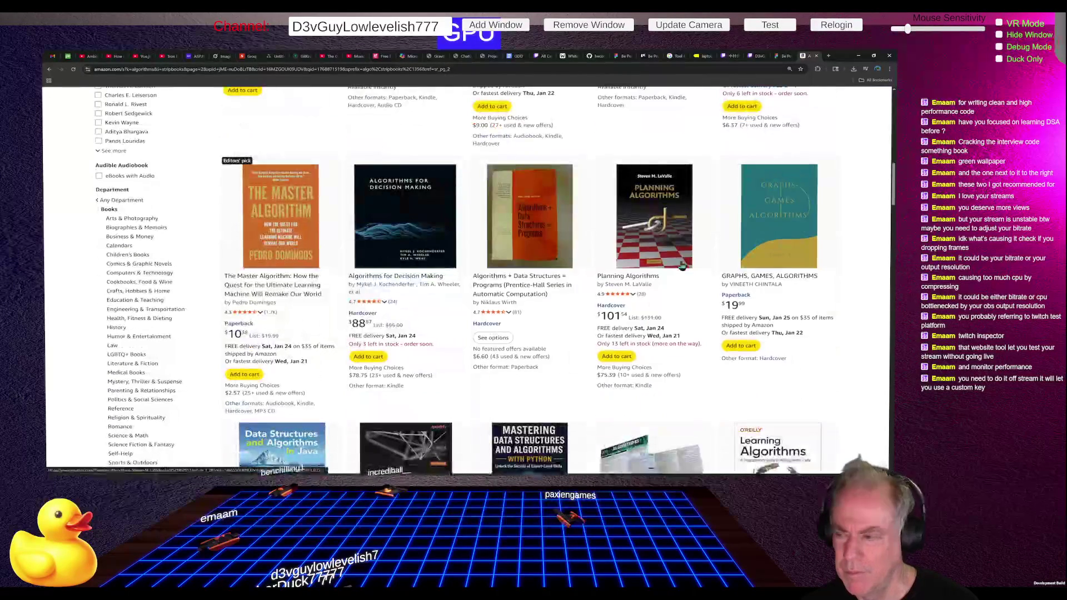
pyautogui.scroll(-1, 684, 265)
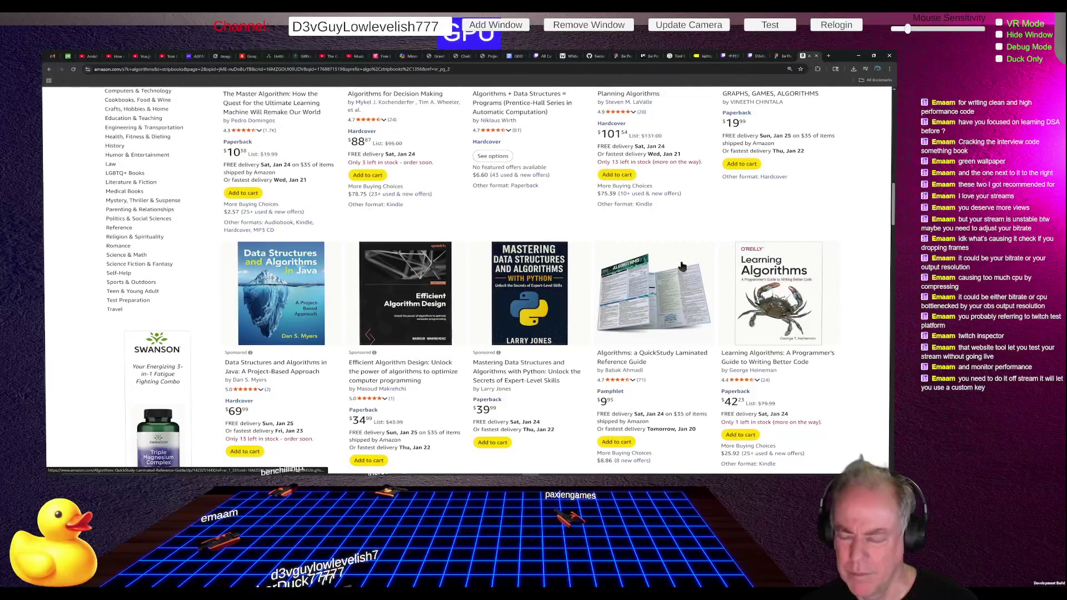
pyautogui.scroll(-7, 682, 266)
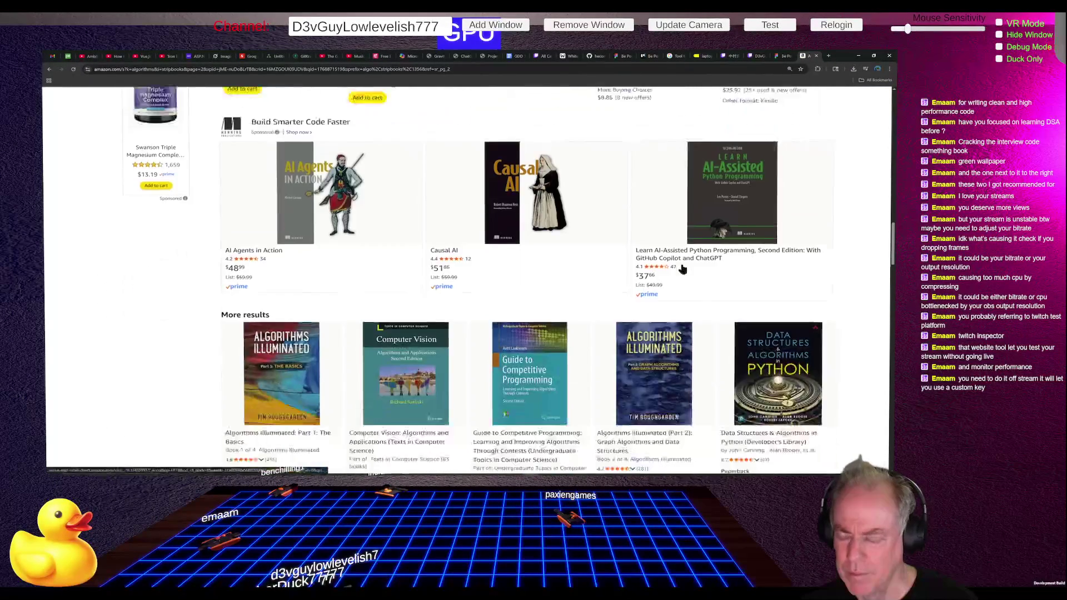
pyautogui.scroll(-5, 683, 268)
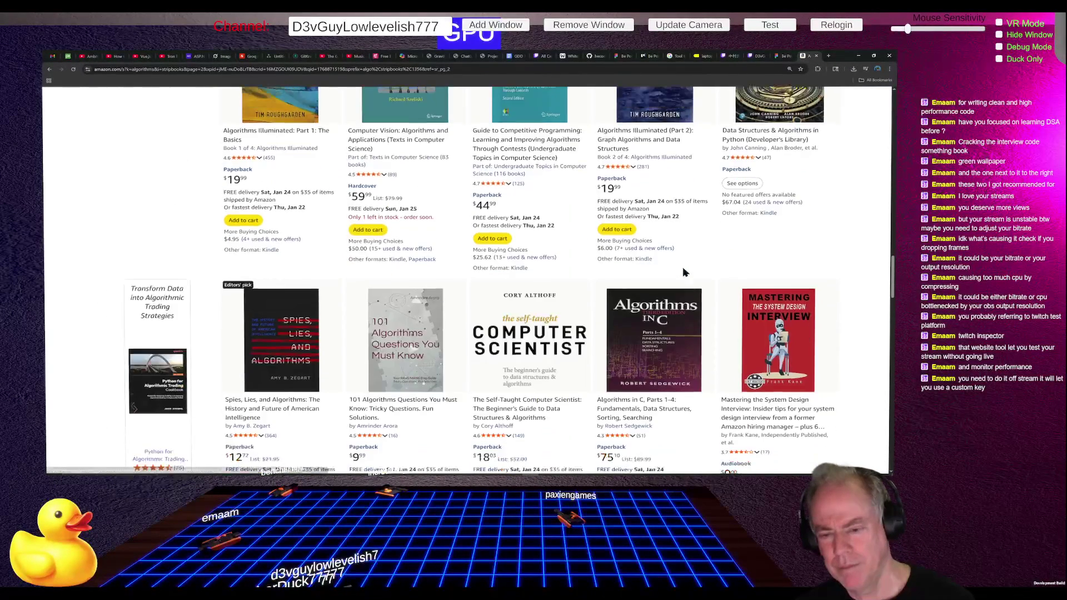
pyautogui.scroll(-4, 683, 272)
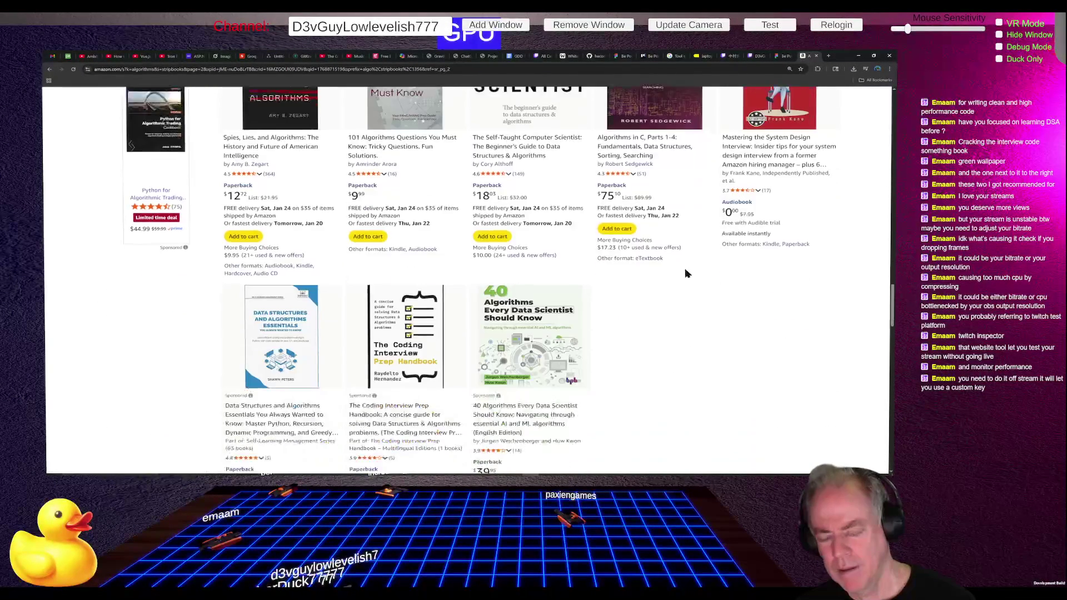
pyautogui.scroll(6, 688, 272)
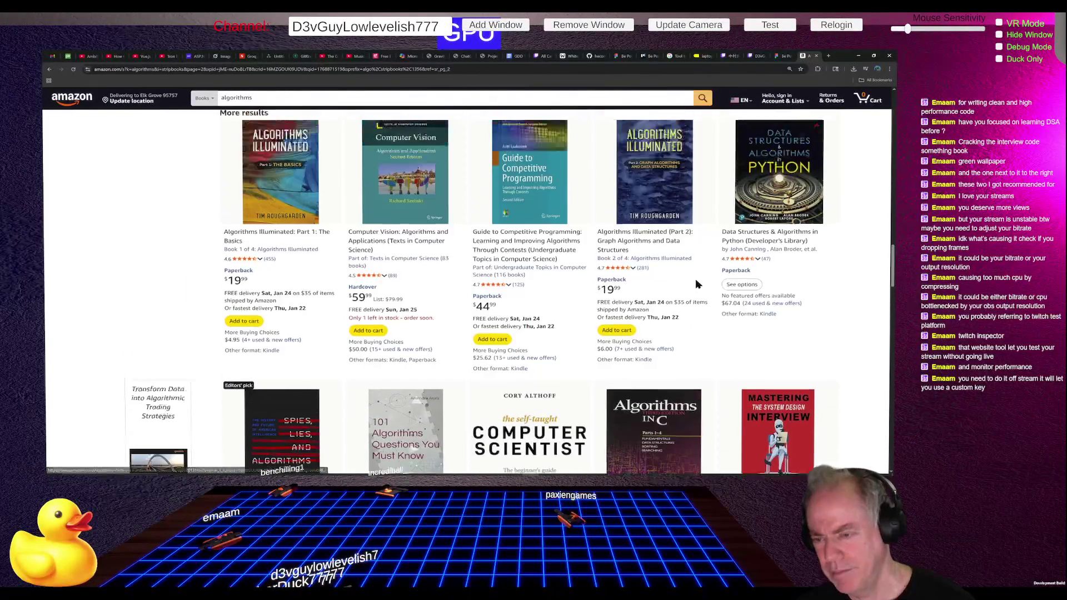
pyautogui.scroll(15, 695, 281)
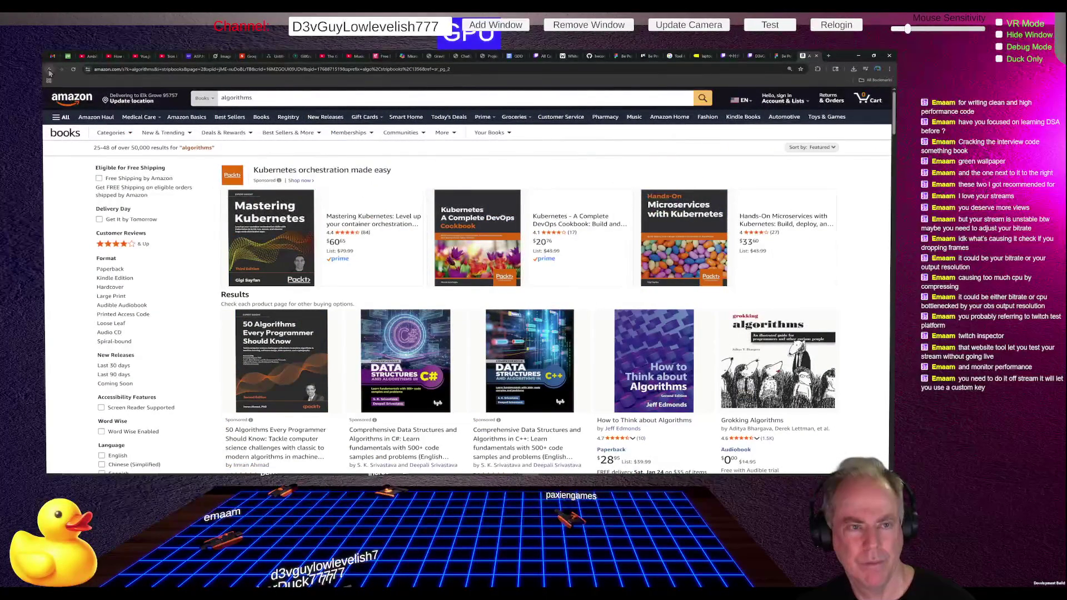
pyautogui.scroll(-20, 569, 267)
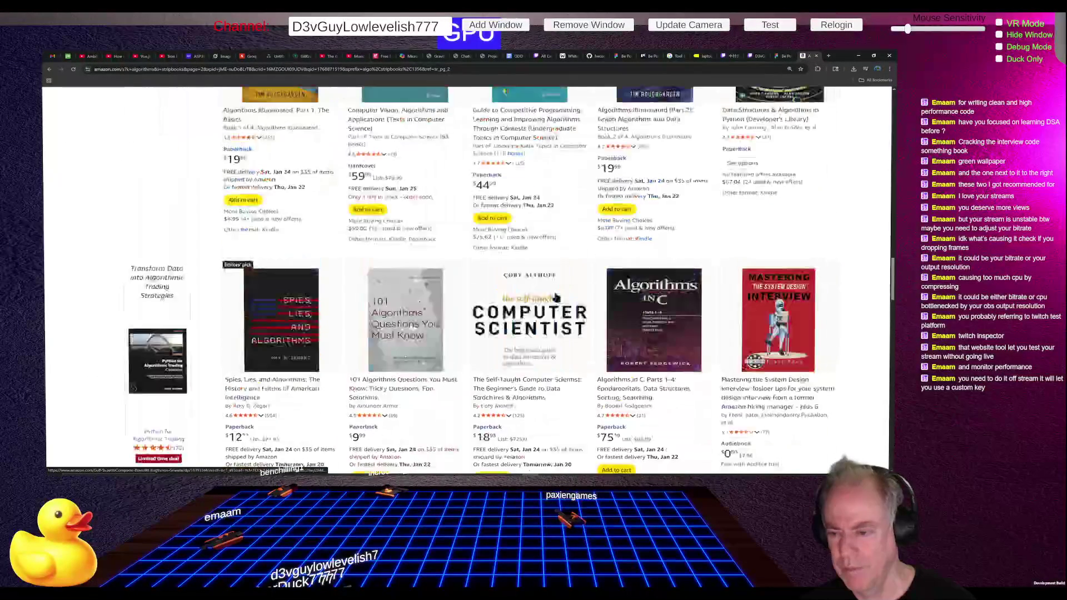
pyautogui.scroll(-10, 556, 300)
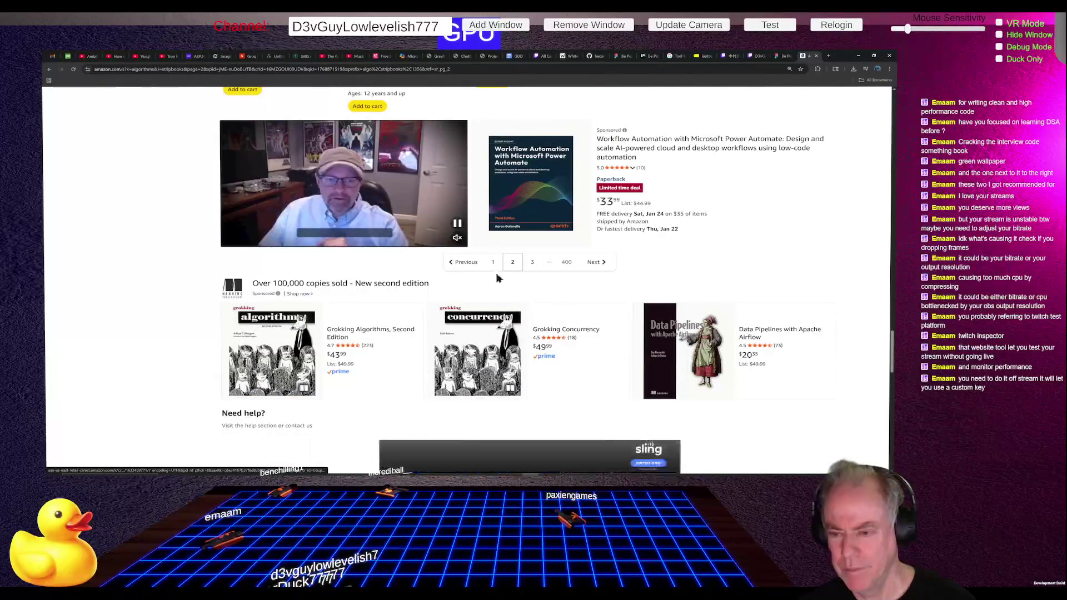
pyautogui.click(493, 266)
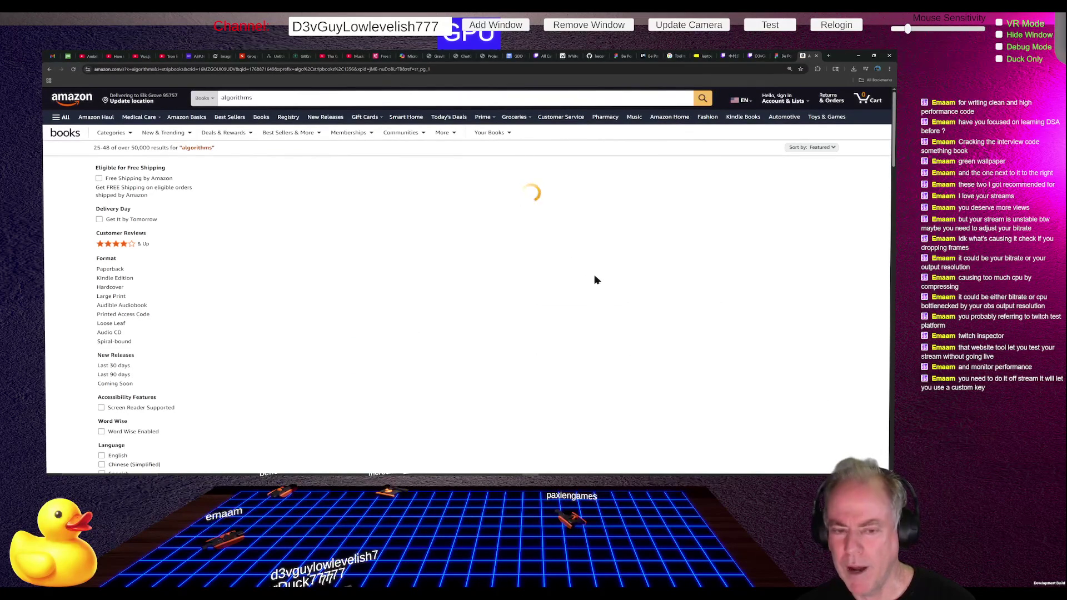
# Step: Scroll down through the first page of 'algorithms' book listings
pyautogui.scroll(-10, 600, 272)
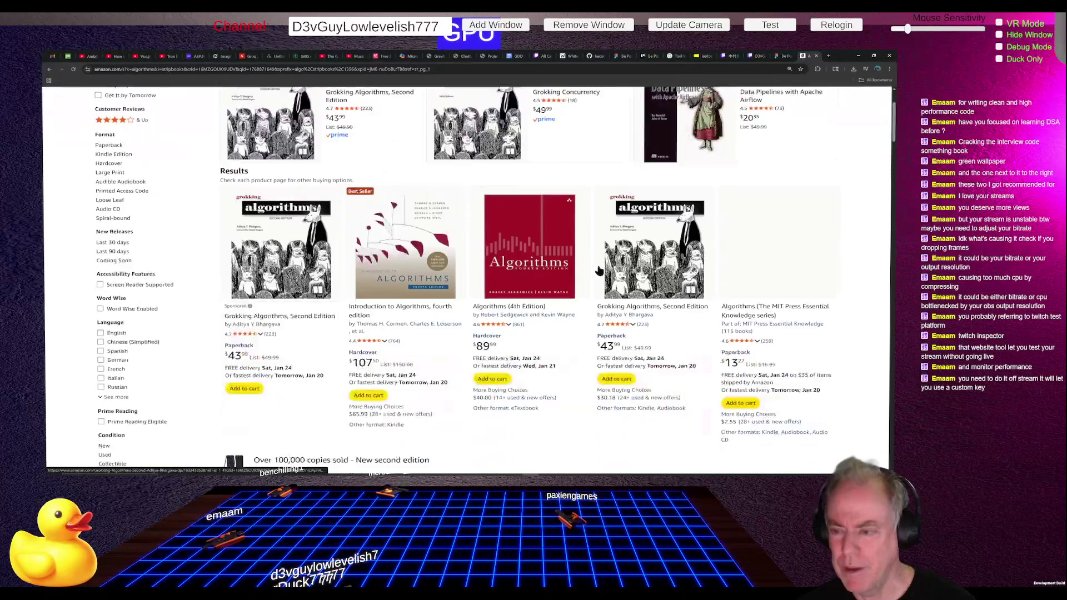
pyautogui.scroll(-5, 600, 273)
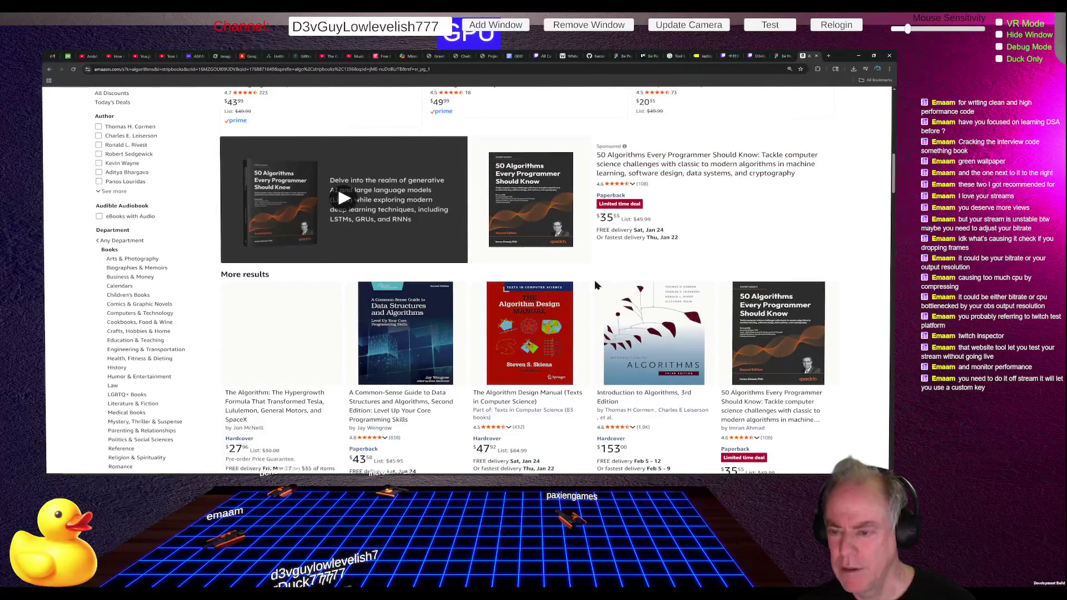
pyautogui.scroll(-2, 596, 283)
pyautogui.scroll(-8, 593, 284)
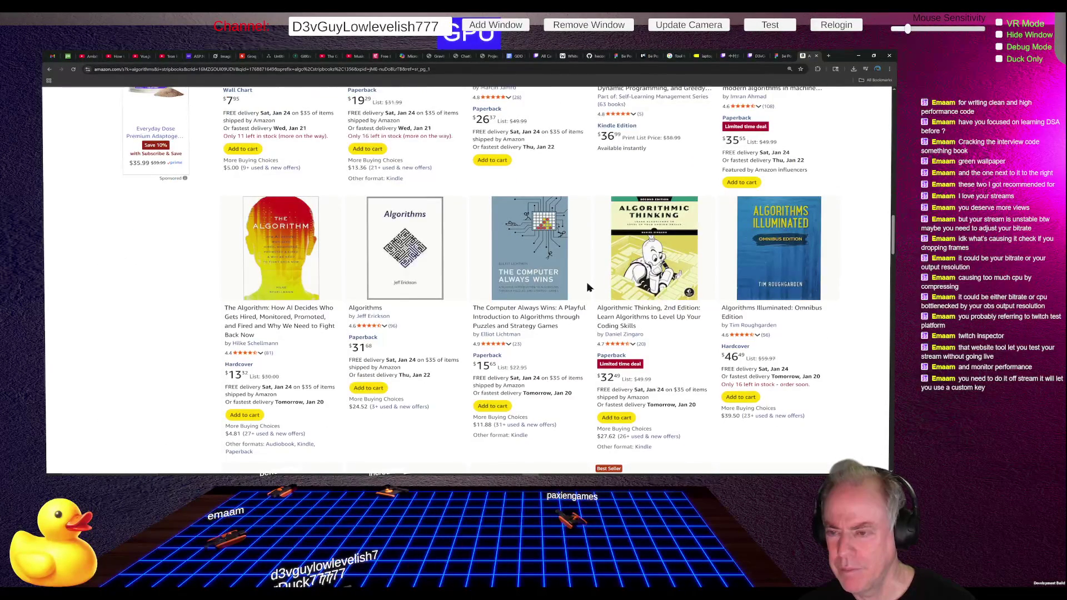
pyautogui.scroll(-6, 589, 287)
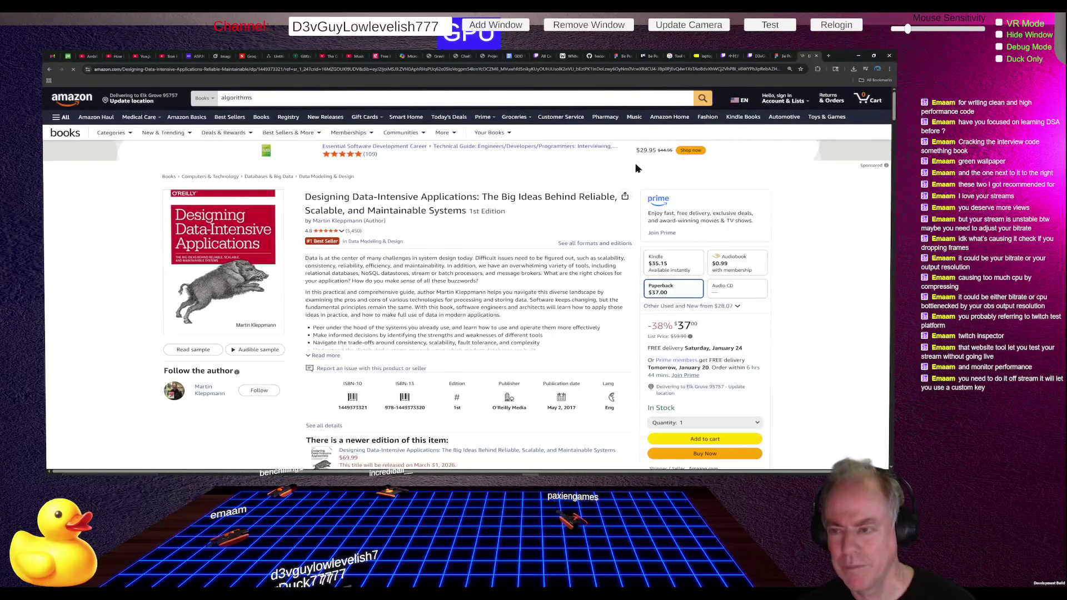
# Step: Check stream health in Twitch Inspector, then select the old 'algorithms' query in Amazon's search box
pyautogui.hotkey('alt', 'Tab')
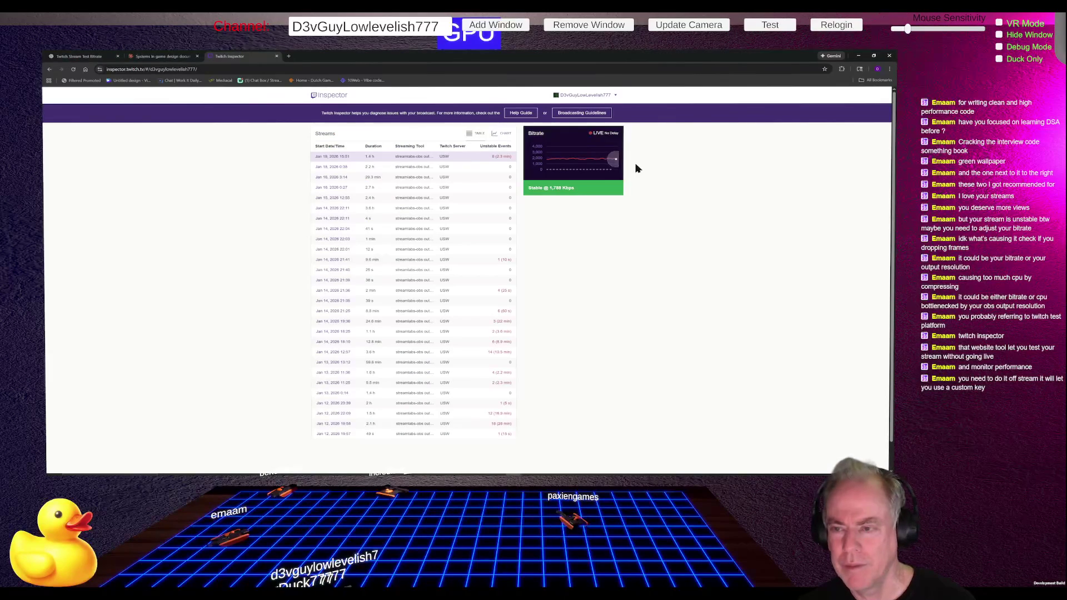
pyautogui.hotkey('alt', 'Tab')
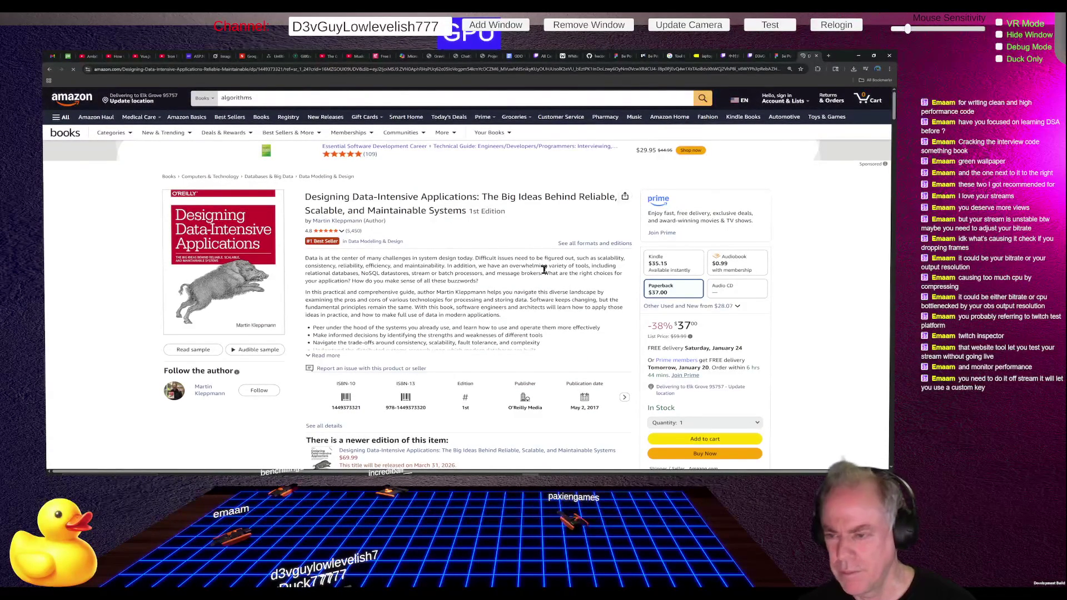
pyautogui.scroll(-4, 542, 267)
pyautogui.scroll(-3, 542, 267)
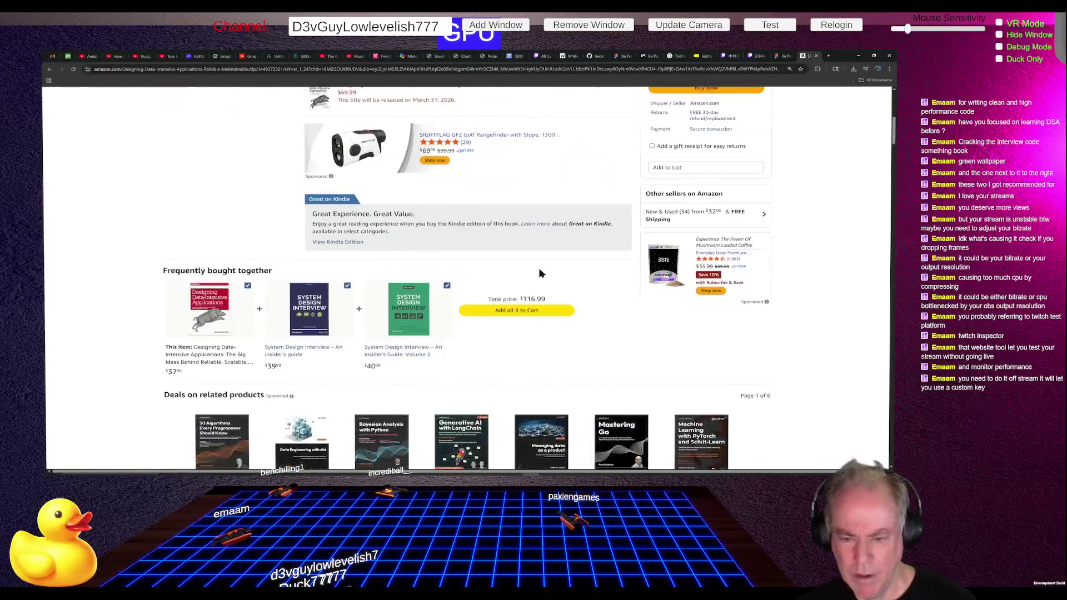
pyautogui.scroll(7, 539, 261)
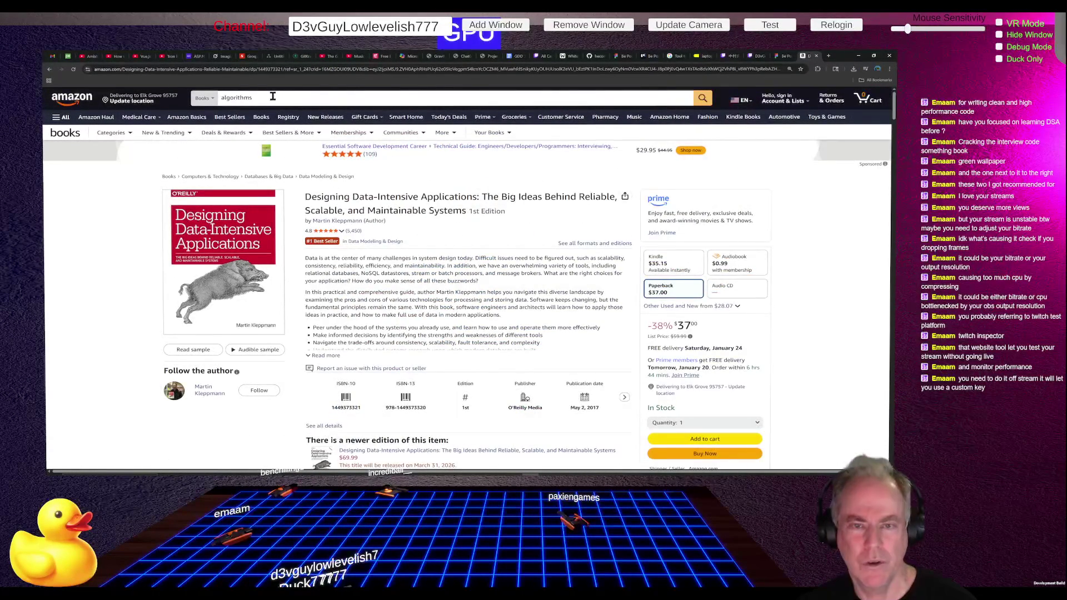
pyautogui.doubleClick(234, 94)
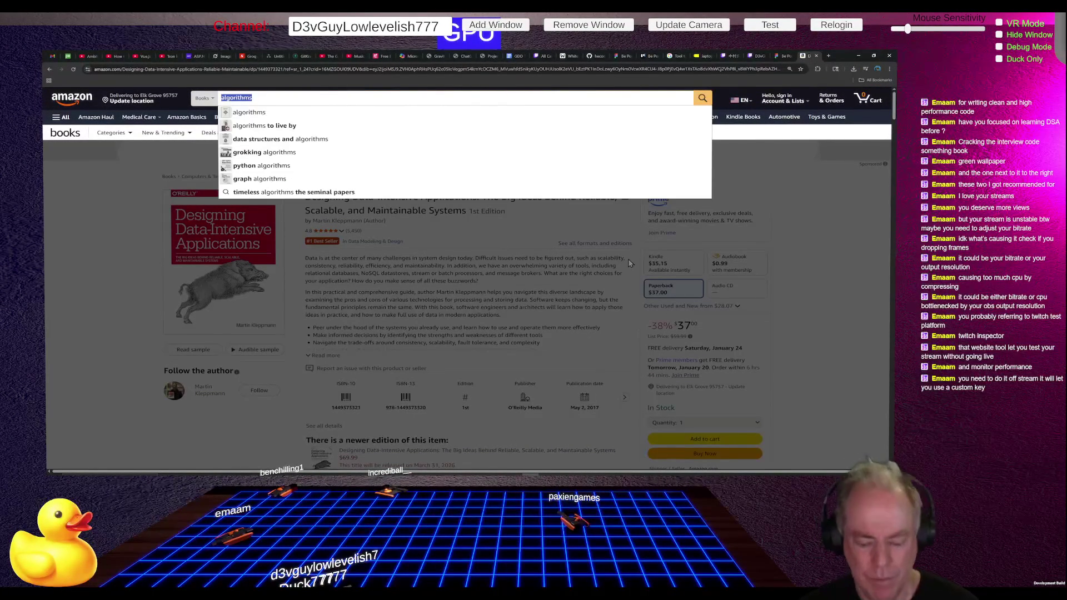
# Step: Search Amazon for o'reilly, then refine the search to o'reilly books
pyautogui.write('c')
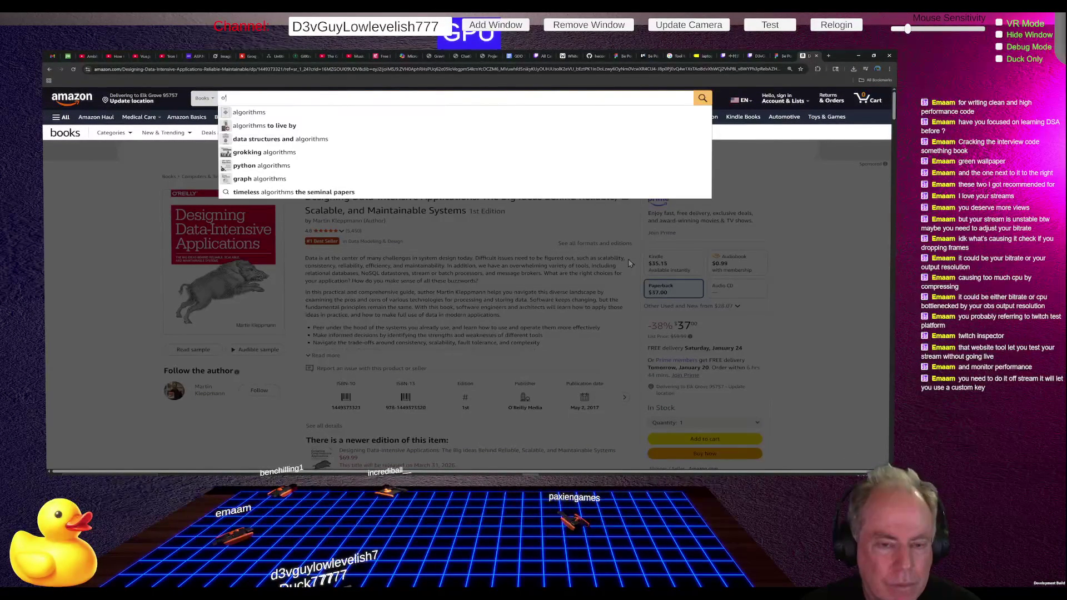
pyautogui.write('eilly')
pyautogui.press('Return')
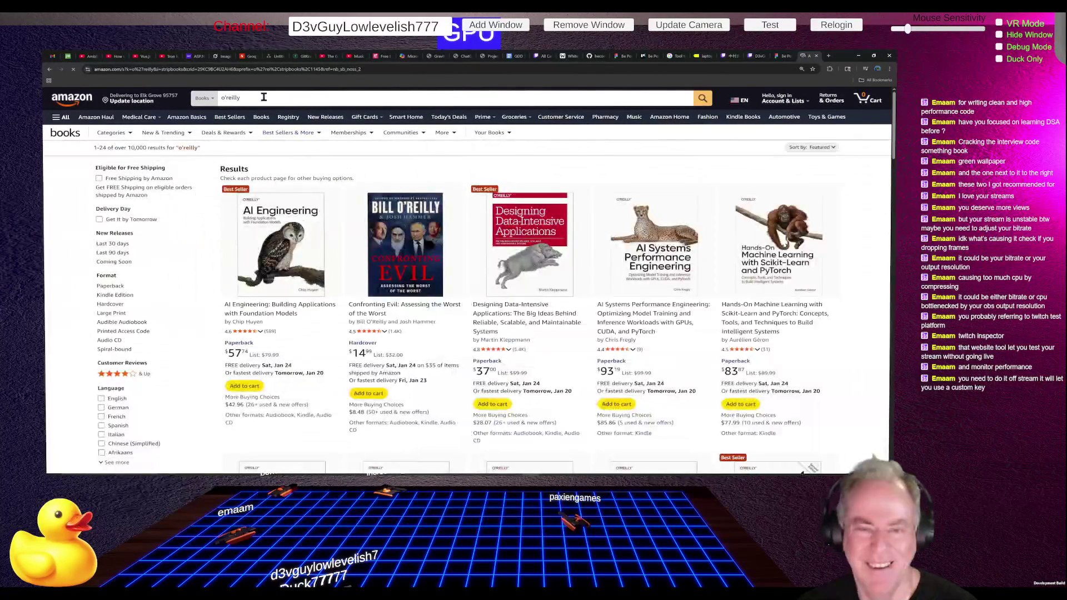
pyautogui.click(267, 98)
pyautogui.write('books')
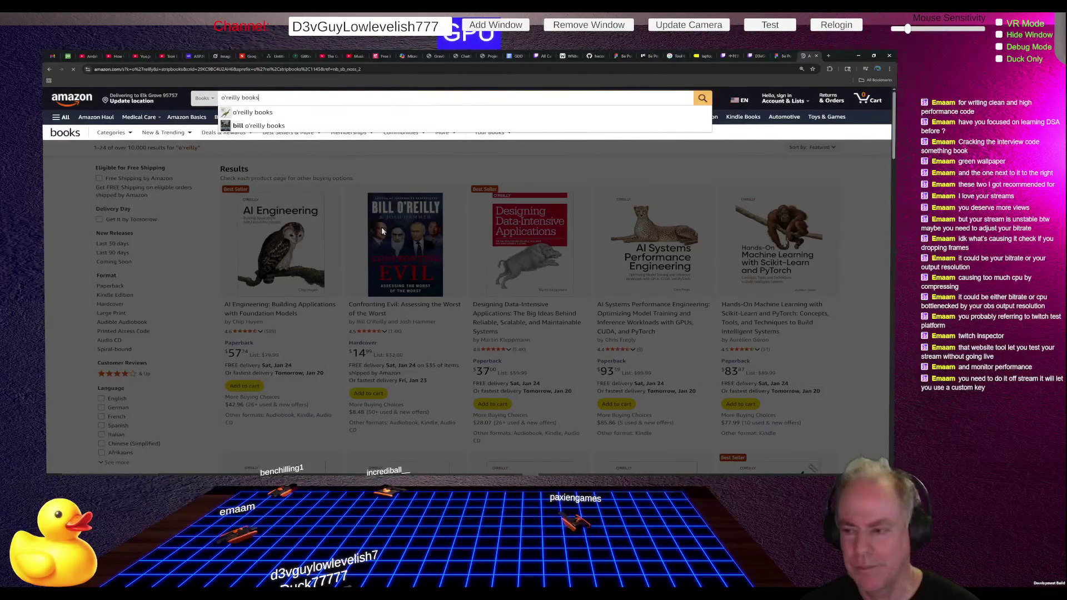
pyautogui.press('Return')
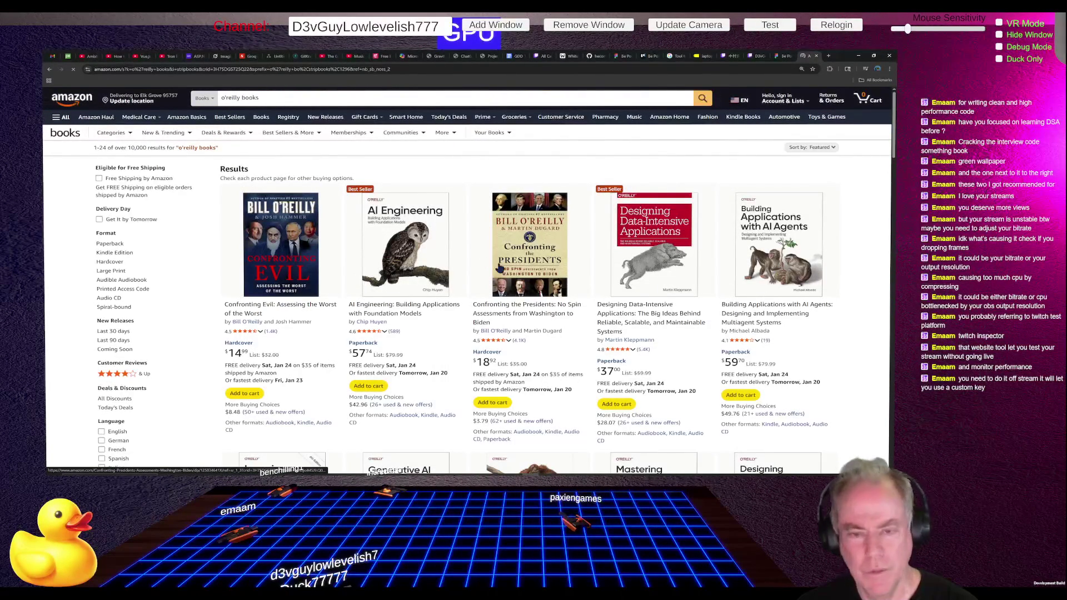
# Step: Dismiss the search suggestions and scroll through the O'Reilly book results
pyautogui.click(275, 97)
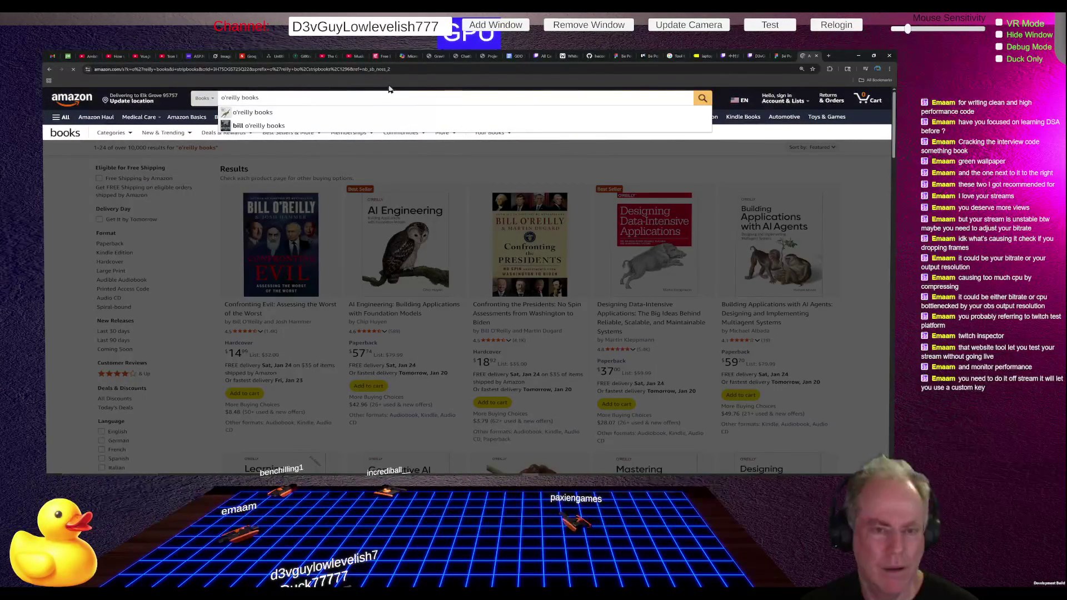
pyautogui.click(631, 263)
pyautogui.scroll(-3, 639, 265)
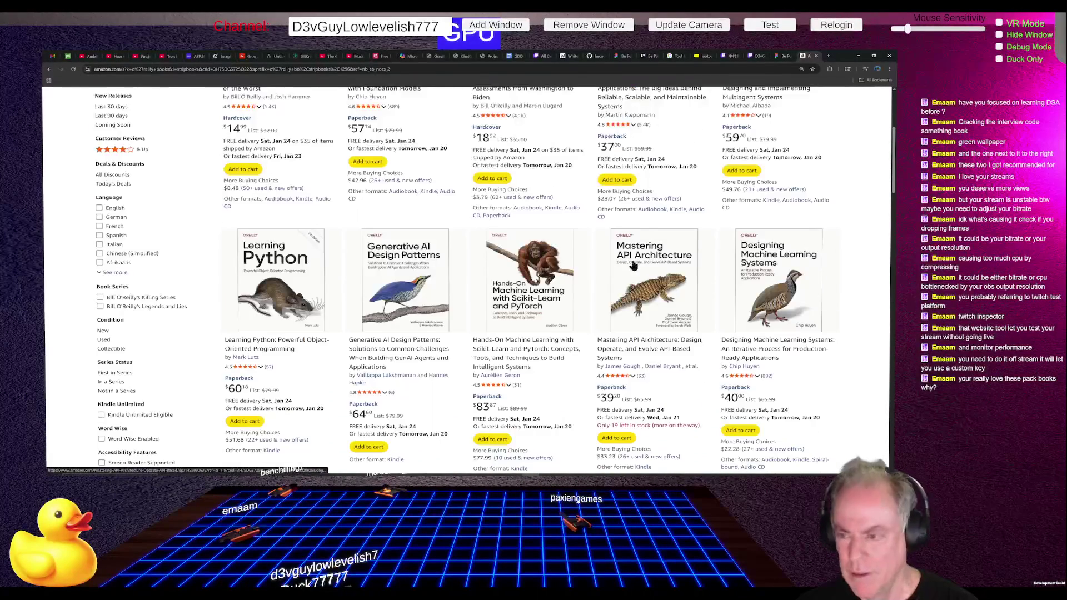
pyautogui.scroll(-1, 633, 262)
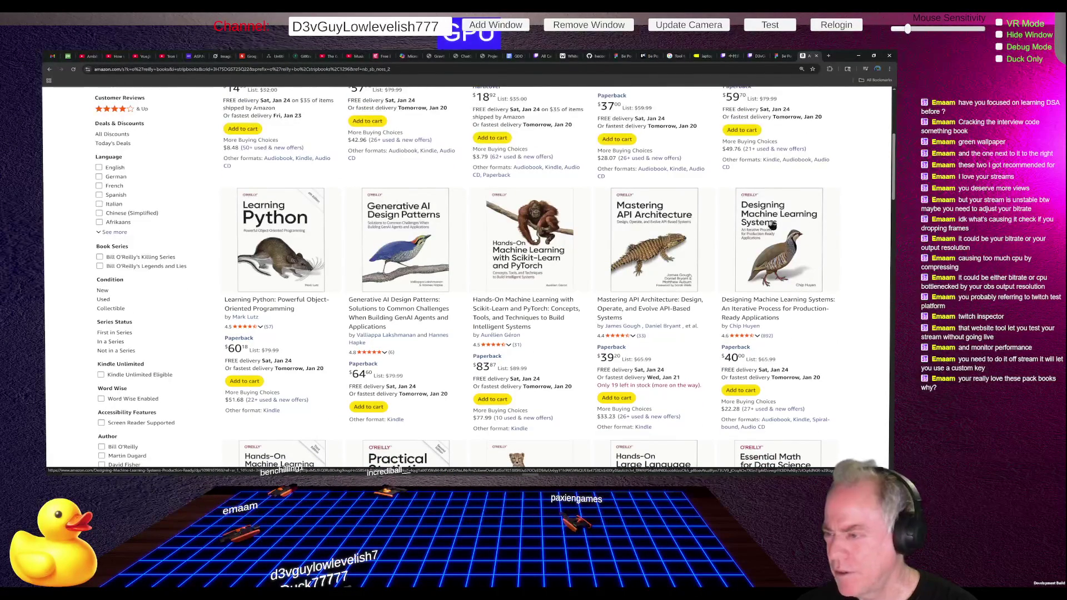
pyautogui.scroll(-1, 800, 225)
pyautogui.scroll(-3, 801, 225)
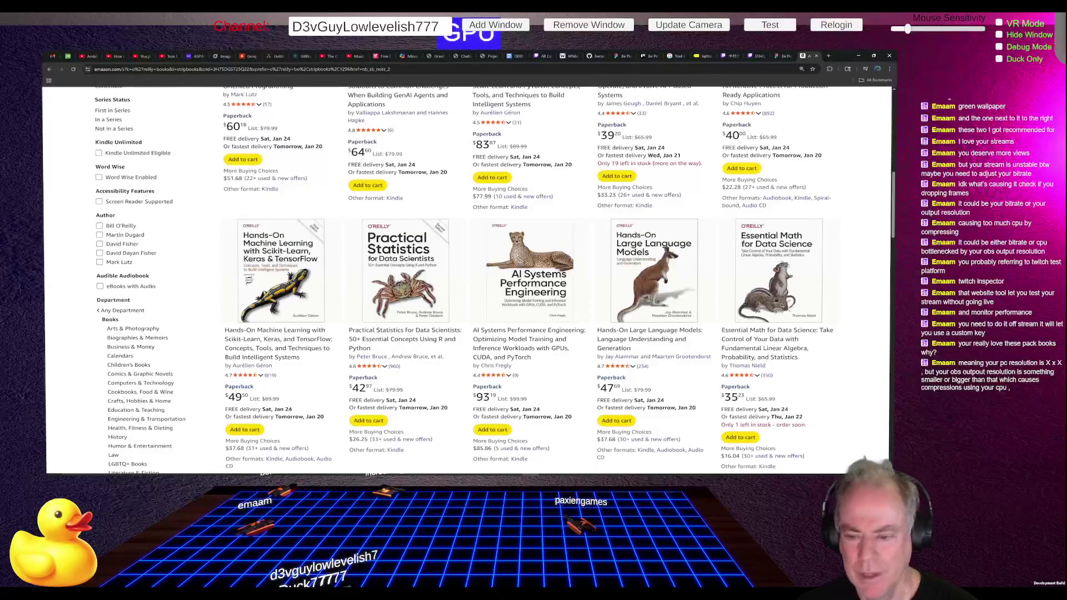
# Step: Go to page 2 of the o'reilly books results and click into the search box
pyautogui.scroll(-10, 556, 278)
pyautogui.click(584, 226)
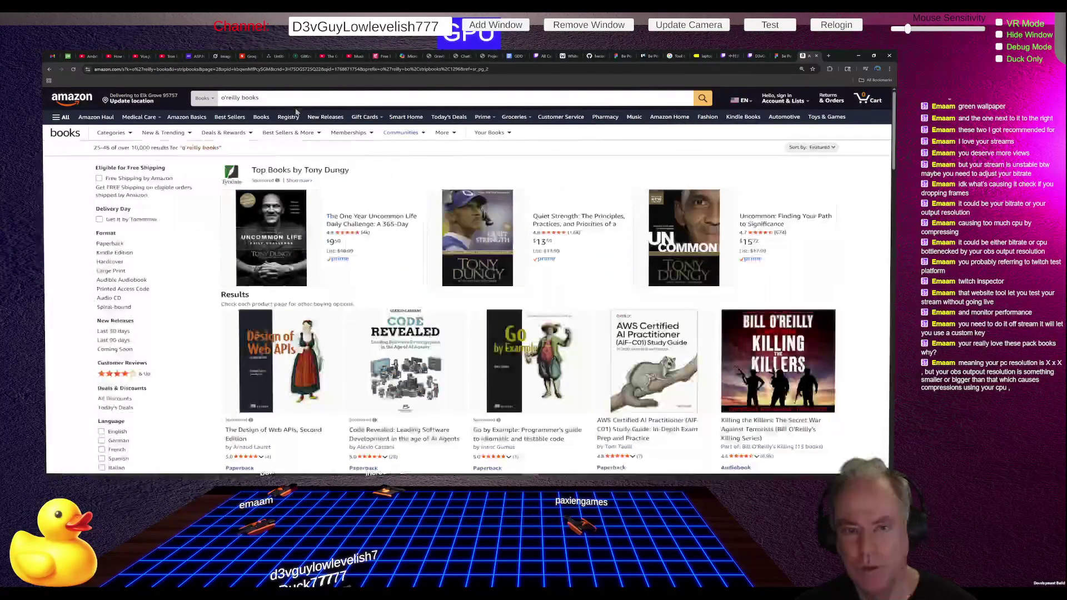
pyautogui.click(289, 99)
# Step: Change the search to o'reilly data structures and scroll the 141 book results
pyautogui.press('BackSpace')
pyautogui.press('BackSpace')
pyautogui.press('BackSpace')
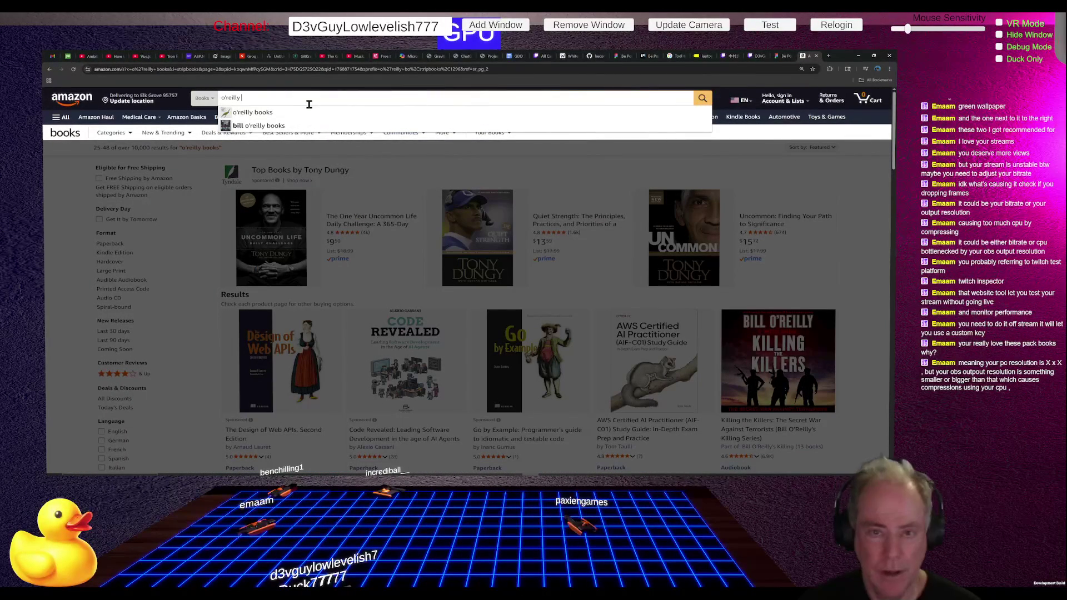
pyautogui.write('dat')
pyautogui.write(' strutu')
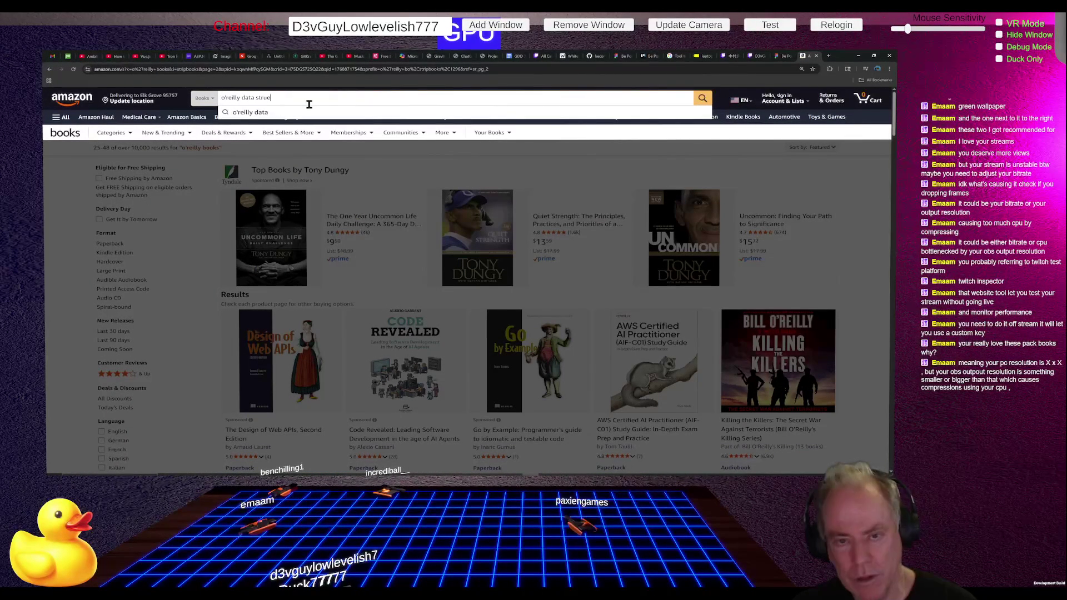
pyautogui.write('res')
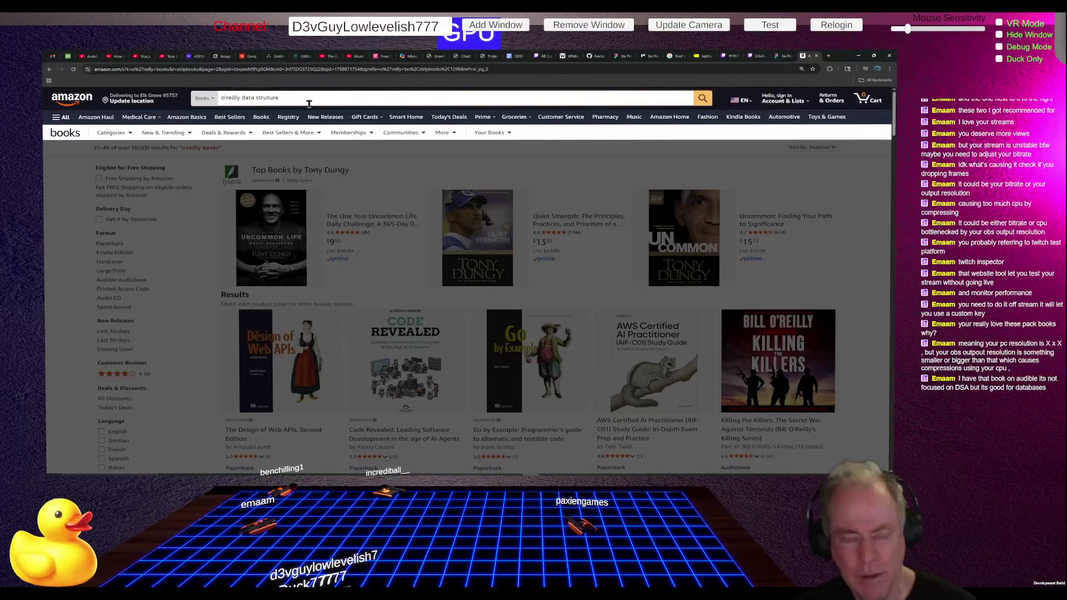
pyautogui.write('res')
pyautogui.press('Return')
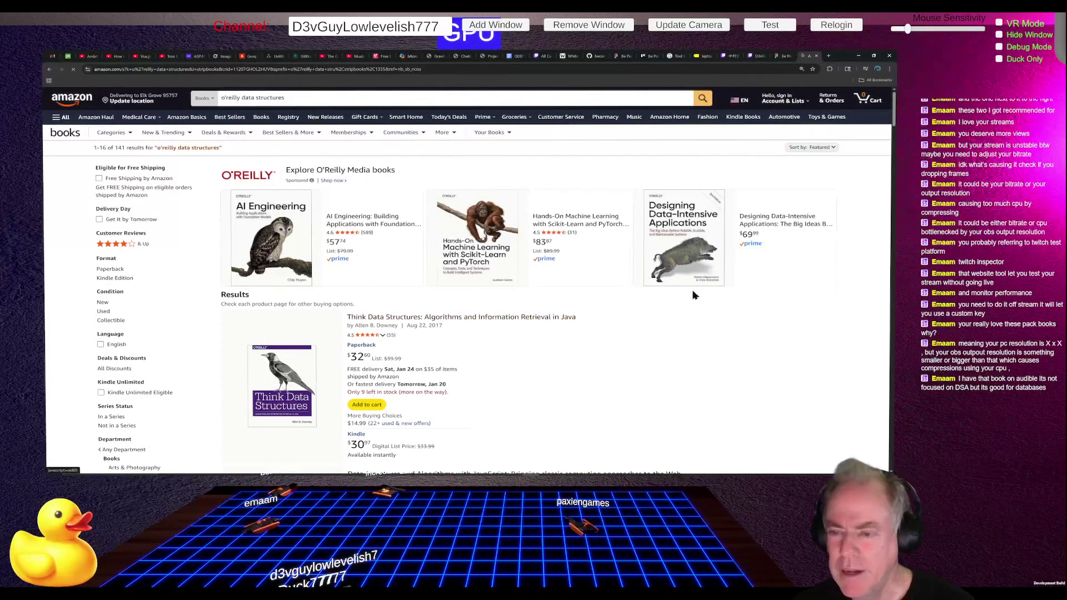
pyautogui.scroll(-1, 632, 354)
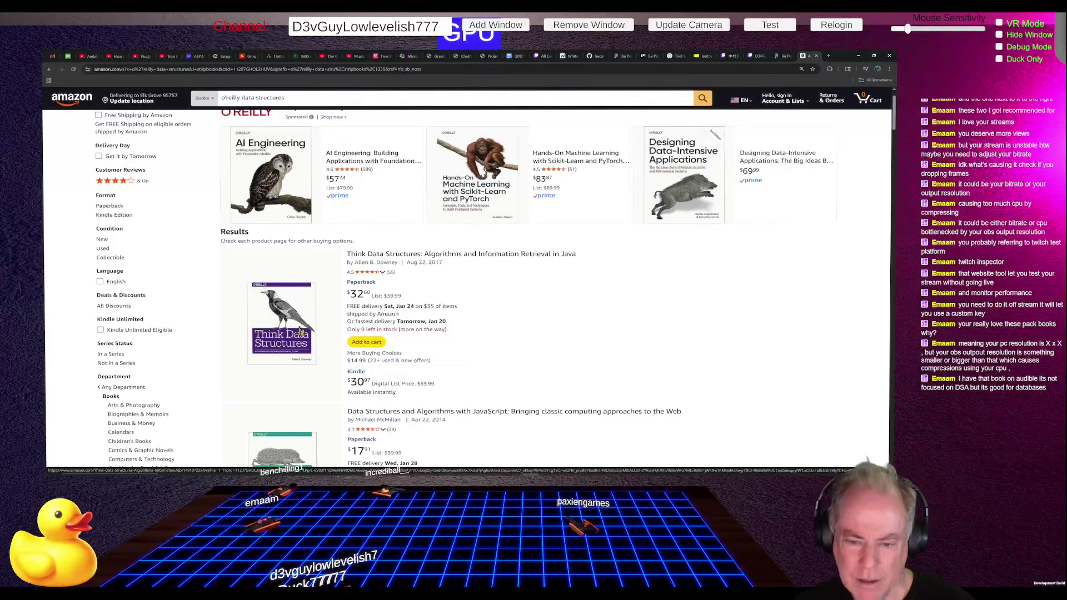
pyautogui.scroll(-1, 285, 333)
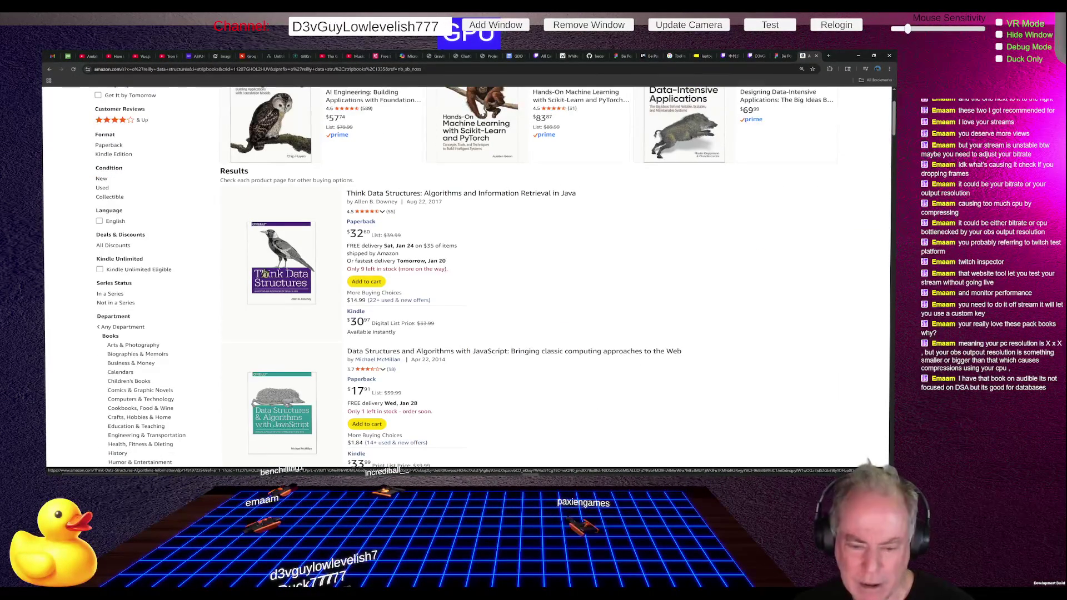
pyautogui.scroll(-1, 284, 281)
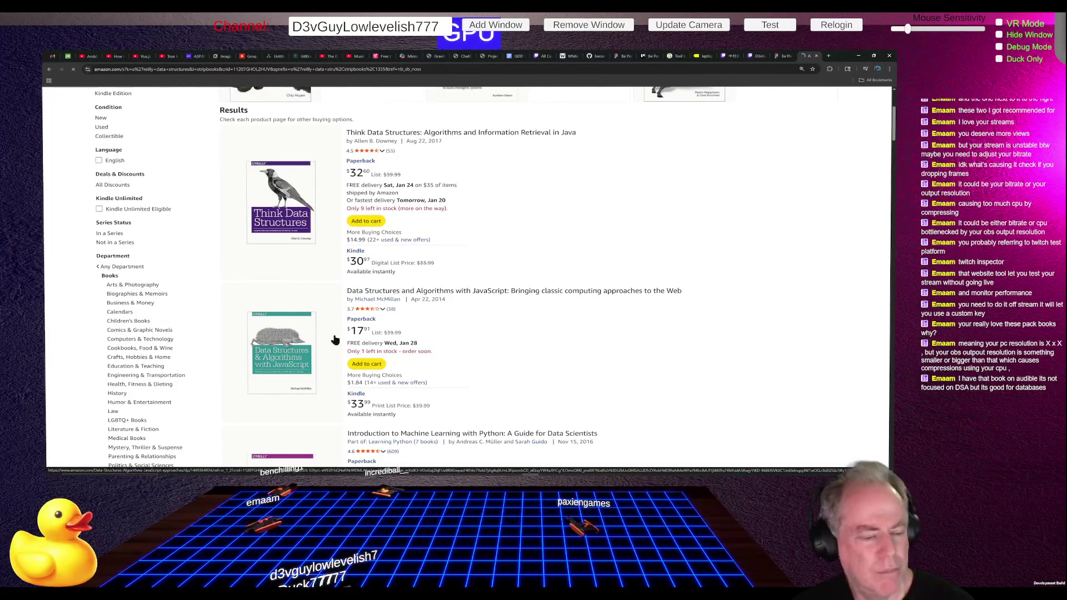
# Step: Open the Data Structures and Algorithms with JavaScript page, then switch to the Be Positive Figma document
pyautogui.click(342, 343)
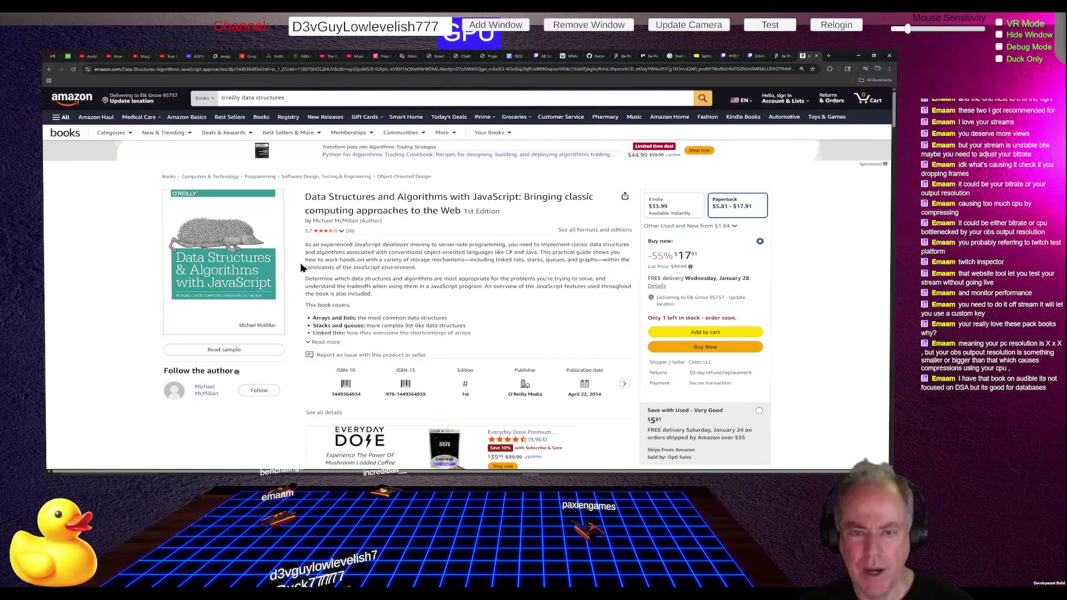
pyautogui.click(777, 58)
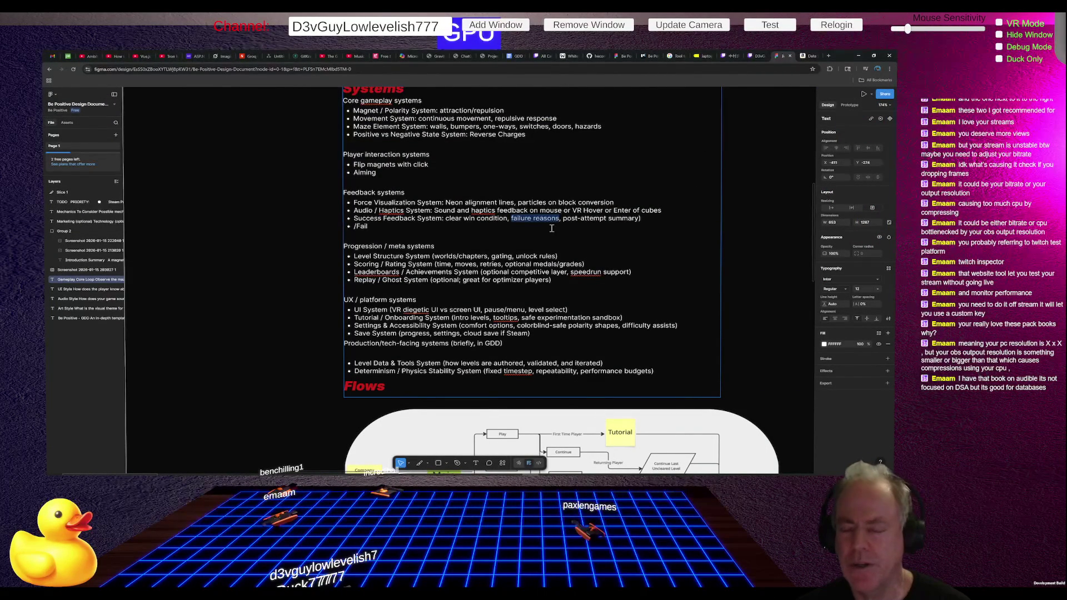
# Step: Split the feedback entry into win condition, failure reasons and post-attempt sub-bullets with colons
pyautogui.click(459, 222)
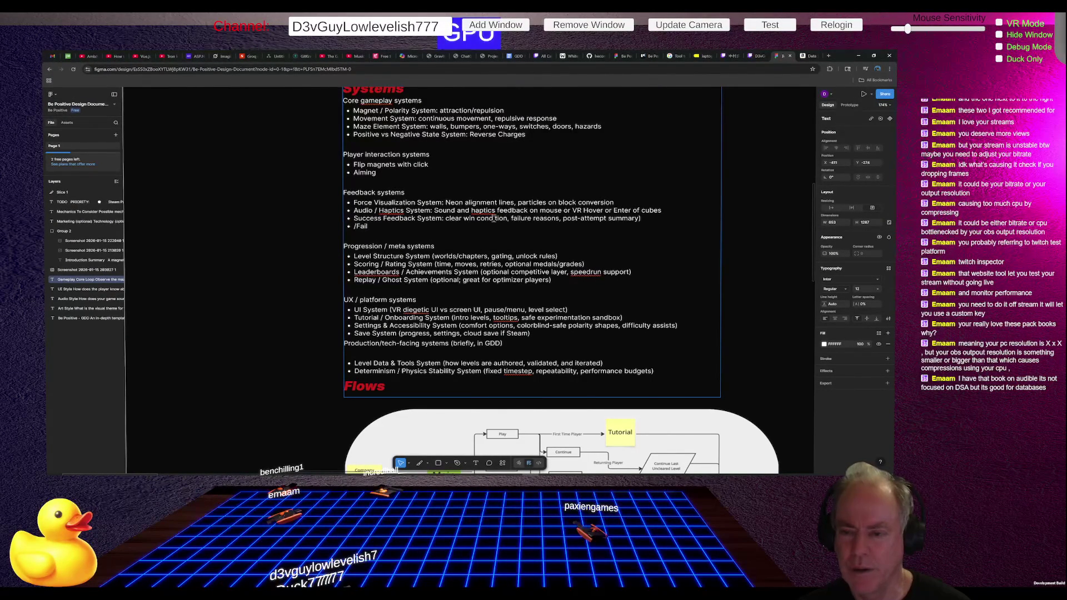
pyautogui.click(443, 218)
pyautogui.press('BackSpace')
pyautogui.press('Return')
pyautogui.press('Tab')
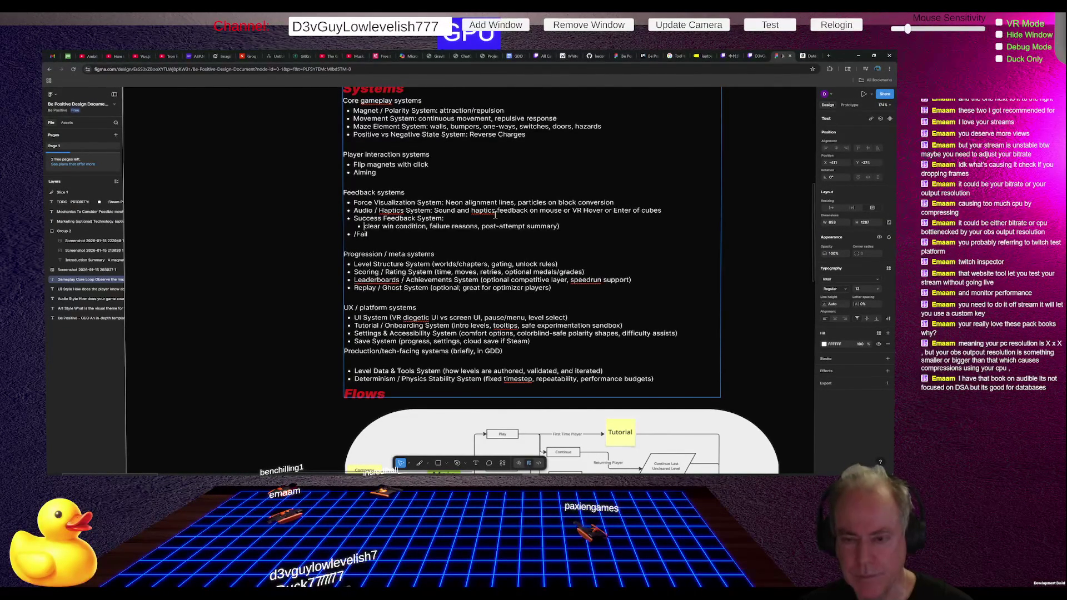
pyautogui.press('BackSpace')
pyautogui.press('BackSpace')
pyautogui.write('/')
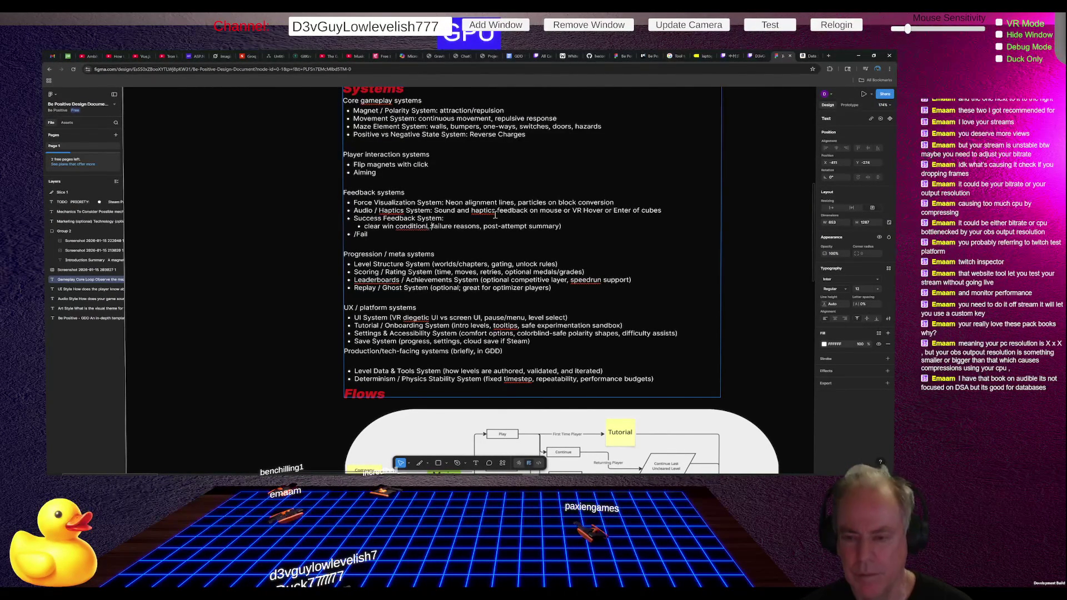
pyautogui.press('BackSpace')
pyautogui.press('BackSpace')
pyautogui.write(':')
pyautogui.press('Return')
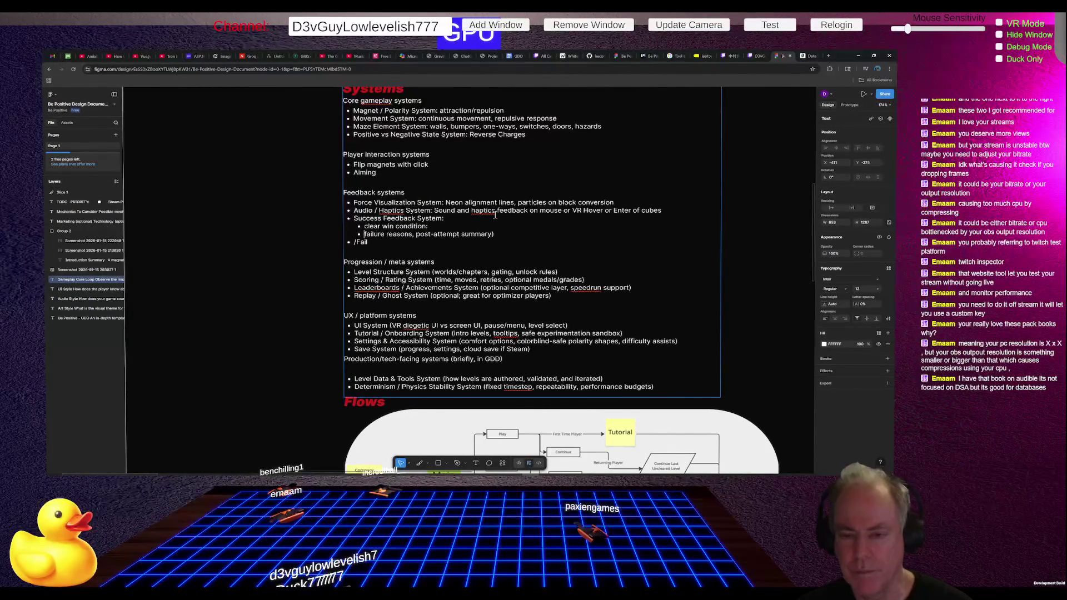
pyautogui.press('BackSpace')
pyautogui.write(':')
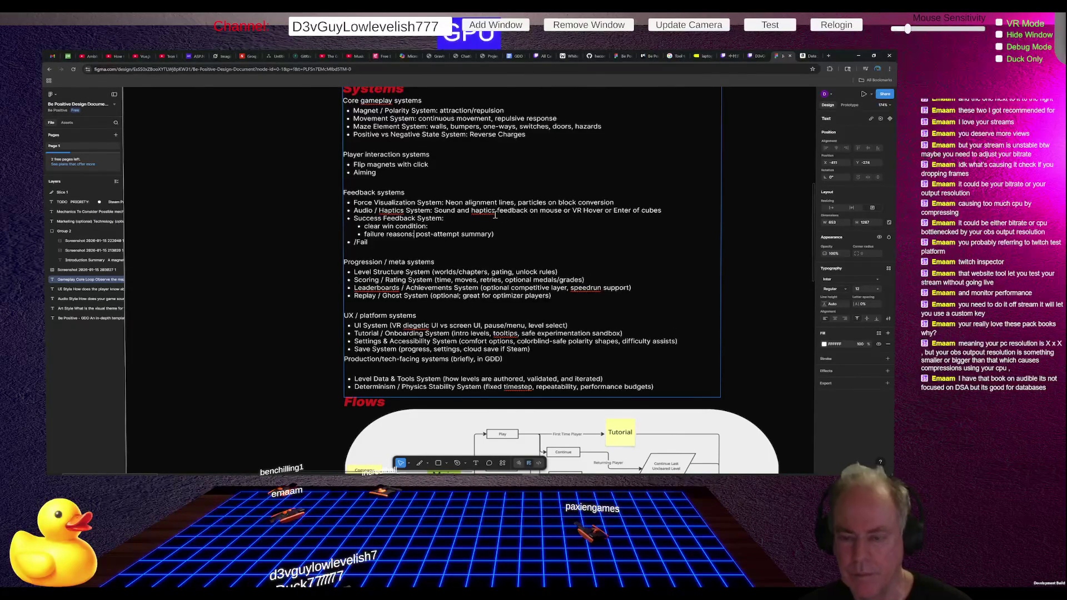
pyautogui.press('Return')
pyautogui.press('Delete')
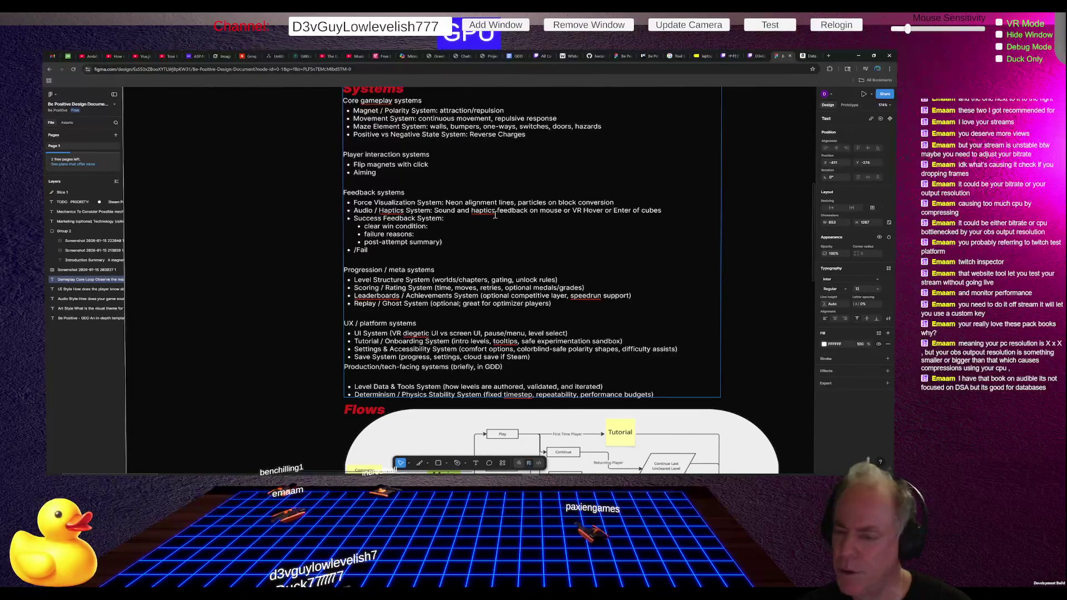
pyautogui.press('BackSpace')
pyautogui.press('BackSpace')
pyautogui.press('BackSpace')
pyautogui.hotkey('ctrl', 'z')
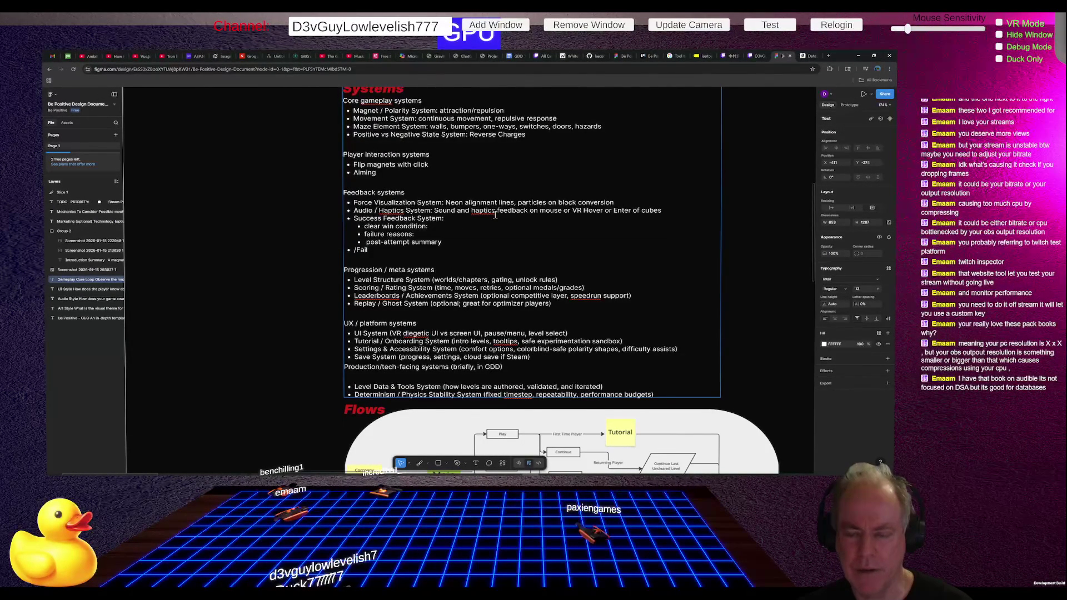
# Step: Rename the entry to Success/Fail Feedback System and tidy the sub-bullet lines and indentation
pyautogui.hotkey('shift', 'Home')
pyautogui.press('BackSpace')
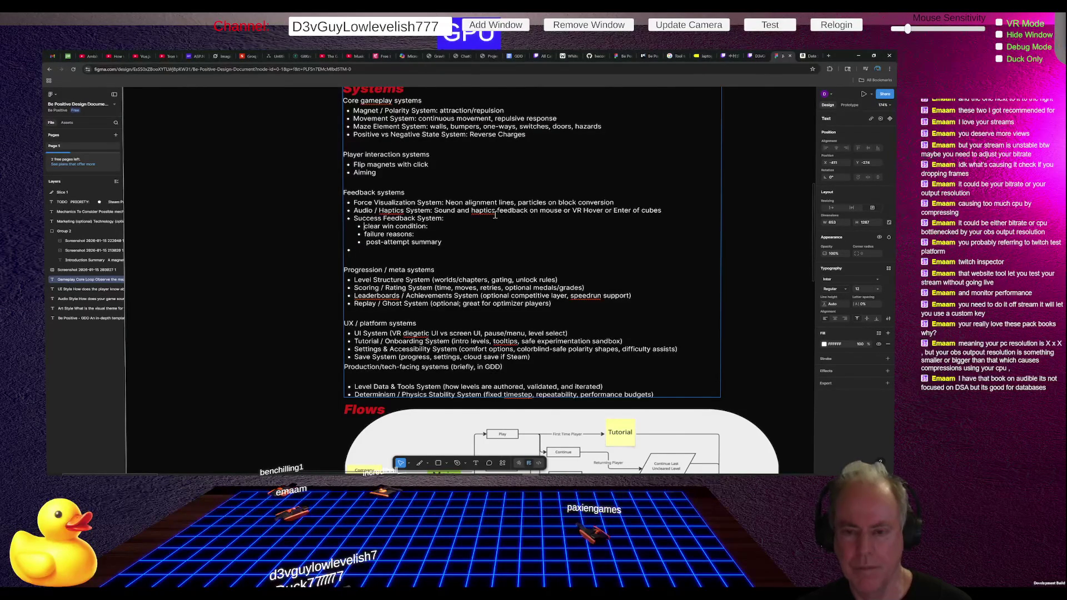
pyautogui.write('/Fail')
pyautogui.press('Down')
pyautogui.press('Down')
pyautogui.press('Down')
pyautogui.press('BackSpace')
pyautogui.press('BackSpace')
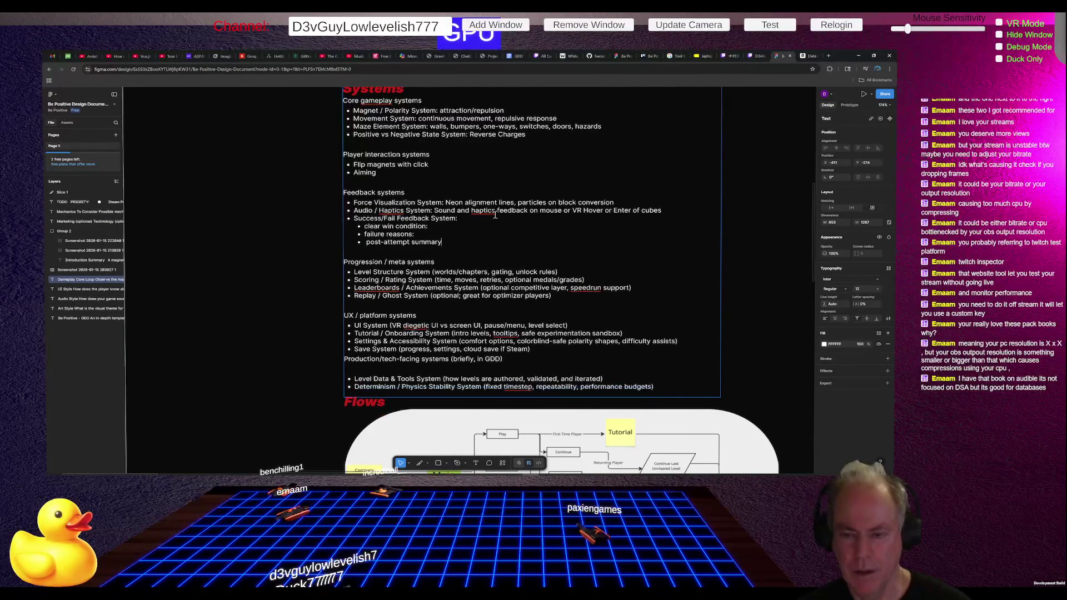
pyautogui.press('BackSpace')
pyautogui.write(':')
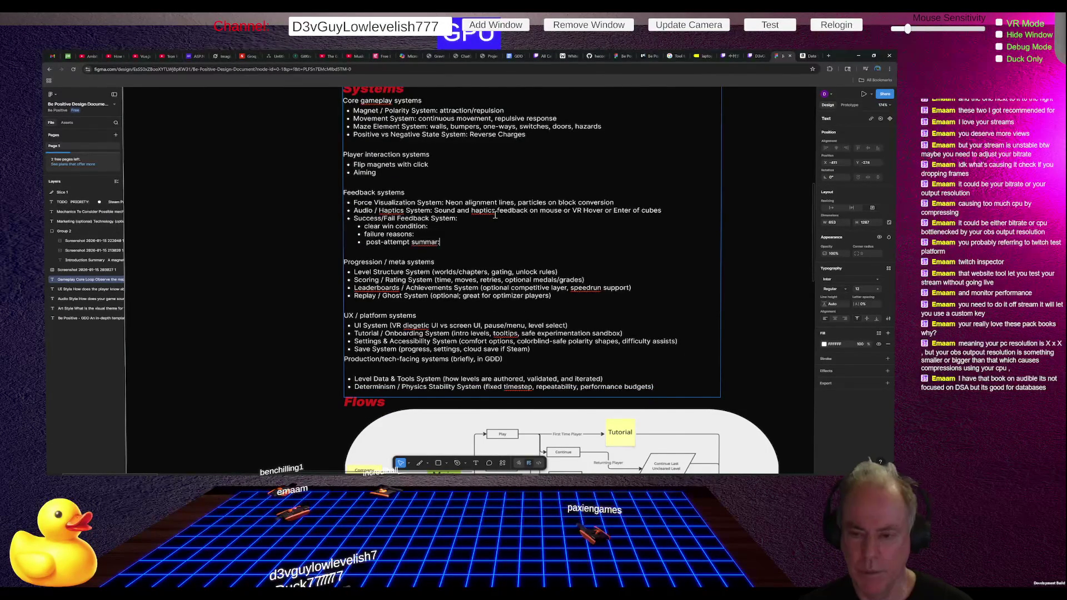
pyautogui.press('Tab')
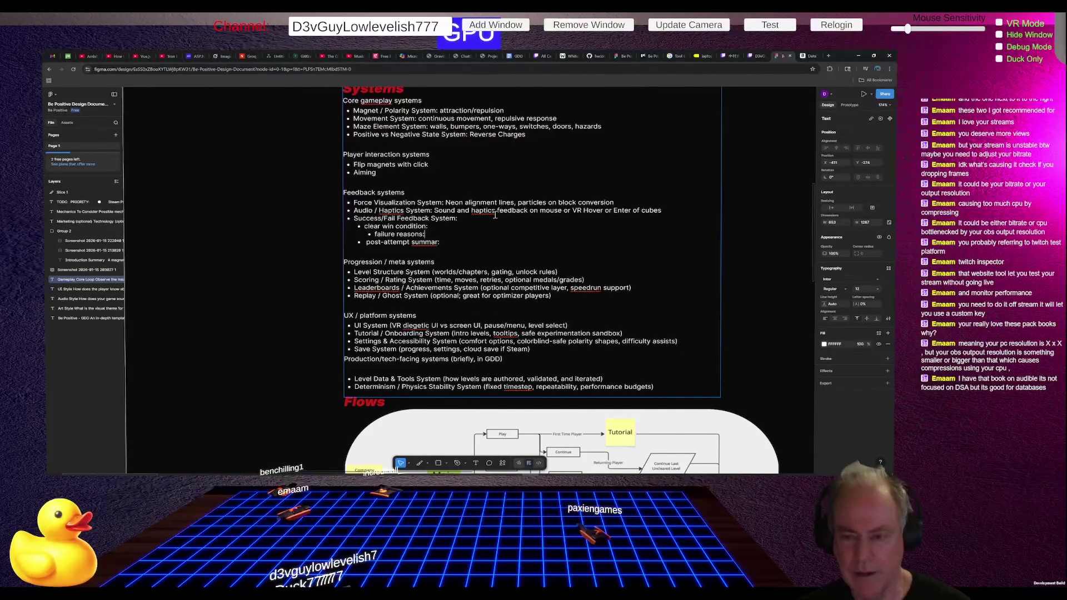
pyautogui.hotkey('shift', 'Tab')
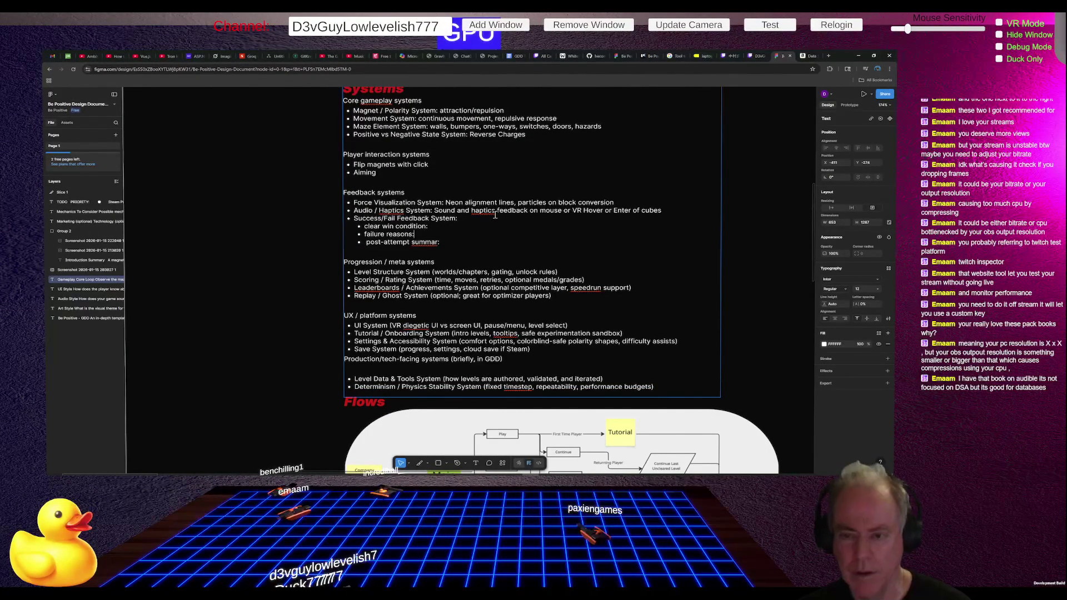
pyautogui.press('Up')
# Step: Add dashed placeholder lines after the win condition, failure reasons and post-attempt sub-bullets
pyautogui.write('---------------------------------------')
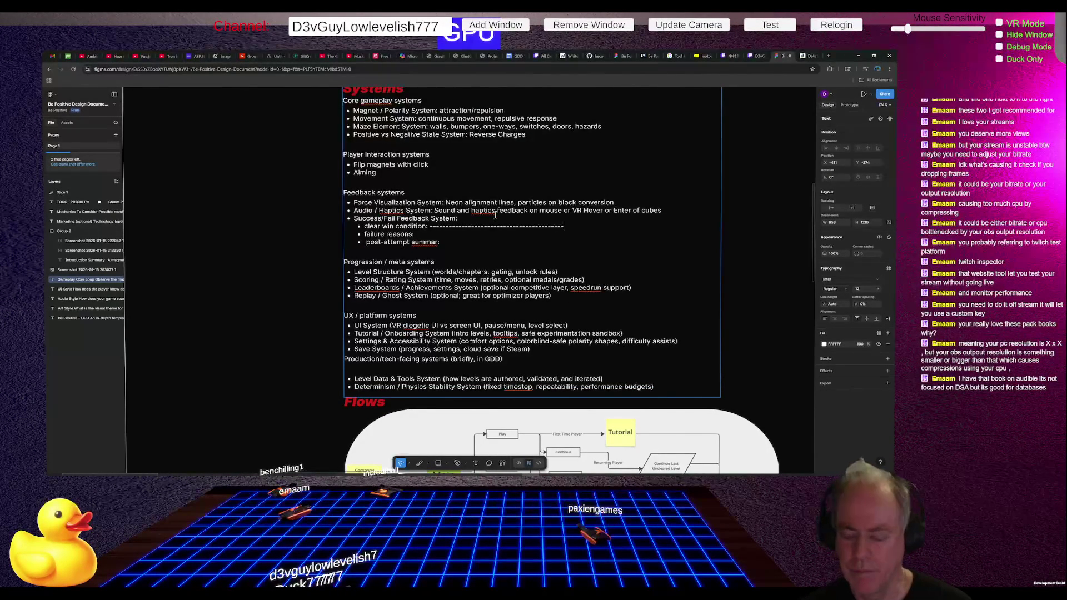
pyautogui.hotkey('shift', 'Home')
pyautogui.hotkey('ctrl', 'c')
pyautogui.press('Down')
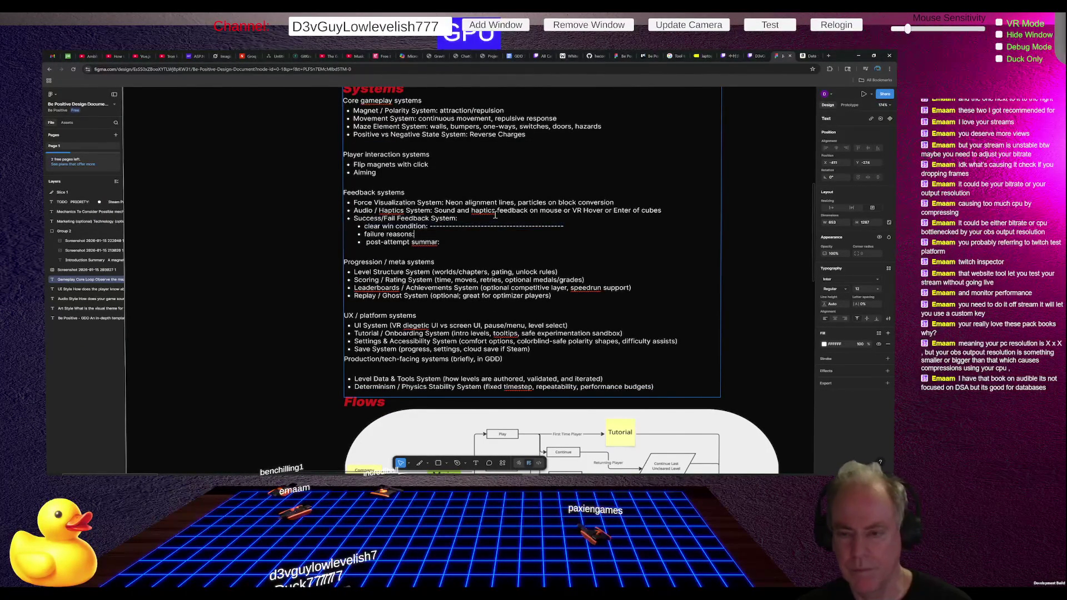
pyautogui.hotkey('ctrl', 'v')
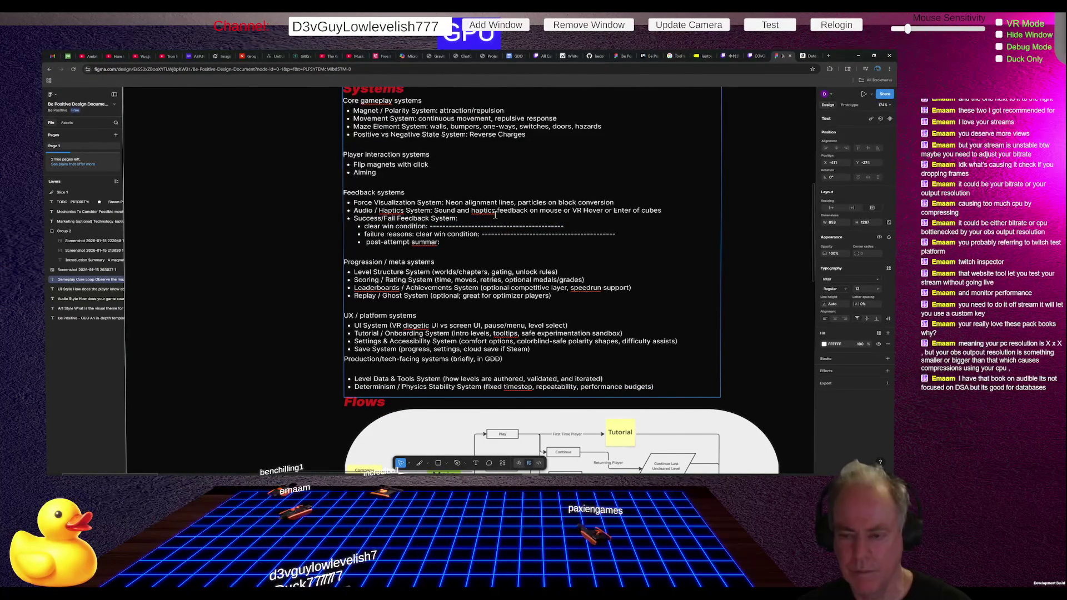
pyautogui.hotkey('ctrl', 'z')
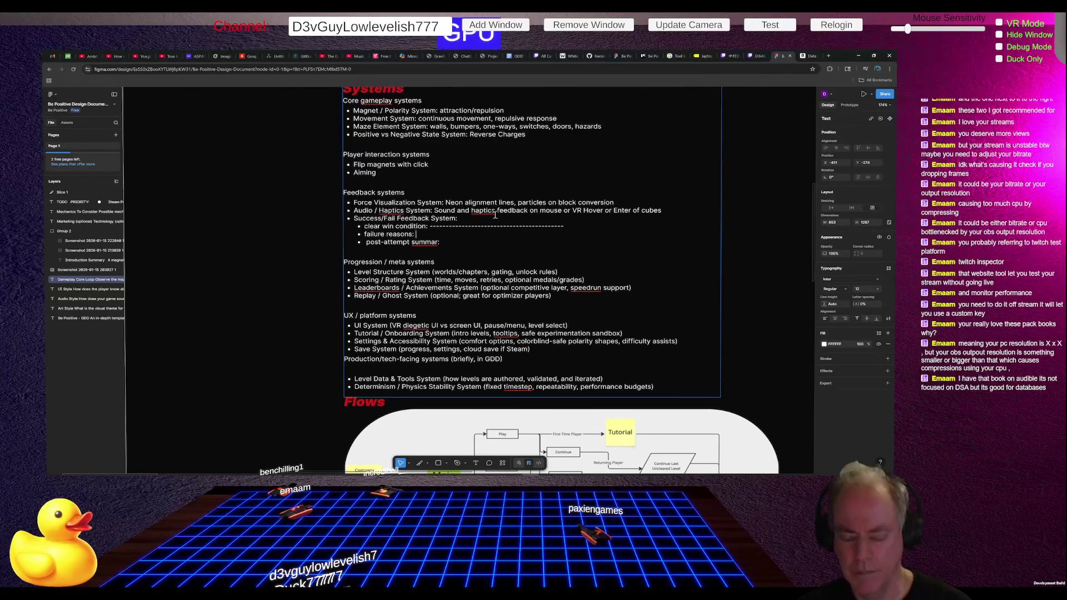
pyautogui.hotkey('ctrl', 'v')
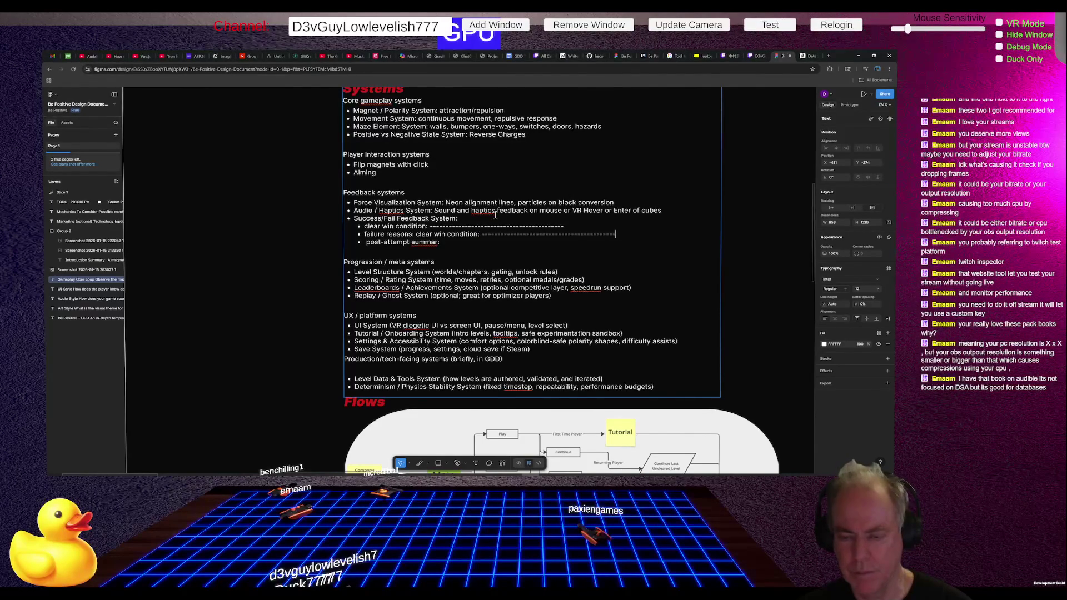
pyautogui.hotkey('ctrl', 'z')
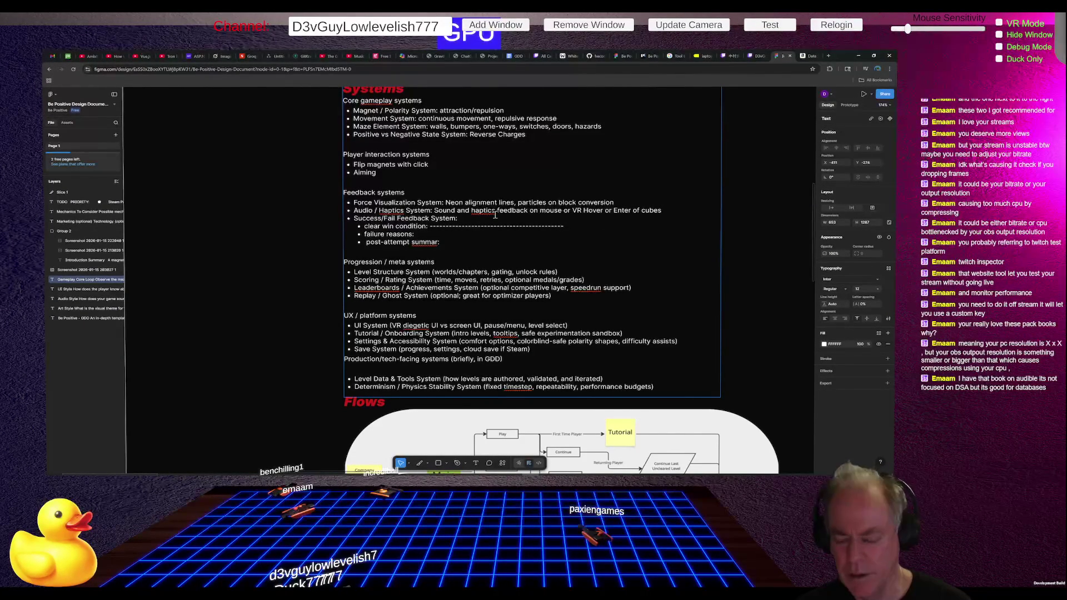
pyautogui.hotkey('shift', 'End')
pyautogui.hotkey('ctrl', 'c')
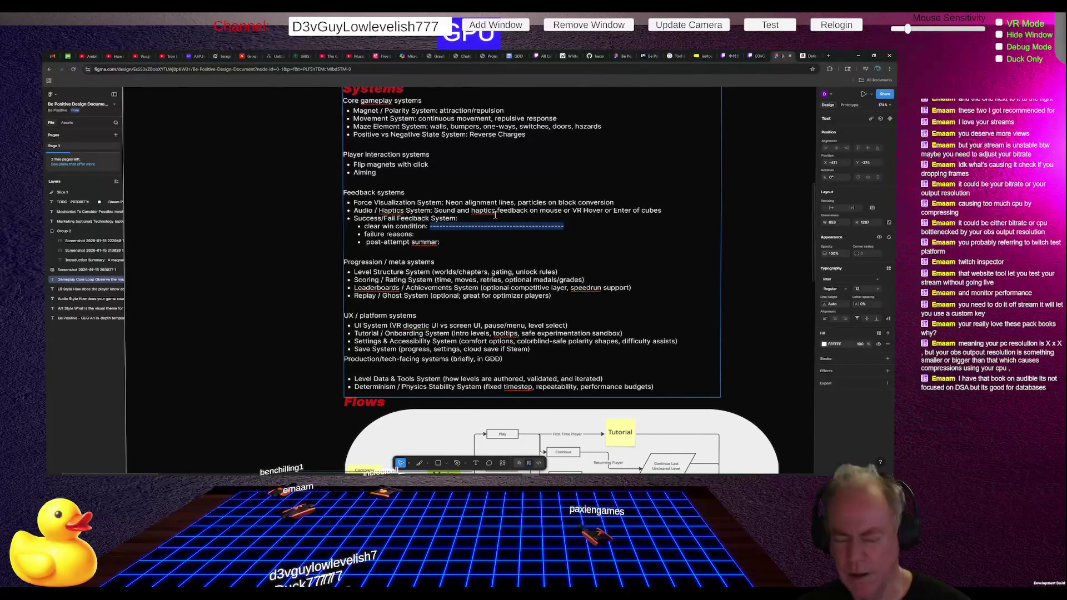
pyautogui.press('Down')
pyautogui.hotkey('ctrl', 'v')
pyautogui.press('Down')
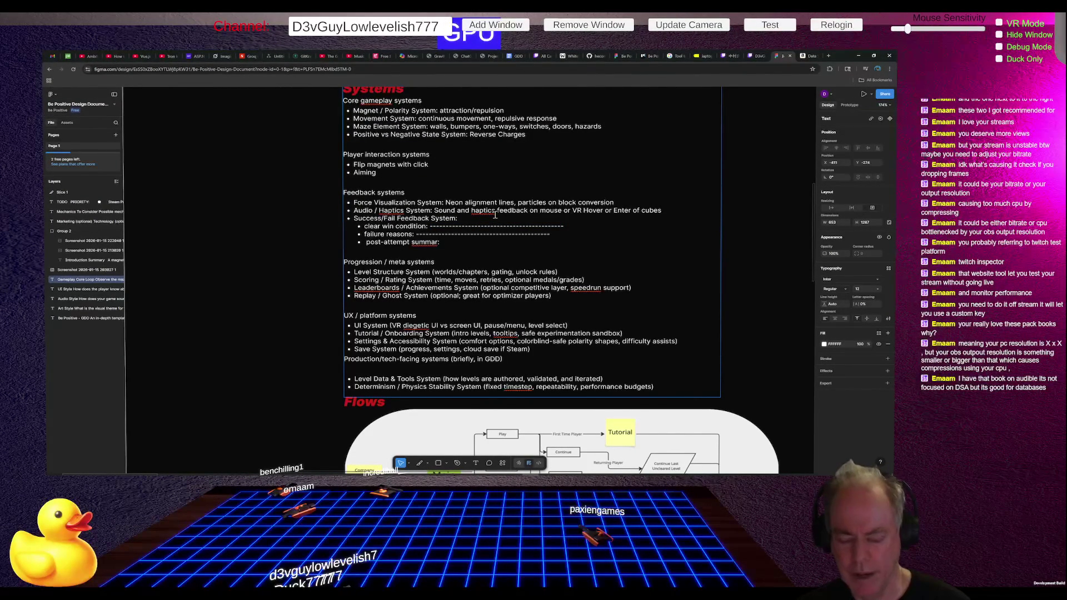
pyautogui.hotkey('ctrl', 'v')
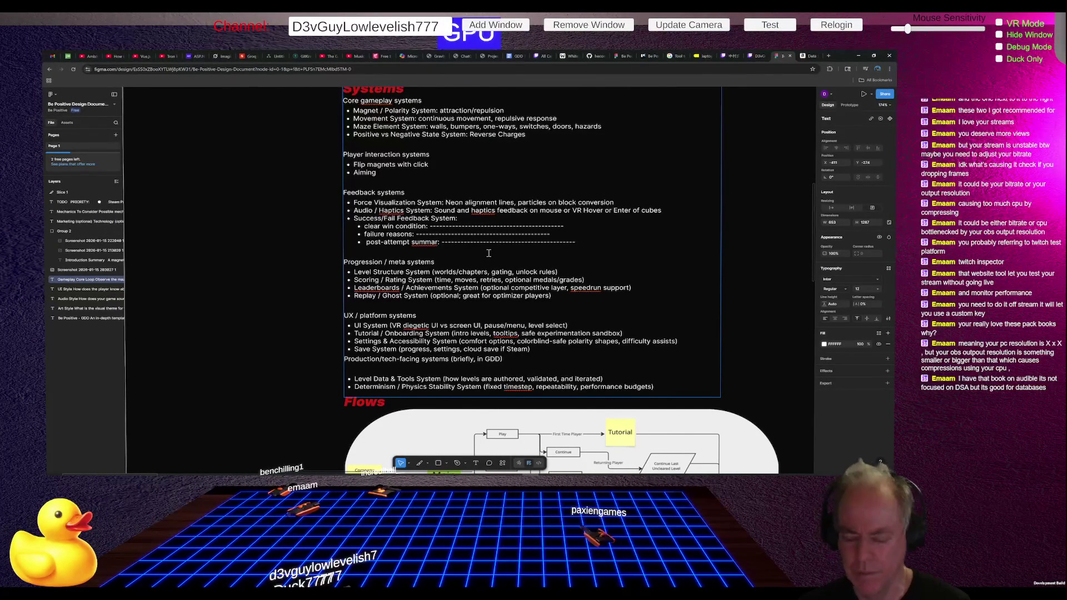
# Step: Type an asterisk separator line, paste it under Replay / Ghost System, then go to YouTube
pyautogui.press('Return')
pyautogui.press('Return')
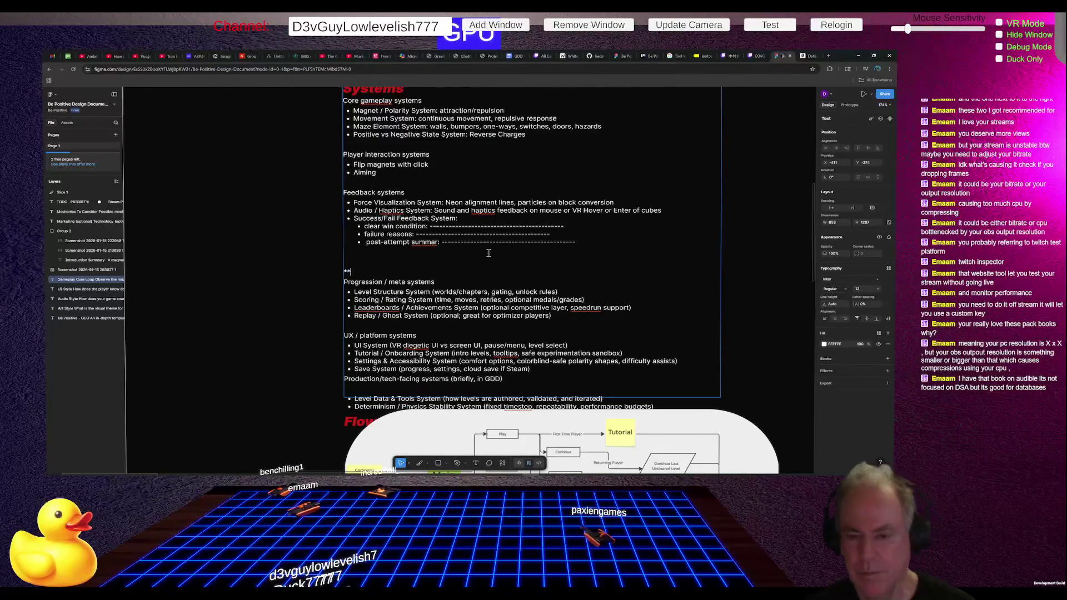
pyautogui.write('****************************************************************')
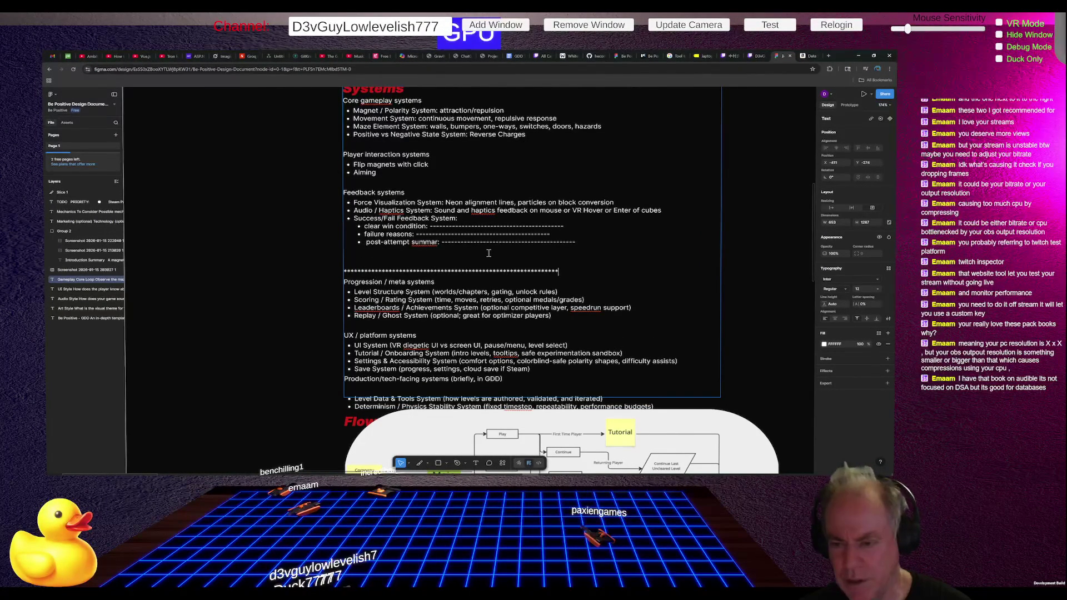
pyautogui.hotkey('shift', 'Home')
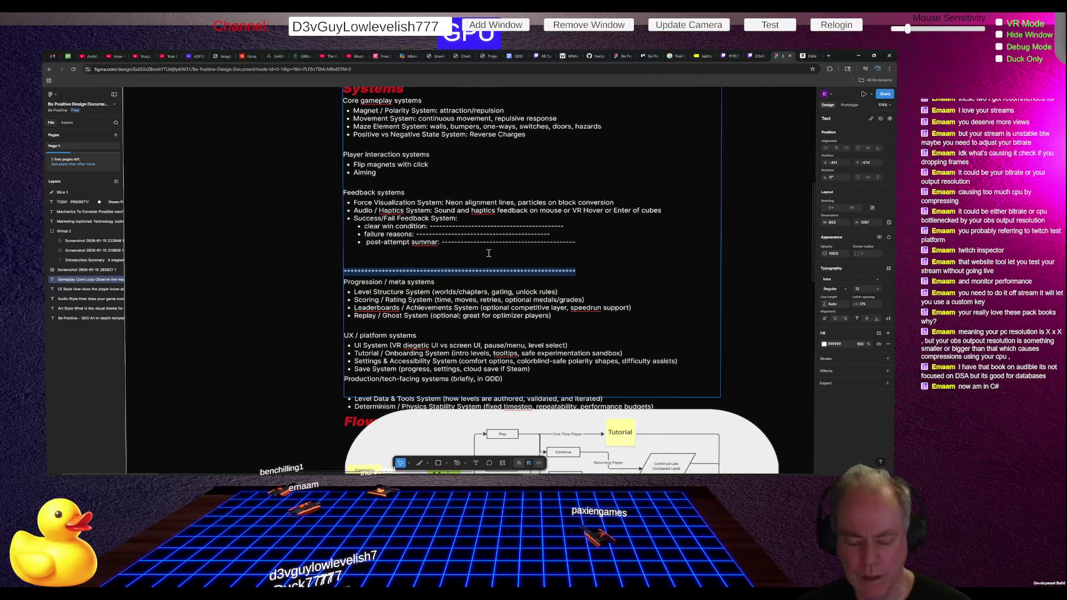
pyautogui.press('Down')
pyautogui.press('Down')
pyautogui.press('Down')
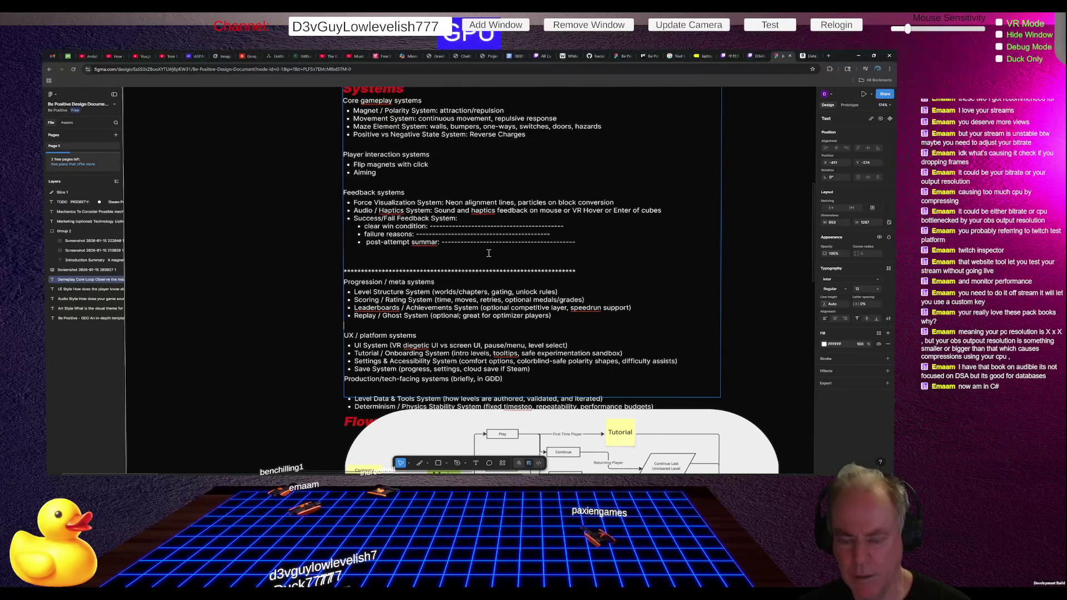
pyautogui.hotkey('ctrl', 'v')
pyautogui.press('Return')
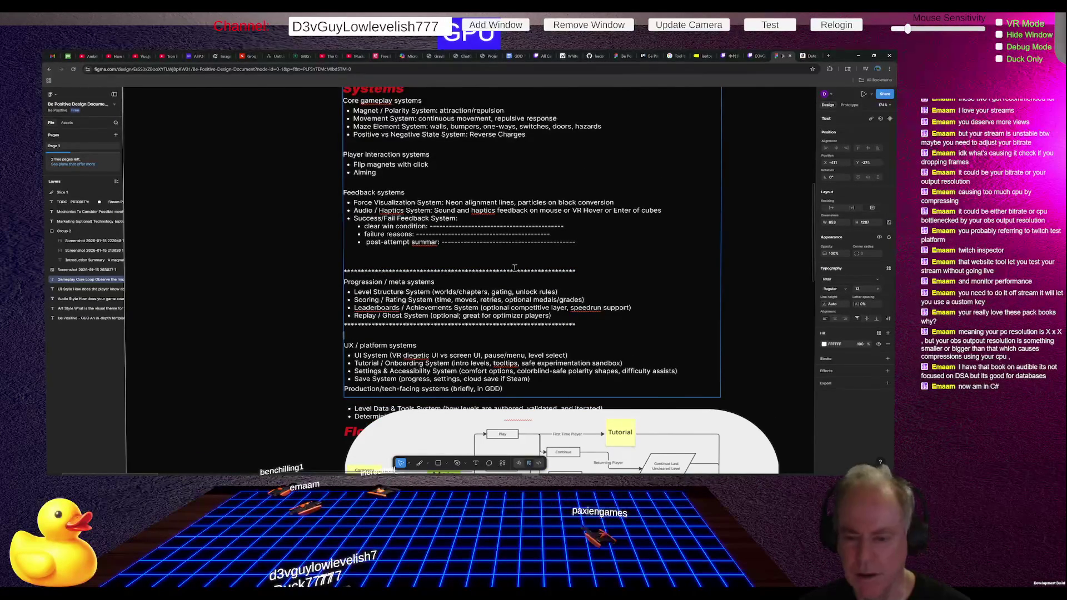
pyautogui.scroll(-1, 515, 268)
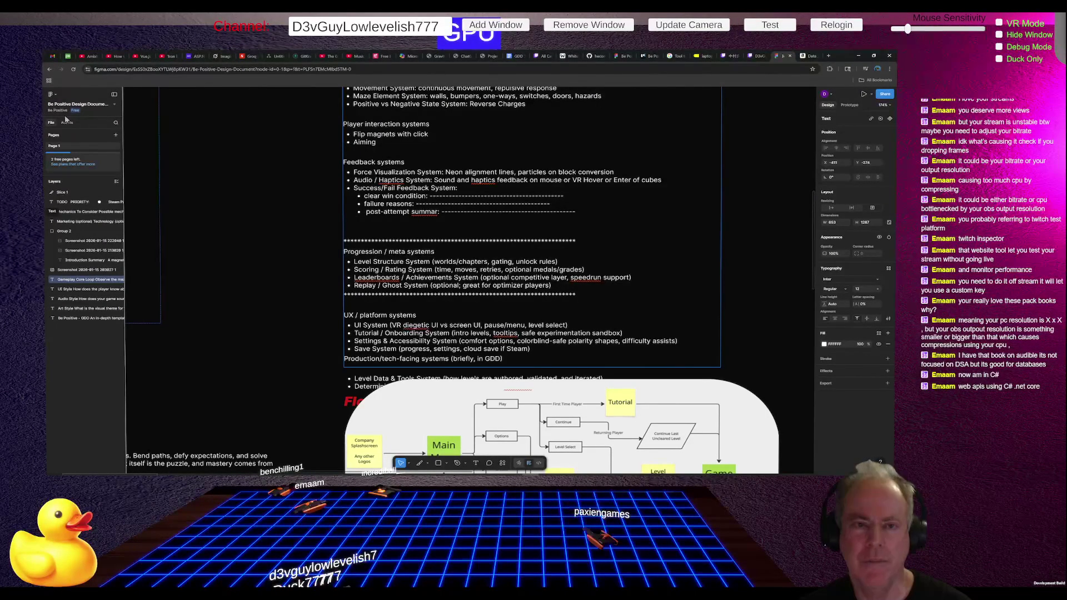
pyautogui.click(145, 57)
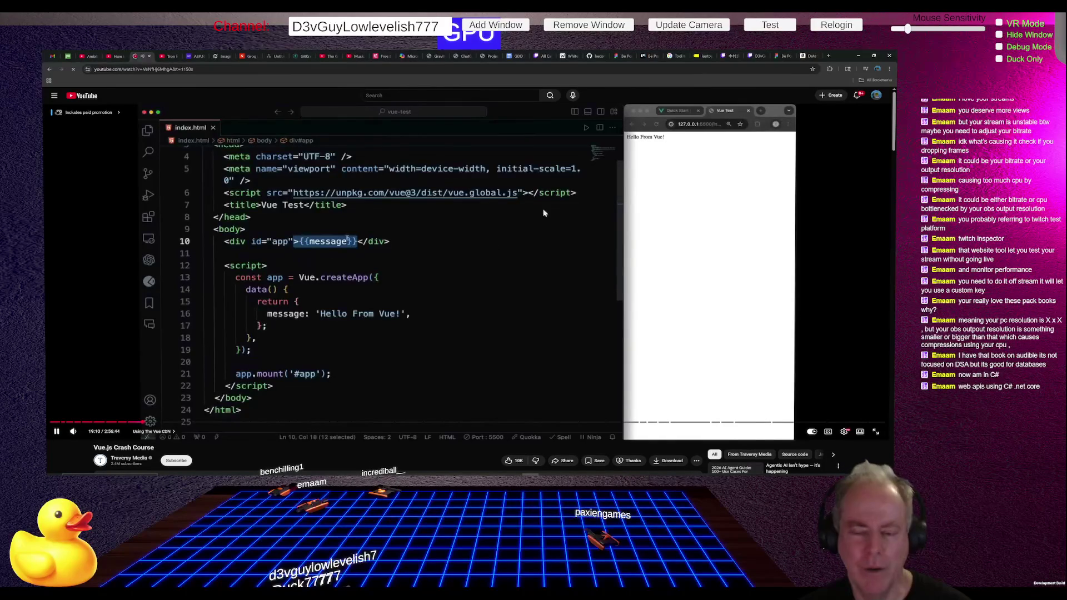
# Step: Pause the Vue.js Crash Course video on YouTube and switch to the Unity editor
pyautogui.click(520, 225)
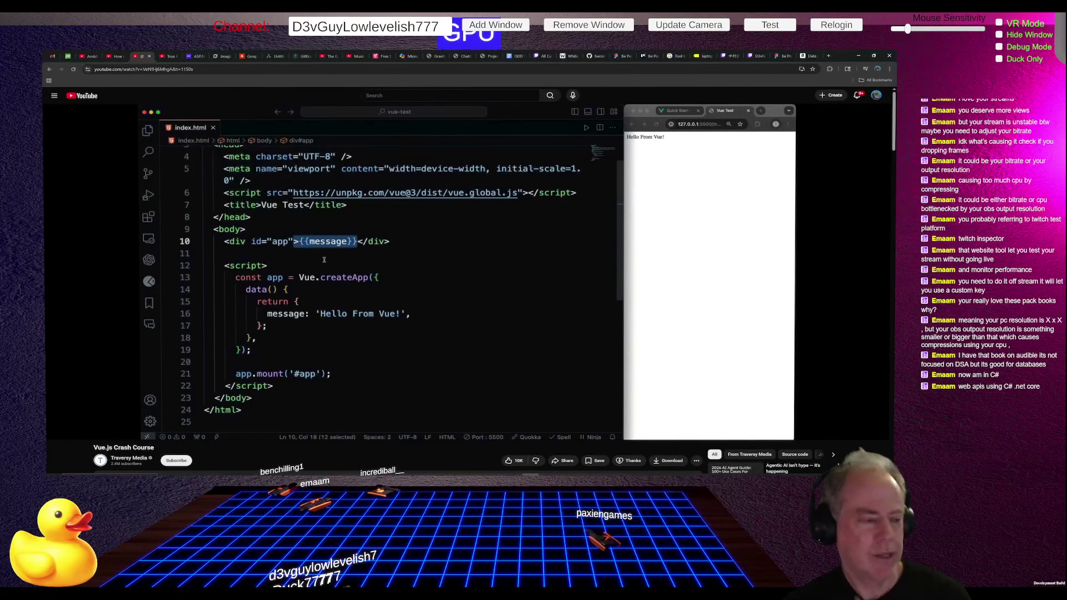
pyautogui.moveTo(422, 178)
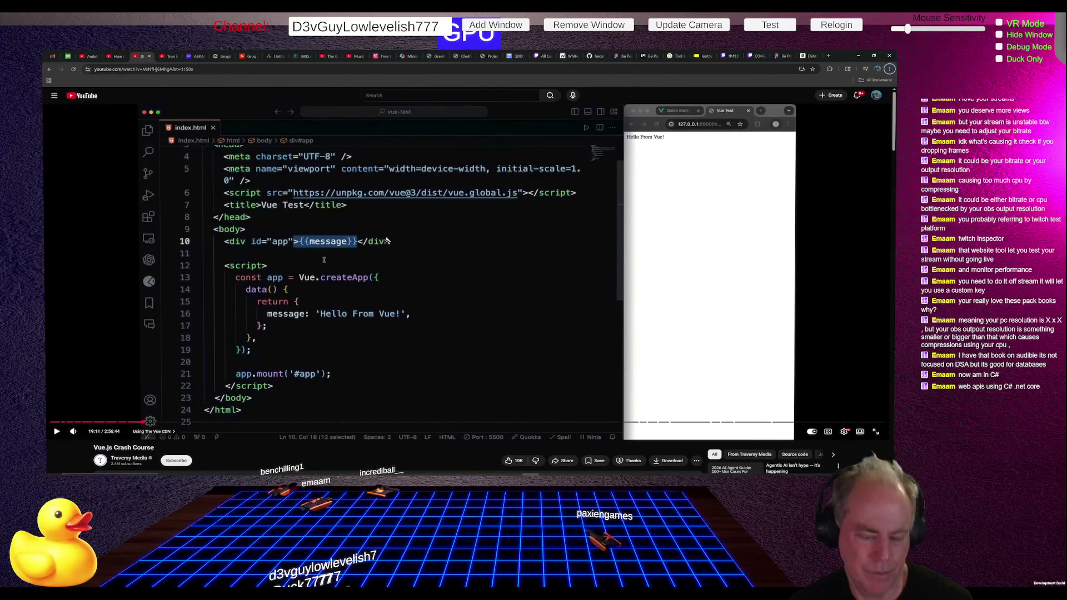
pyautogui.moveTo(386, 242)
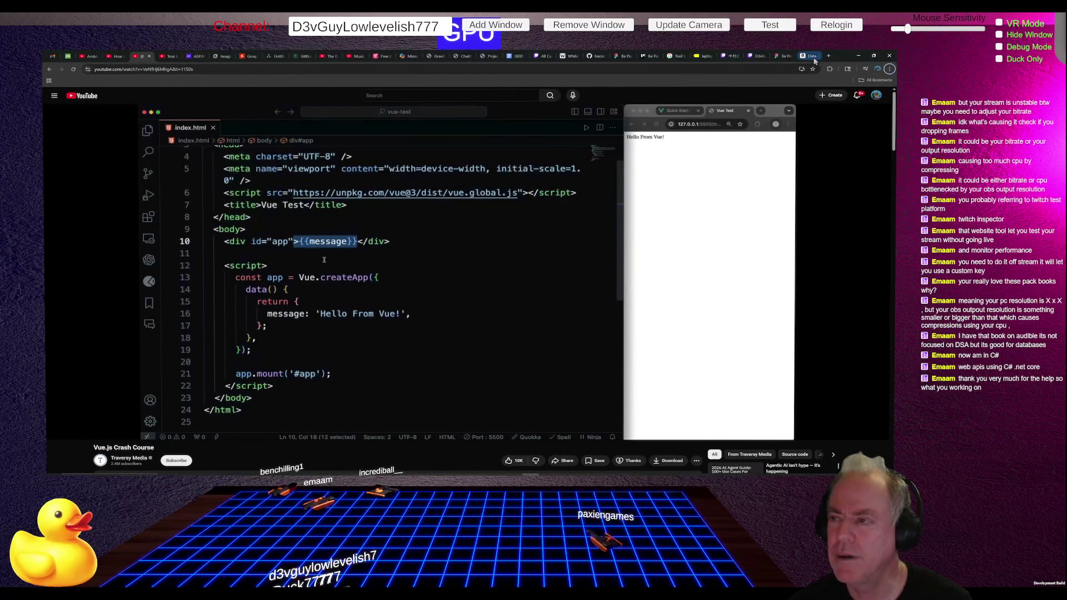
pyautogui.moveTo(812, 58)
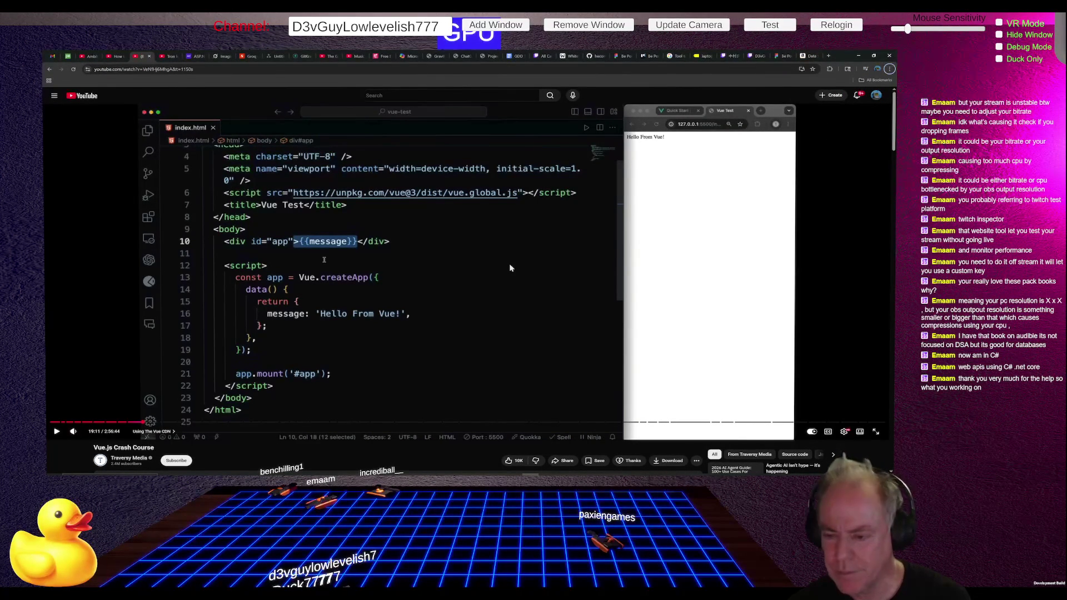
pyautogui.hotkey('alt', 'Tab')
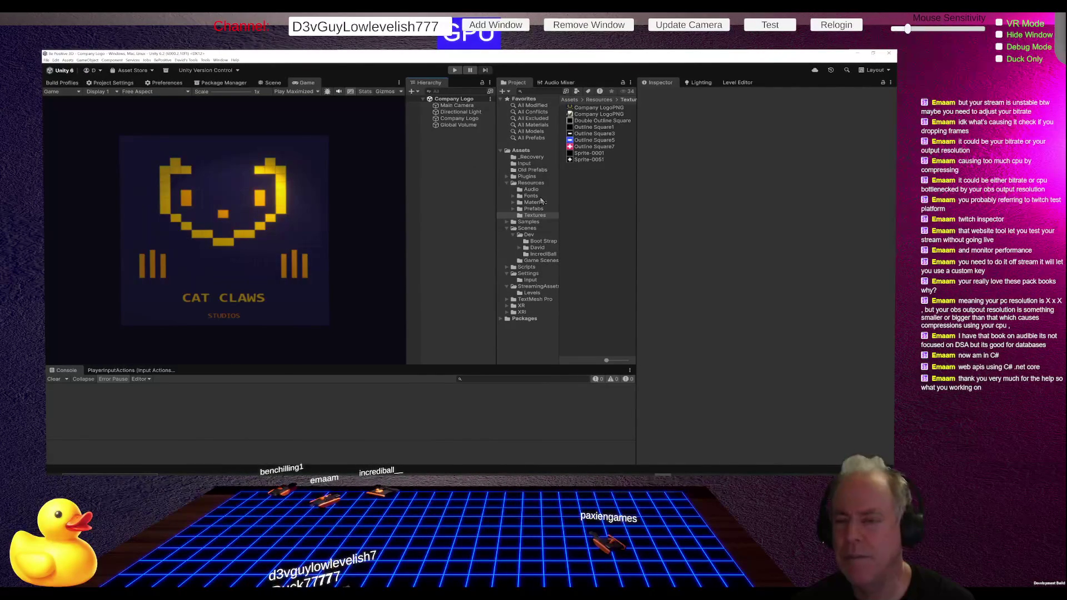
# Step: Open the Home (New Refactor) scene from Scenes/Dev, then the Bootstrap scene from Boot Strap
pyautogui.click(533, 234)
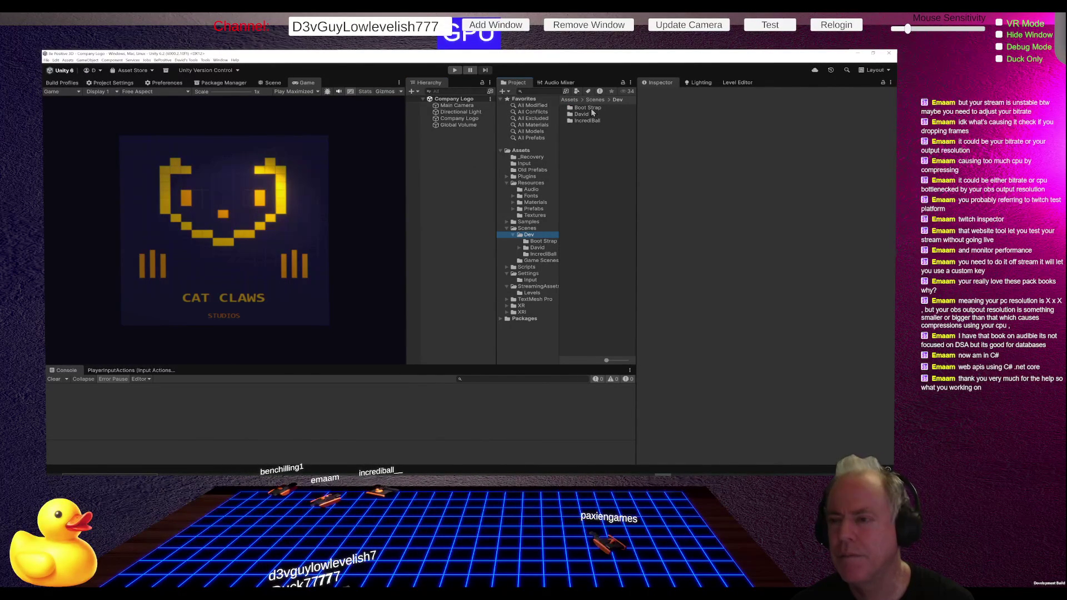
pyautogui.click(585, 114)
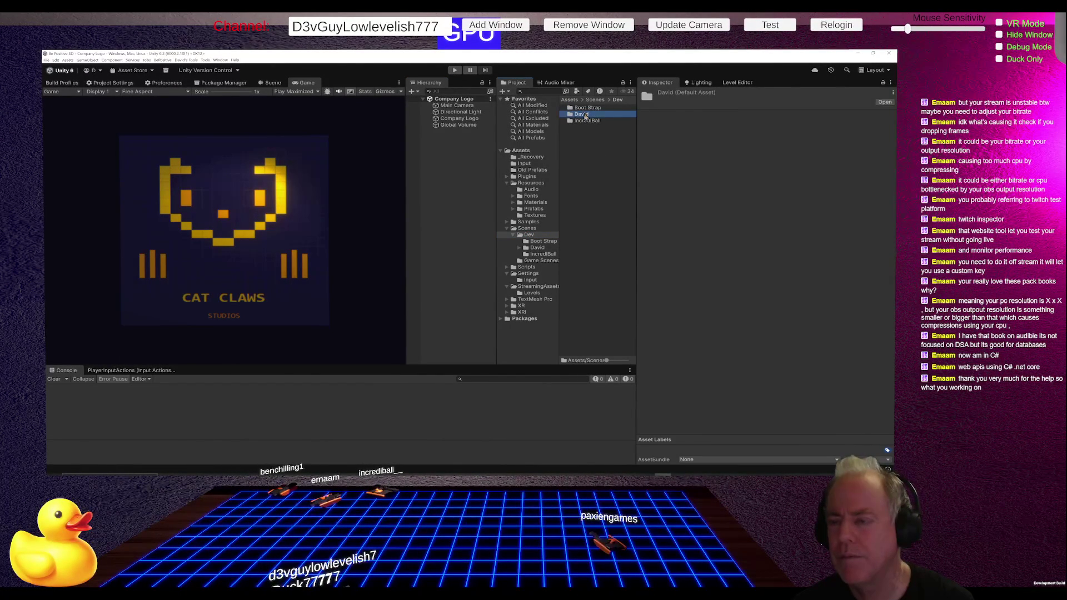
pyautogui.doubleClick(585, 115)
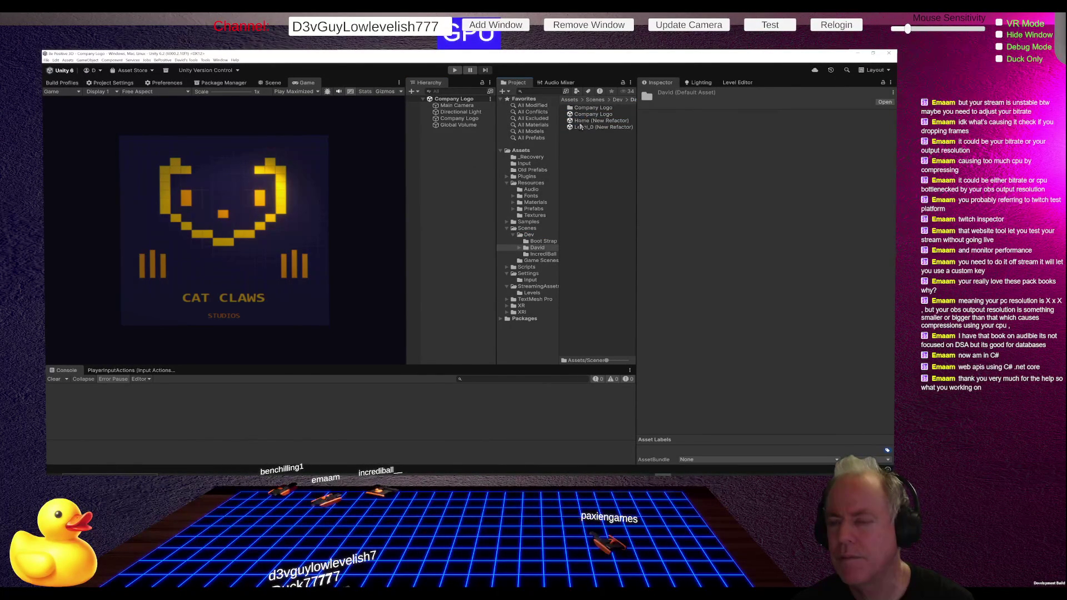
pyautogui.doubleClick(581, 120)
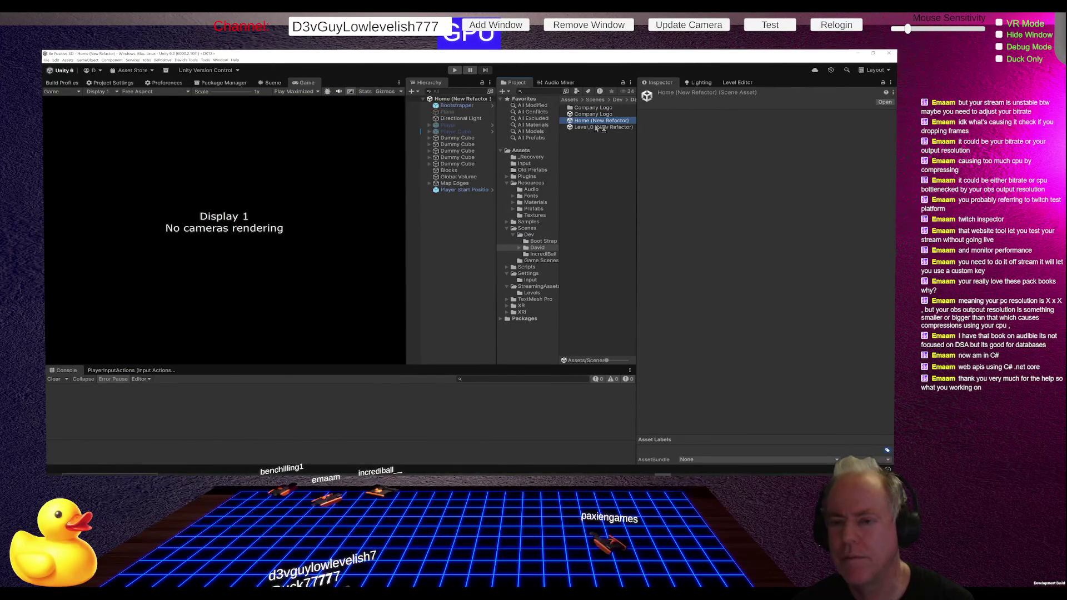
pyautogui.click(281, 84)
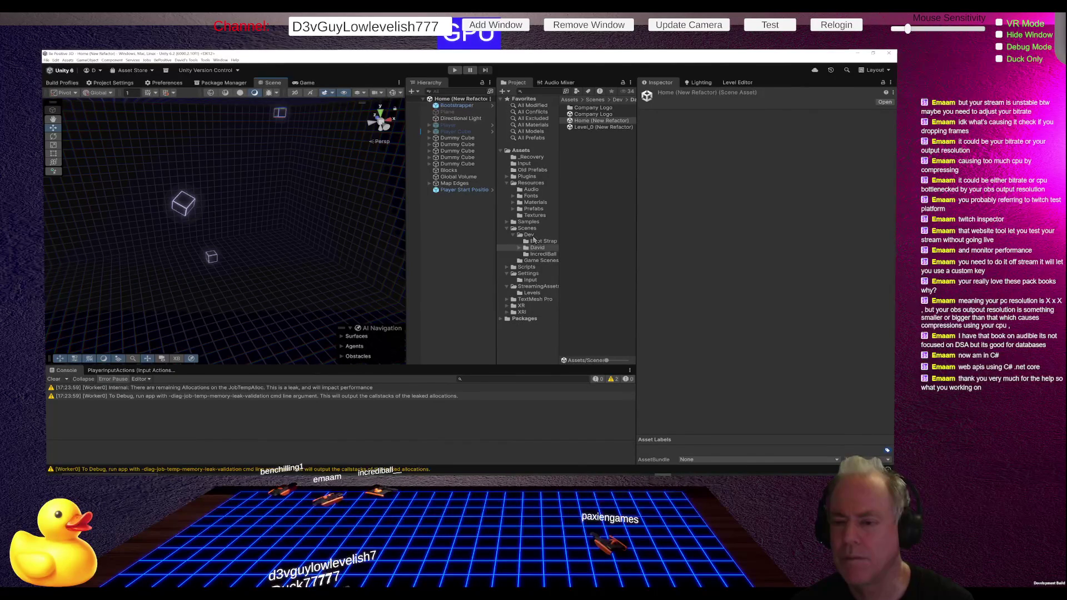
pyautogui.click(538, 242)
pyautogui.doubleClick(584, 109)
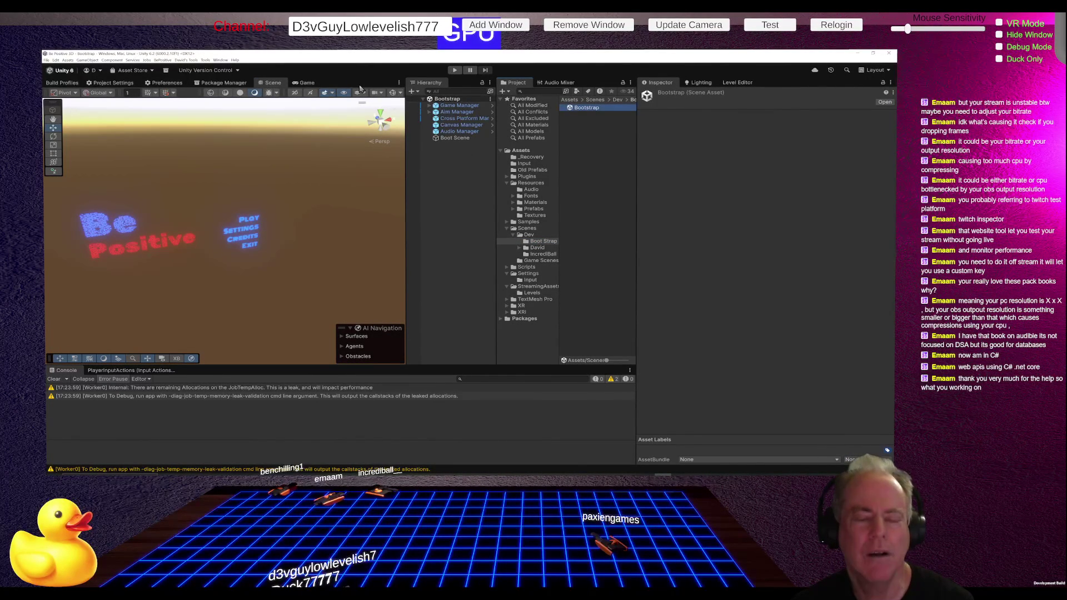
# Step: Set the Bootstrap scene's Environment skybox material to None in Lighting settings
pyautogui.click(699, 83)
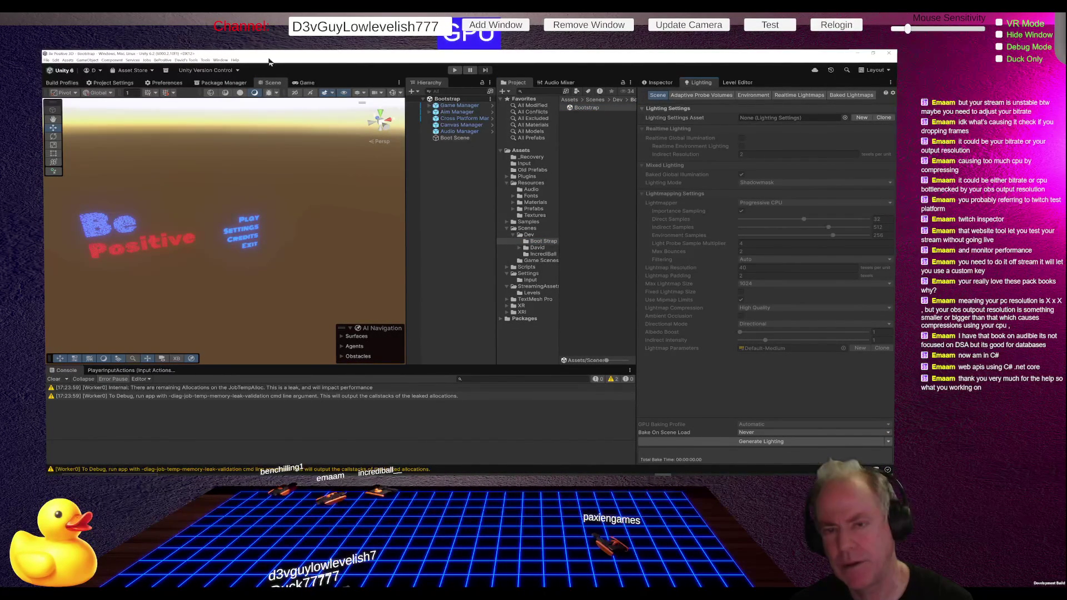
pyautogui.click(305, 84)
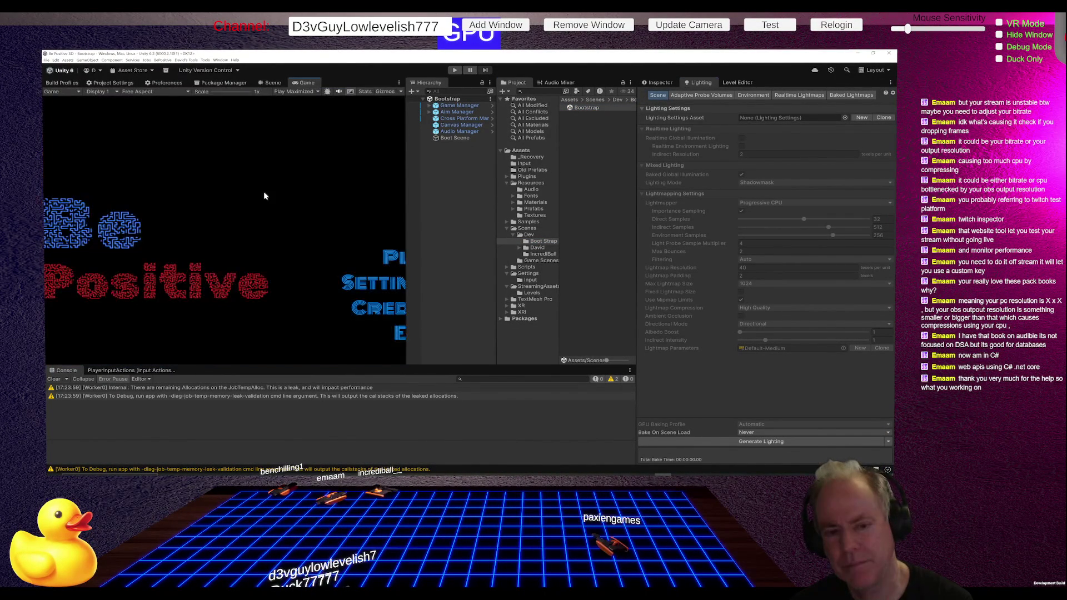
pyautogui.click(274, 83)
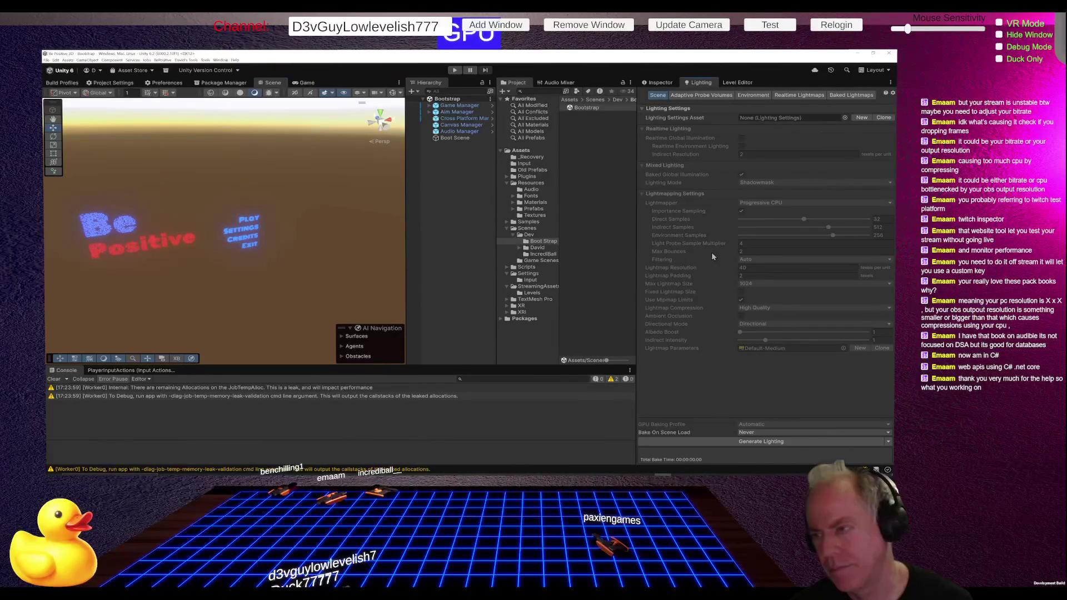
pyautogui.click(756, 95)
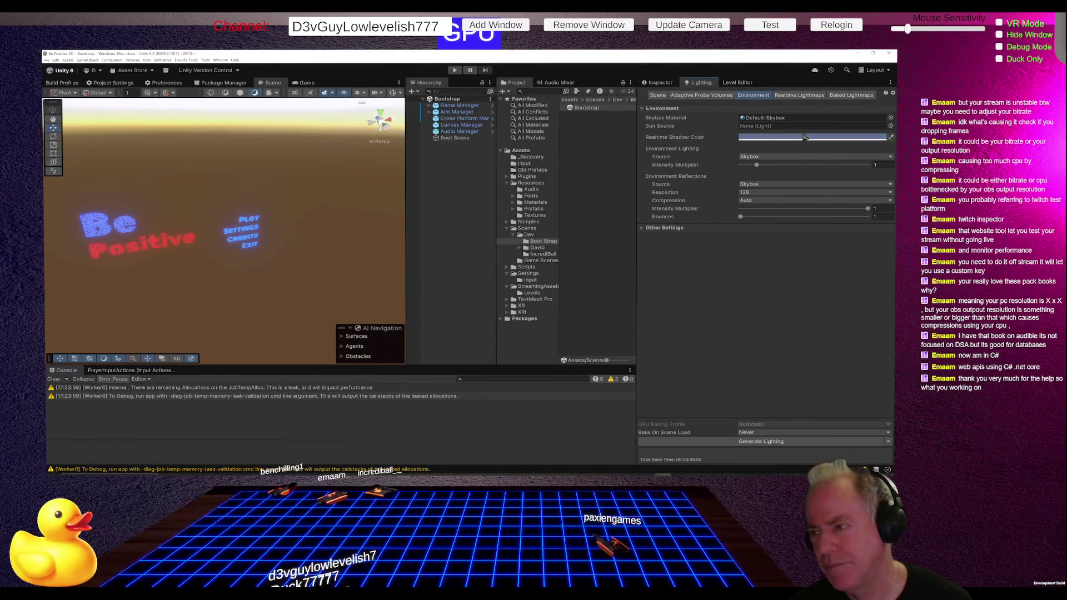
pyautogui.click(796, 119)
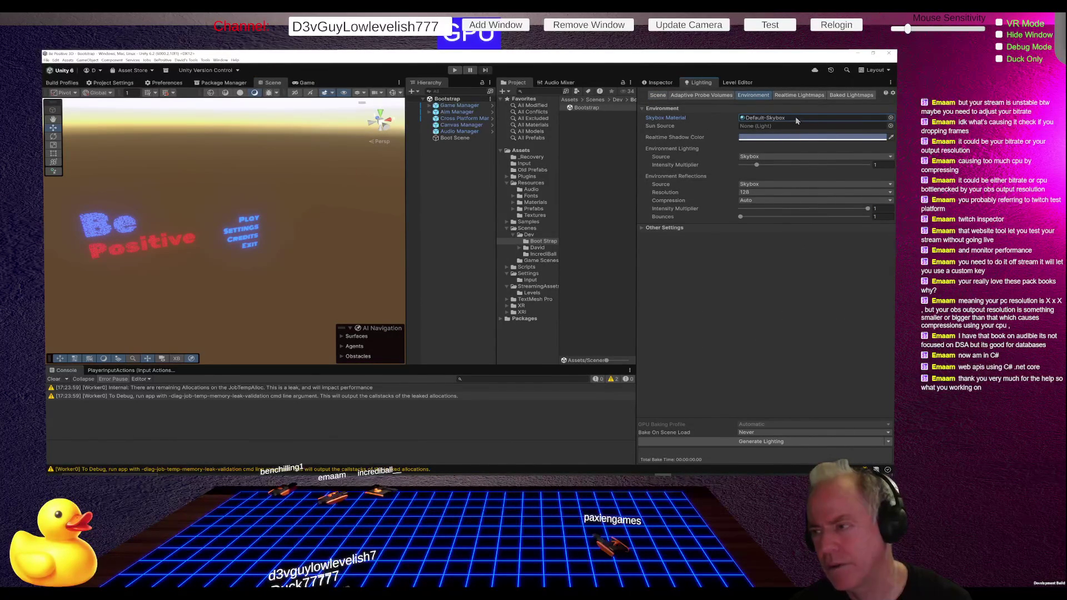
pyautogui.click(890, 119)
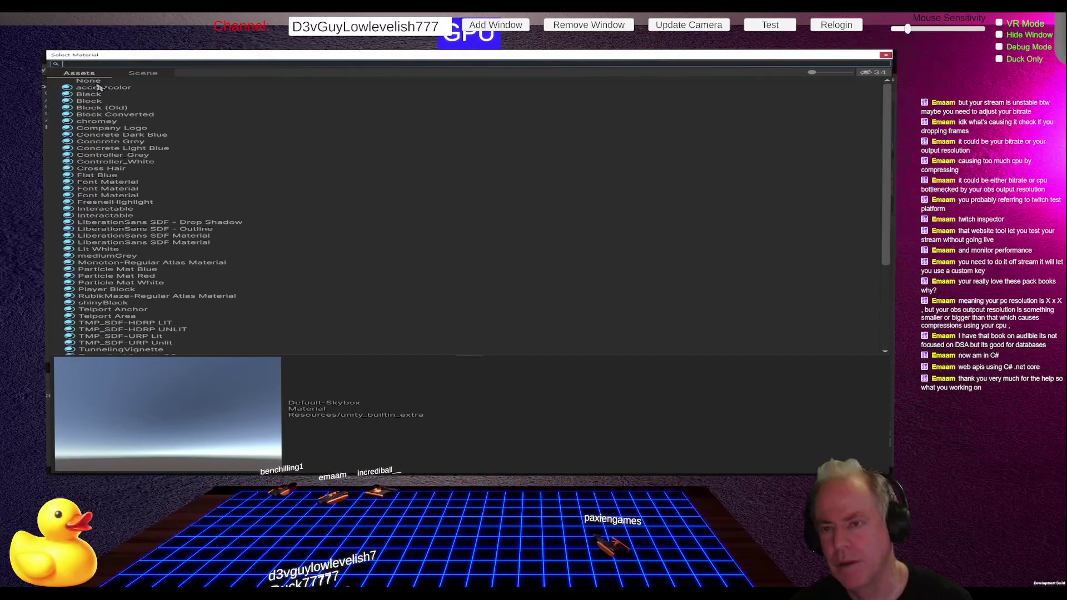
pyautogui.doubleClick(89, 81)
# Step: Save the Bootstrap scene and start Play mode to test the menu
pyautogui.moveTo(318, 272)
pyautogui.mouseDown()
pyautogui.moveTo(304, 257)
pyautogui.moveTo(298, 200)
pyautogui.moveTo(307, 195)
pyautogui.mouseUp()
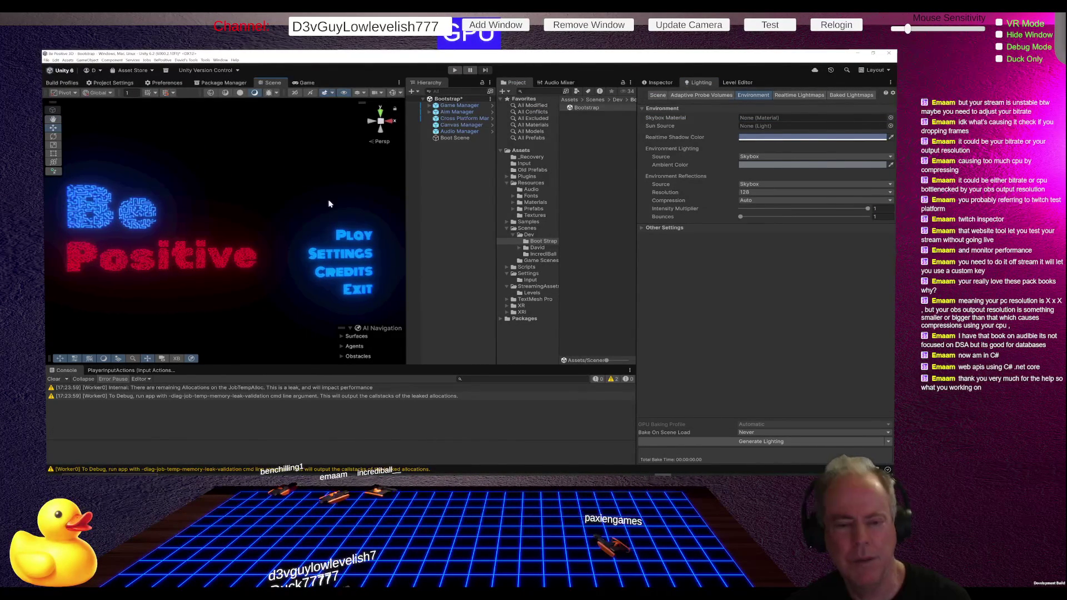
pyautogui.hotkey('ctrl', 's')
pyautogui.click(455, 71)
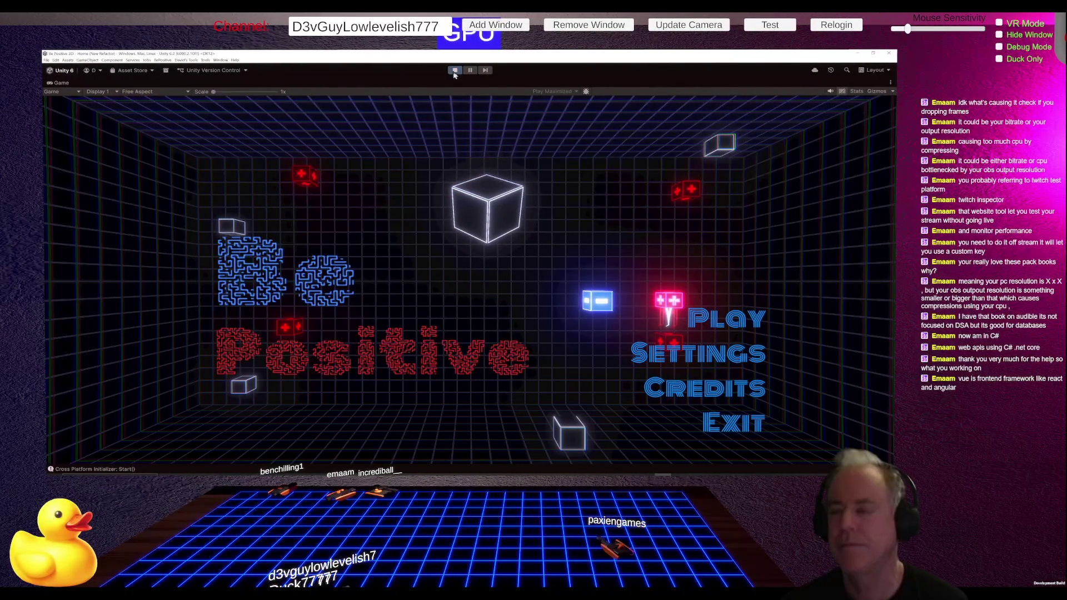
# Step: Turn off Game view Maximize while the menu runs, then stop Play mode
pyautogui.click(891, 83)
pyautogui.click(824, 109)
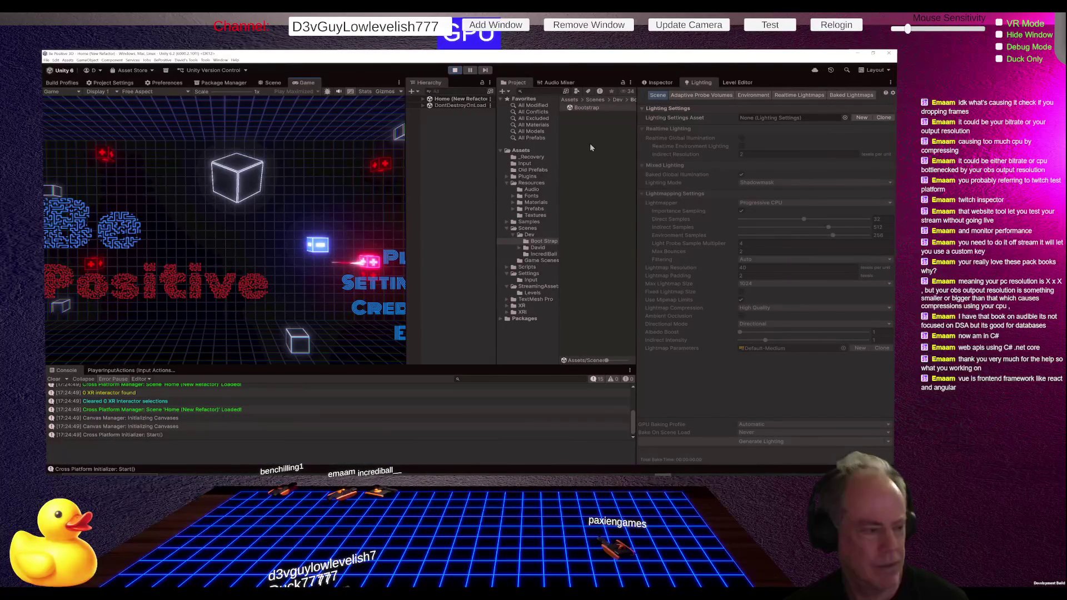
pyautogui.click(455, 70)
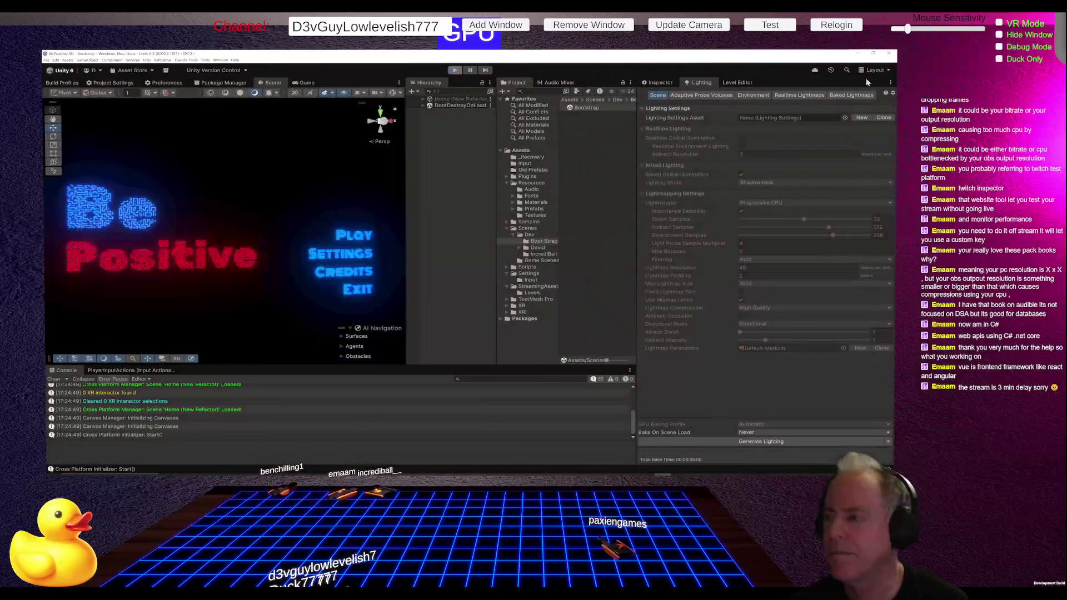